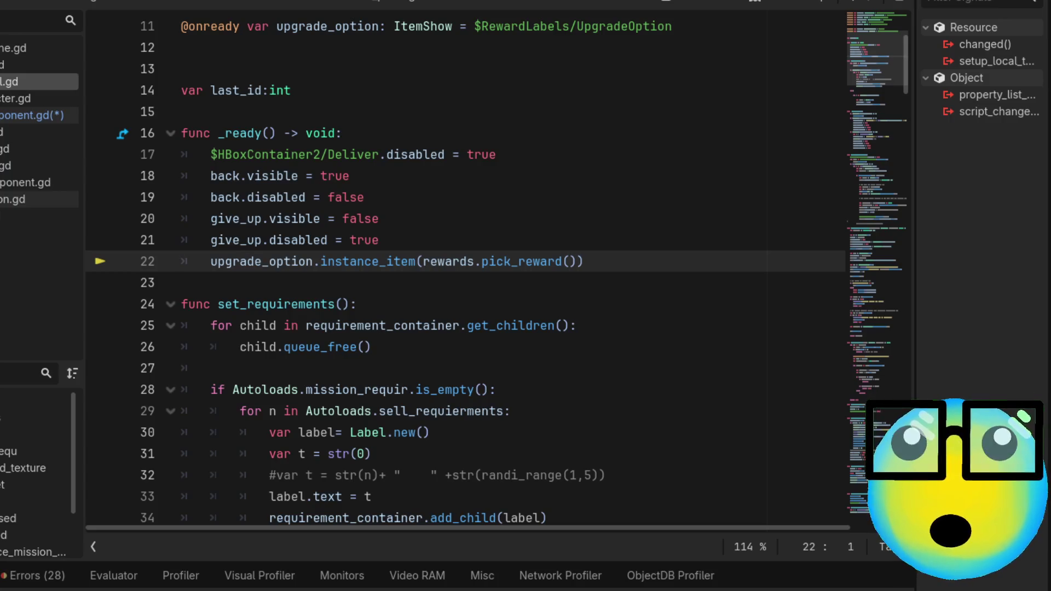
# Step into pick_reward with F11, then step back out to the calling _ready line
pyautogui.press('F11')
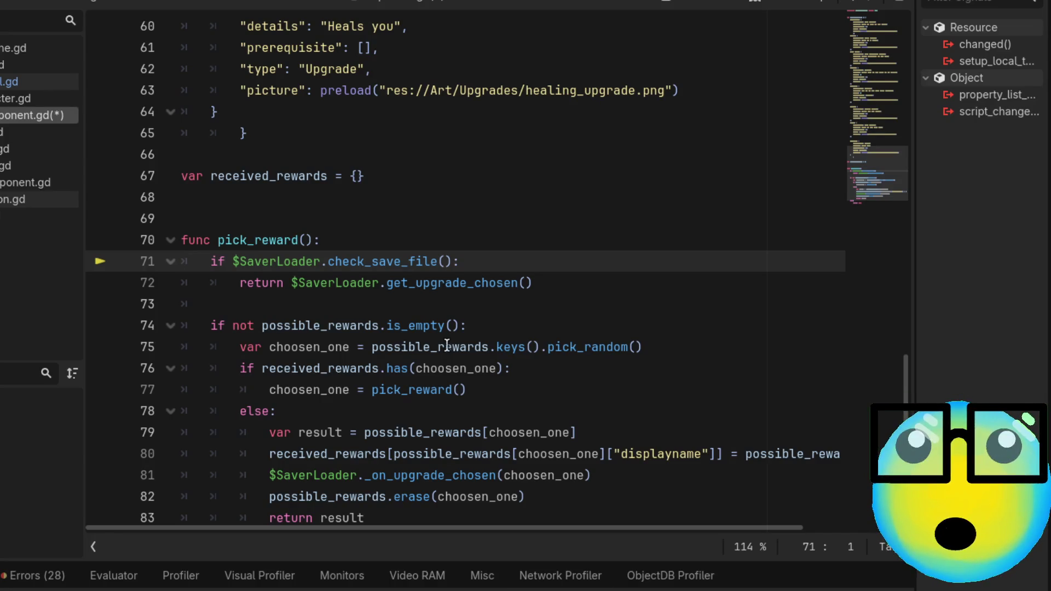
pyautogui.click(616, 275)
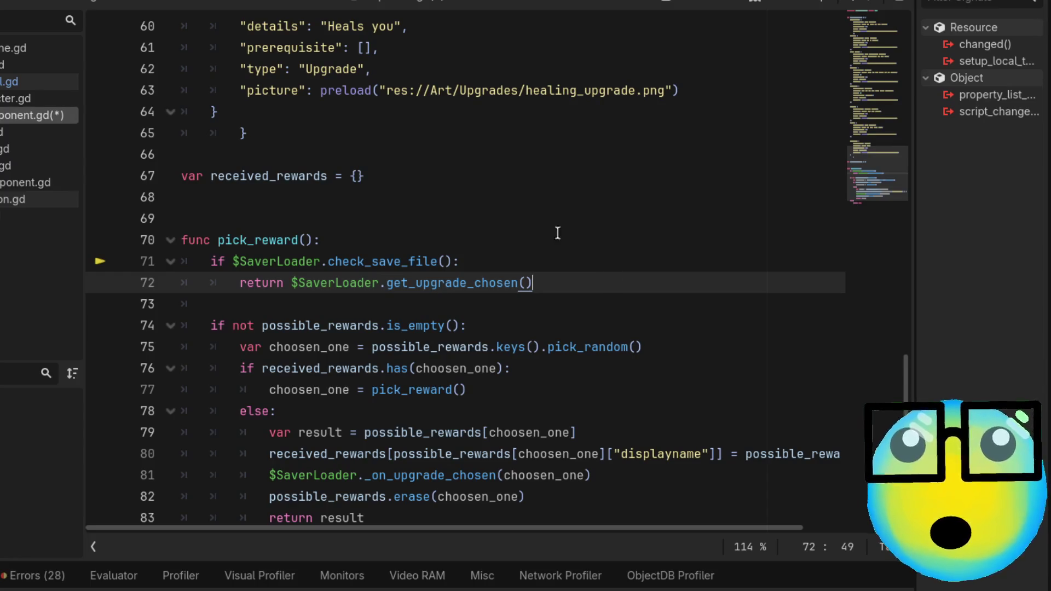
pyautogui.press('F10')
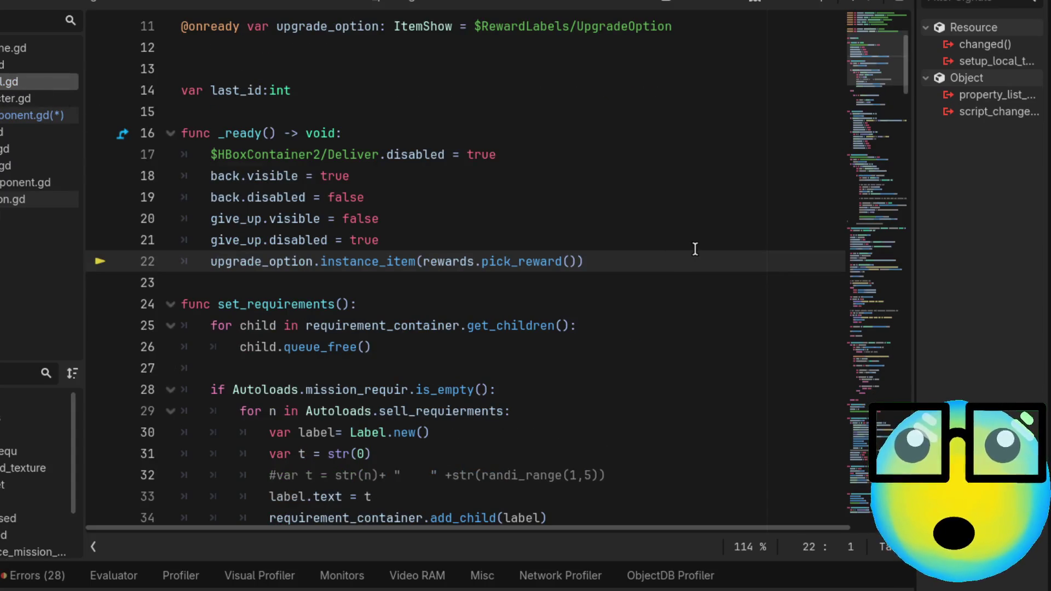
pyautogui.scroll(-1, 695, 249)
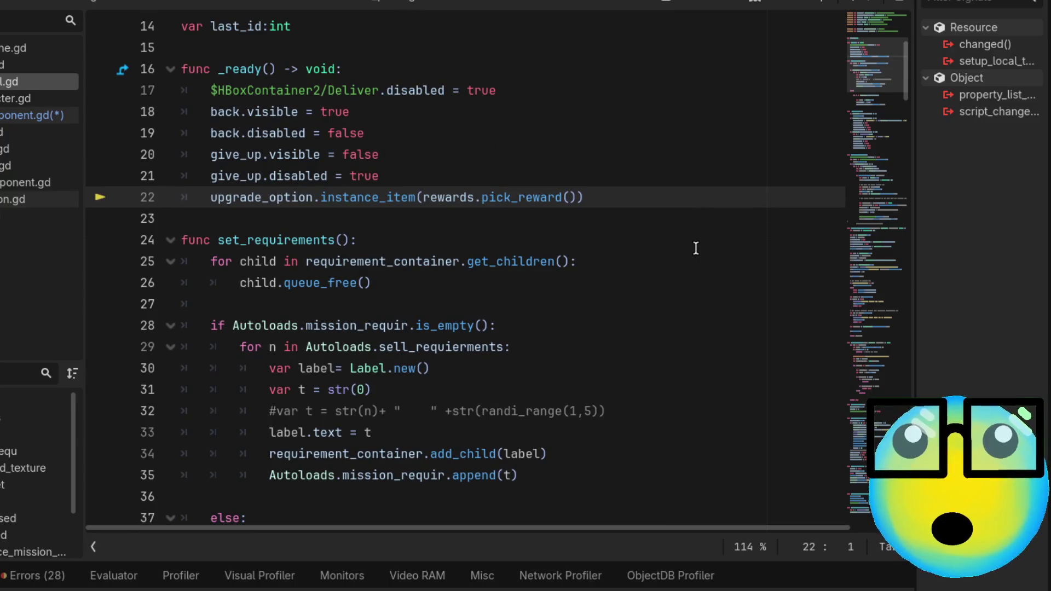
pyautogui.scroll(-2, 695, 249)
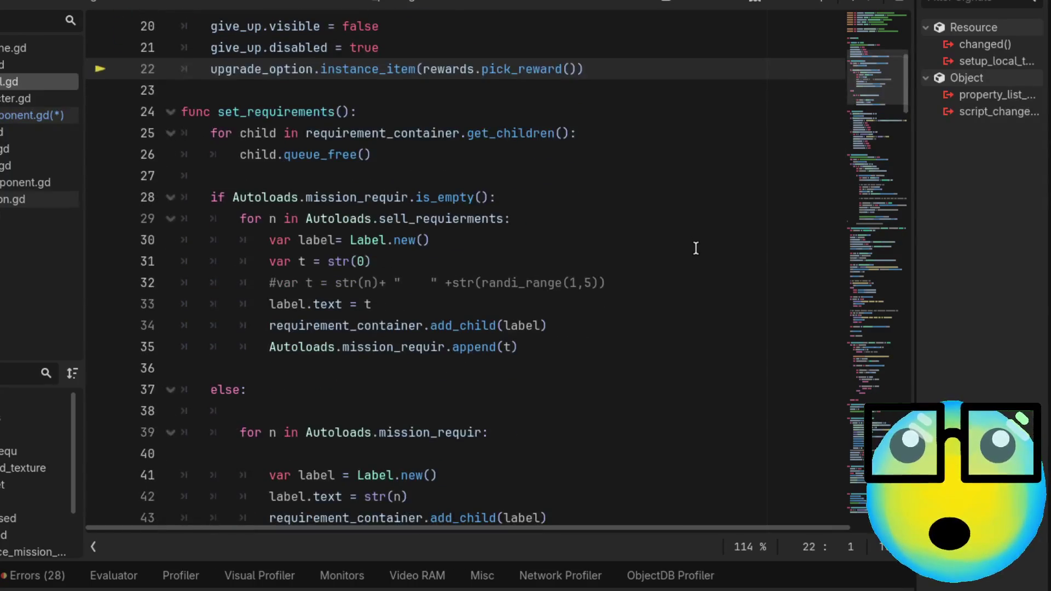
pyautogui.scroll(5, 696, 248)
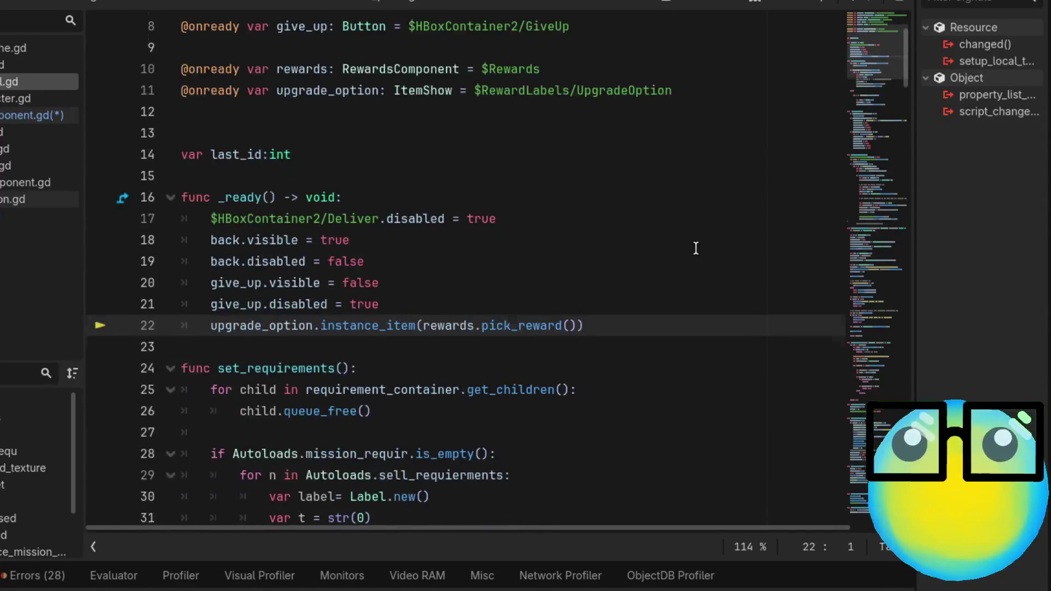
pyautogui.scroll(-1, 695, 248)
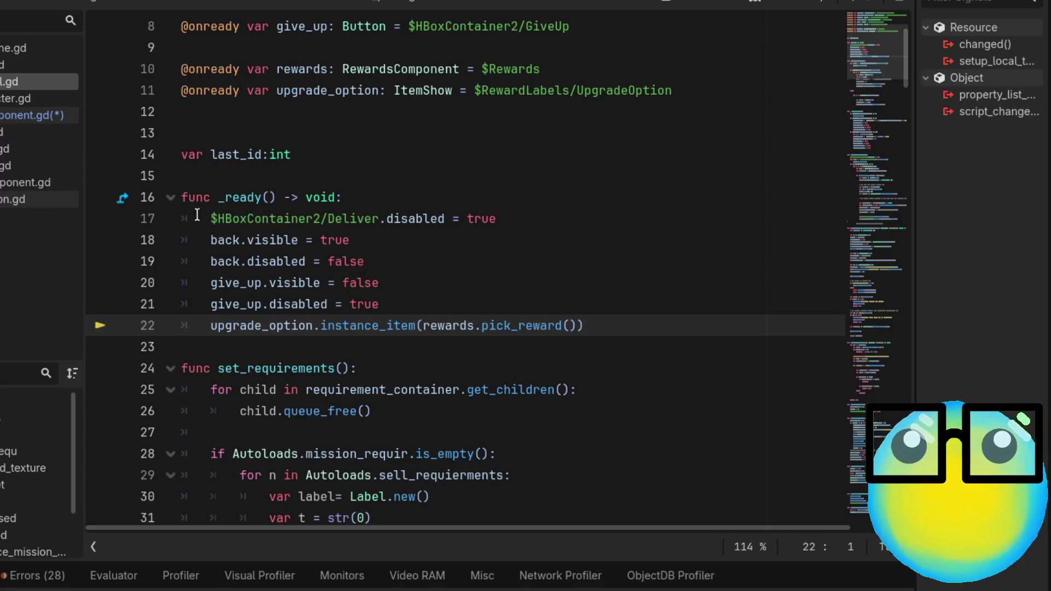
# Copy the save-file check on lines 71–72 from the RewardsComponent script's pick_reward
pyautogui.click(19, 116)
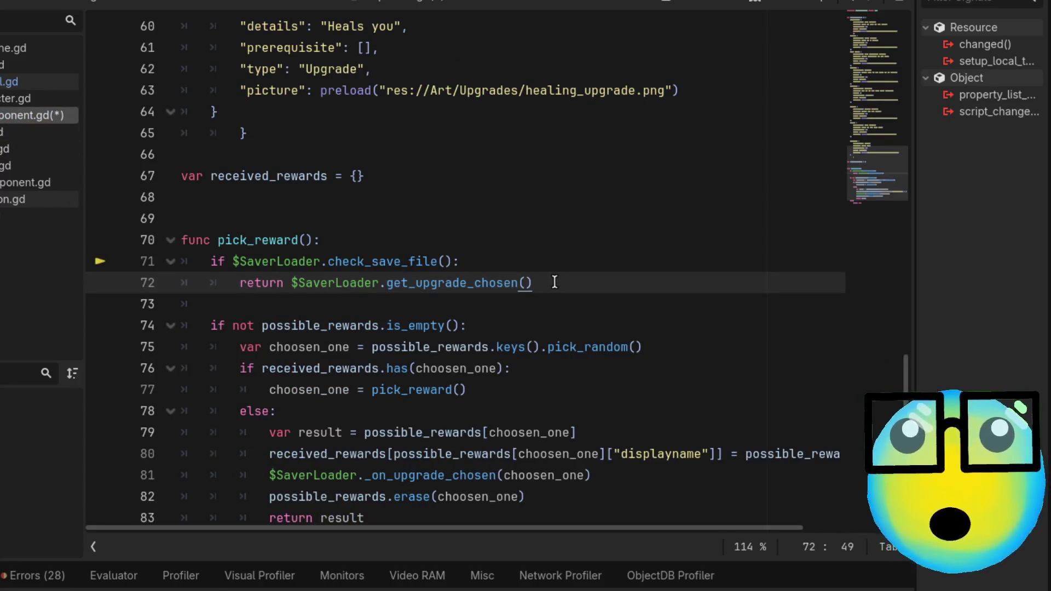
pyautogui.scroll(-2, 550, 285)
pyautogui.moveTo(617, 389); pyautogui.dragTo(269, 390)
pyautogui.moveTo(548, 202)
pyautogui.mouseDown()
pyautogui.moveTo(565, 200)
pyautogui.moveTo(217, 197)
pyautogui.moveTo(210, 176)
pyautogui.mouseUp()
pyautogui.hotkey('ctrl', 'c')
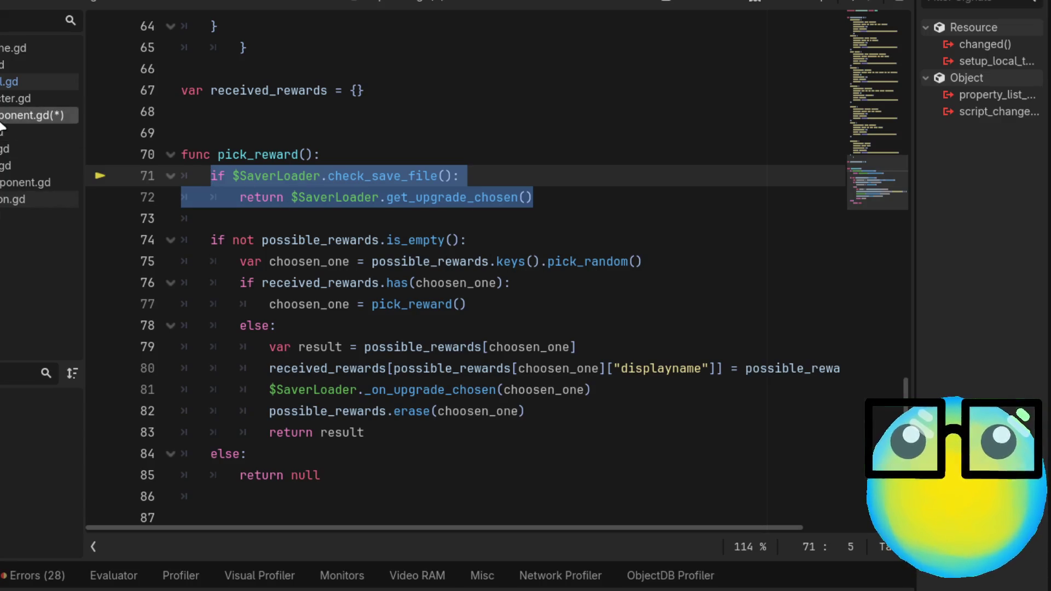
pyautogui.click(21, 76)
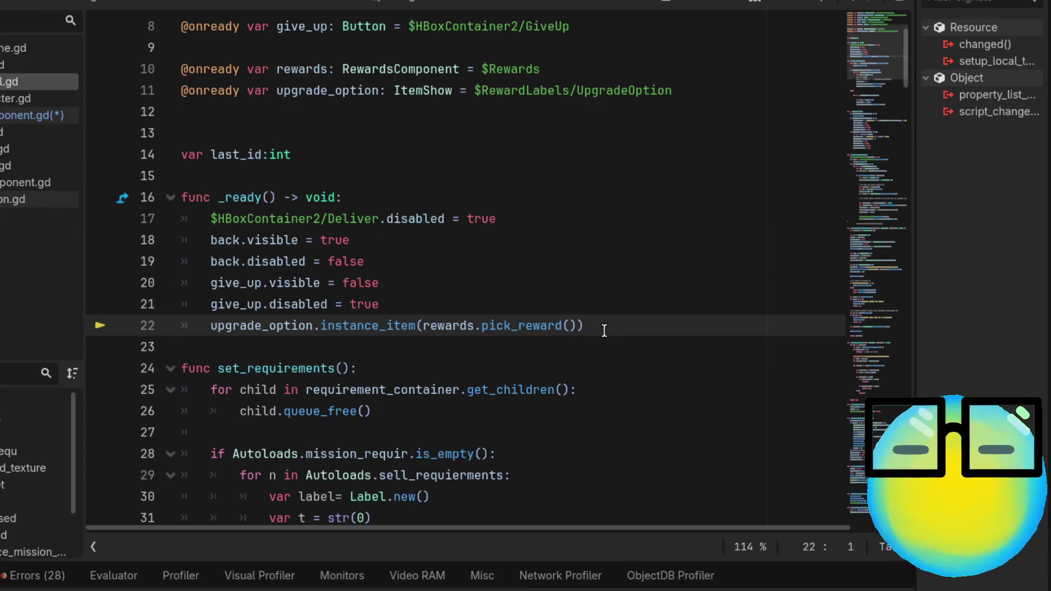
# Paste the save-file check after line 21 and remove the old return get_upgrade_chosen line
pyautogui.click(535, 306)
pyautogui.press('Return')
pyautogui.hotkey('ctrl', 'v')
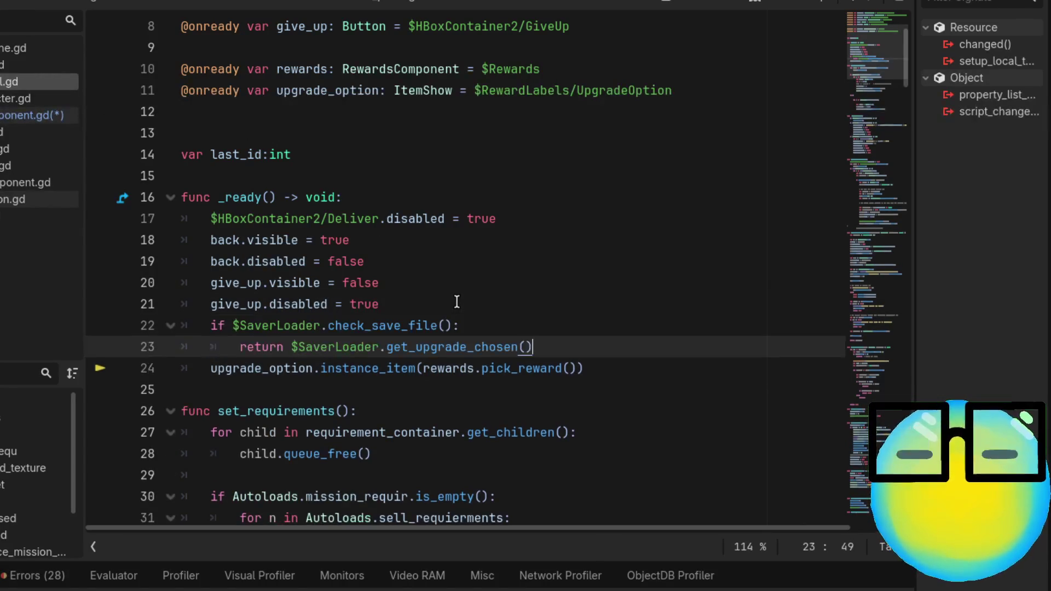
pyautogui.moveTo(523, 343)
pyautogui.mouseDown()
pyautogui.moveTo(495, 335)
pyautogui.moveTo(502, 329)
pyautogui.mouseUp()
pyautogui.press('Return')
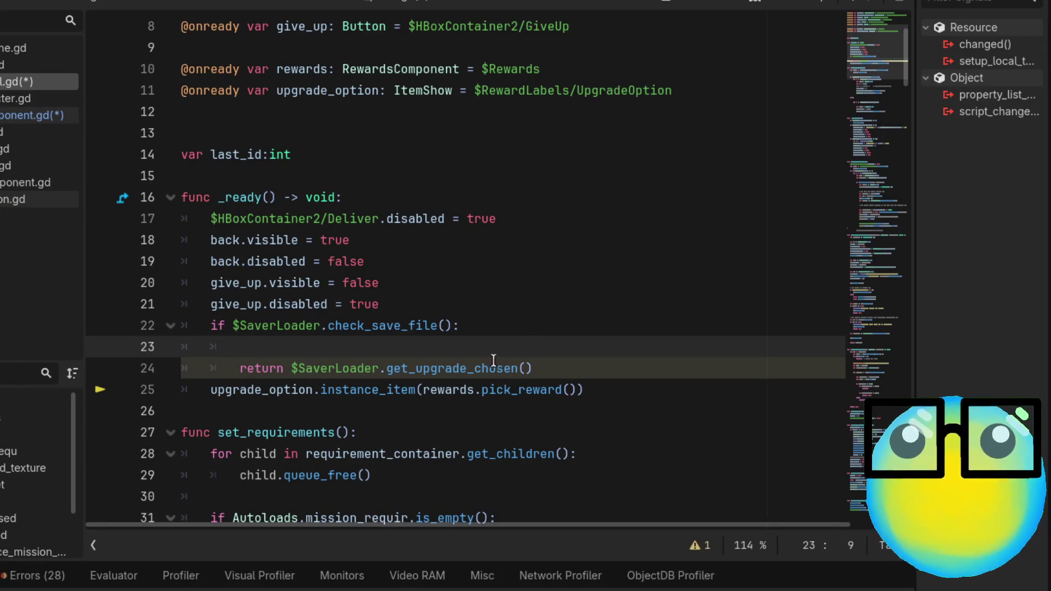
pyautogui.click(558, 369)
pyautogui.moveTo(530, 369); pyautogui.dragTo(291, 369)
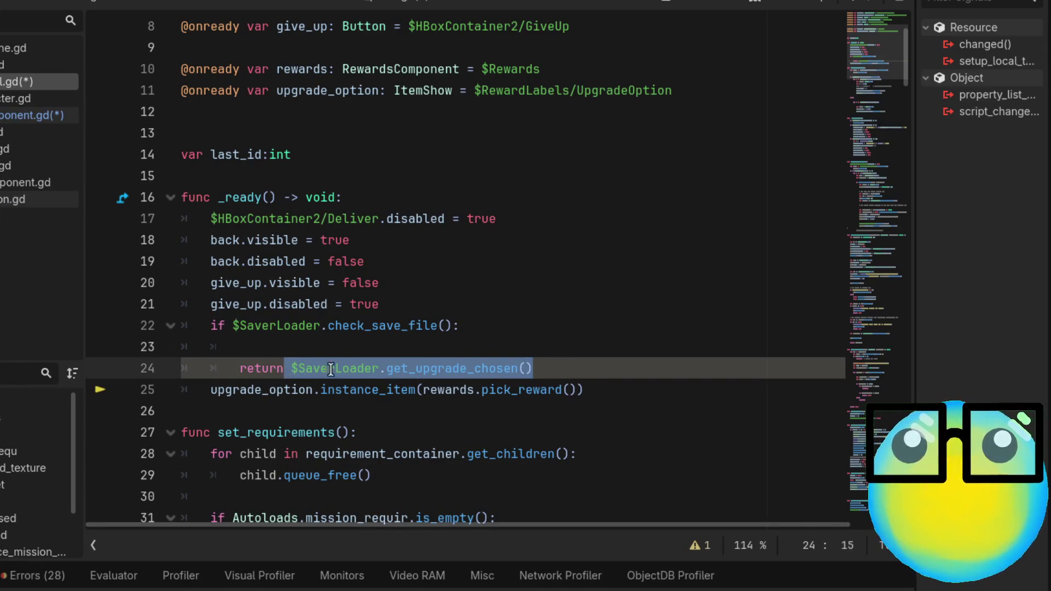
pyautogui.click(569, 364)
pyautogui.moveTo(532, 369); pyautogui.dragTo(211, 368)
pyautogui.hotkey('ctrl', 'c')
pyautogui.press('BackSpace')
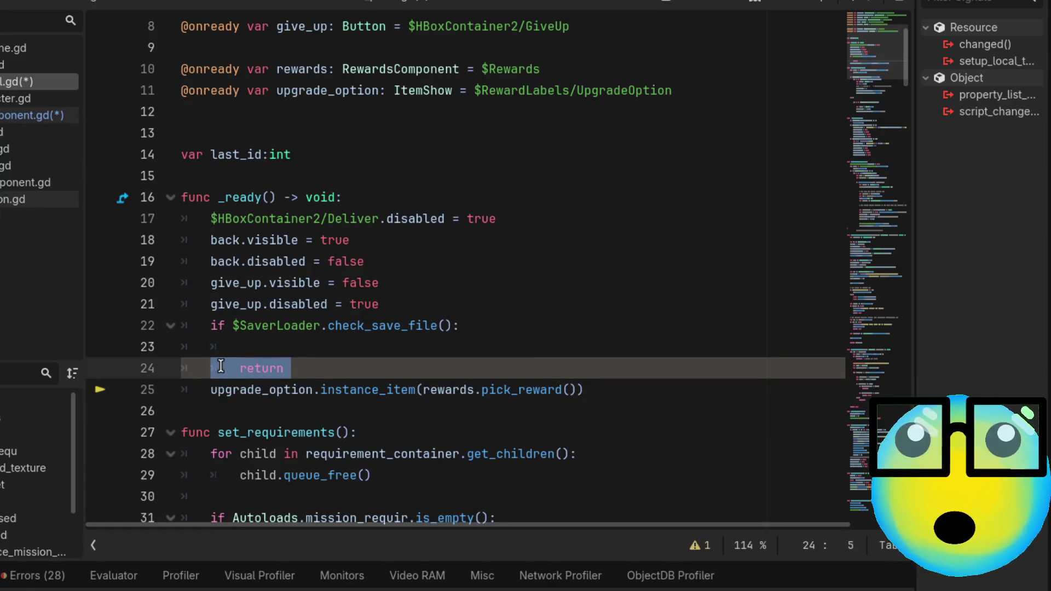
pyautogui.press('BackSpace')
pyautogui.press('BackSpace')
pyautogui.press('BackSpace')
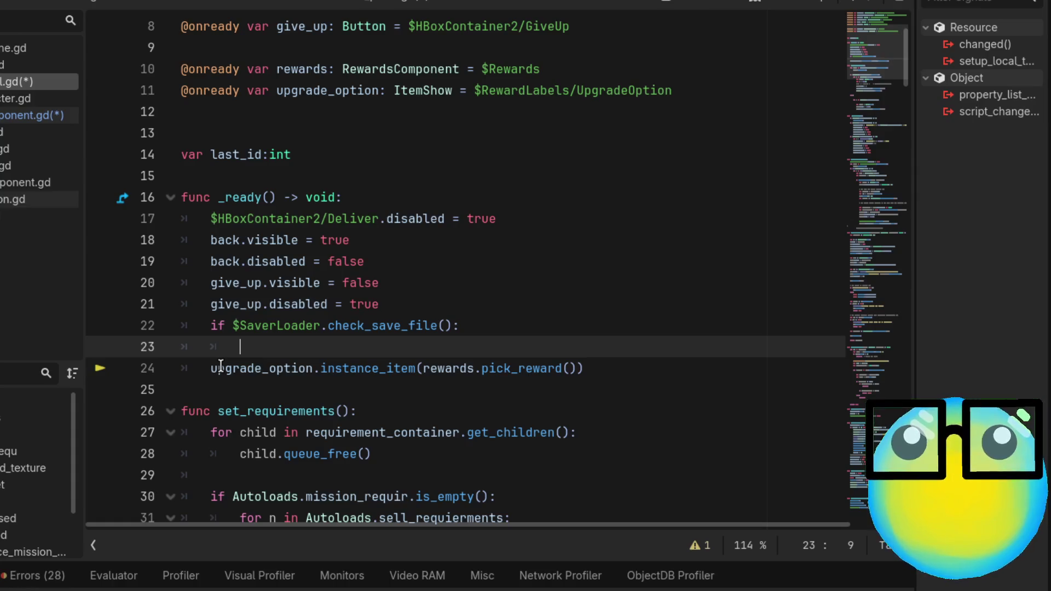
# Write an if condition on get_upgrade_chosen() under the save-file check
pyautogui.write('if')
pyautogui.hotkey('ctrl', 'v')
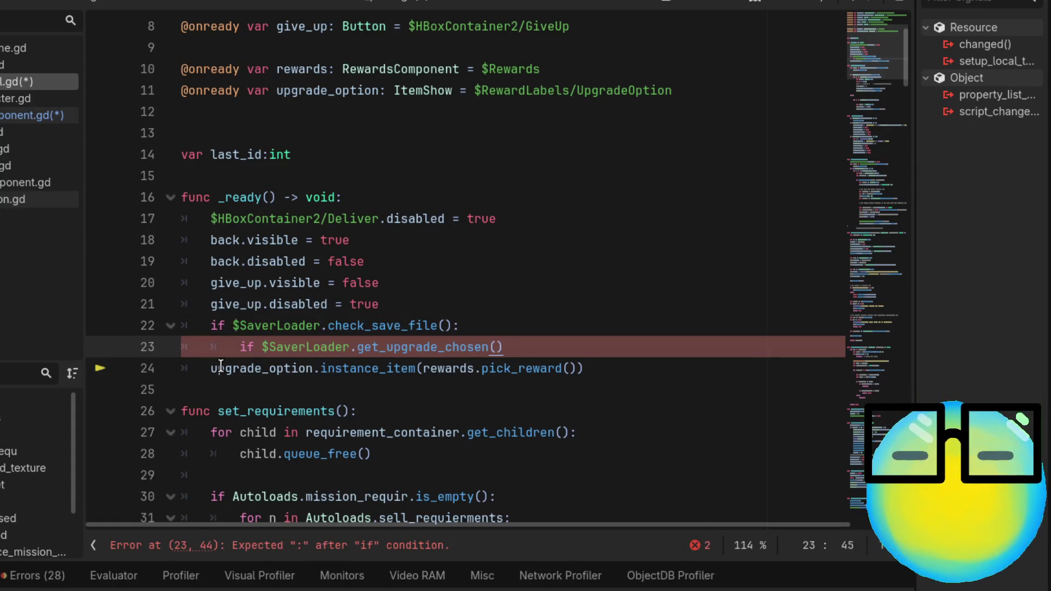
pyautogui.write(':')
pyautogui.press('Return')
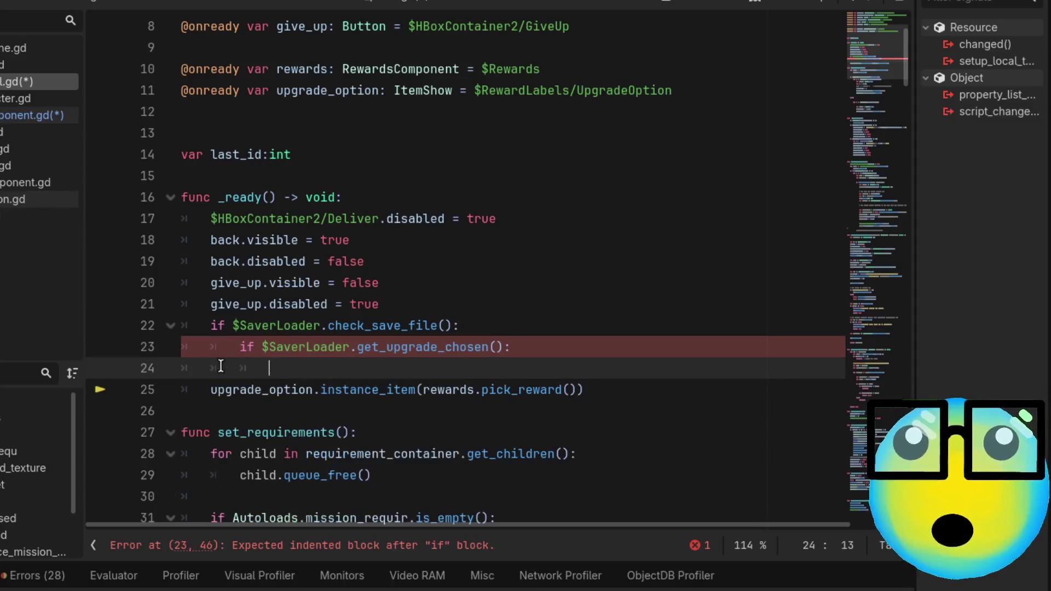
# Make its body call upgrade_option.instance_item($SaverLoader.get_upgrade_chosen())
pyautogui.write('up')
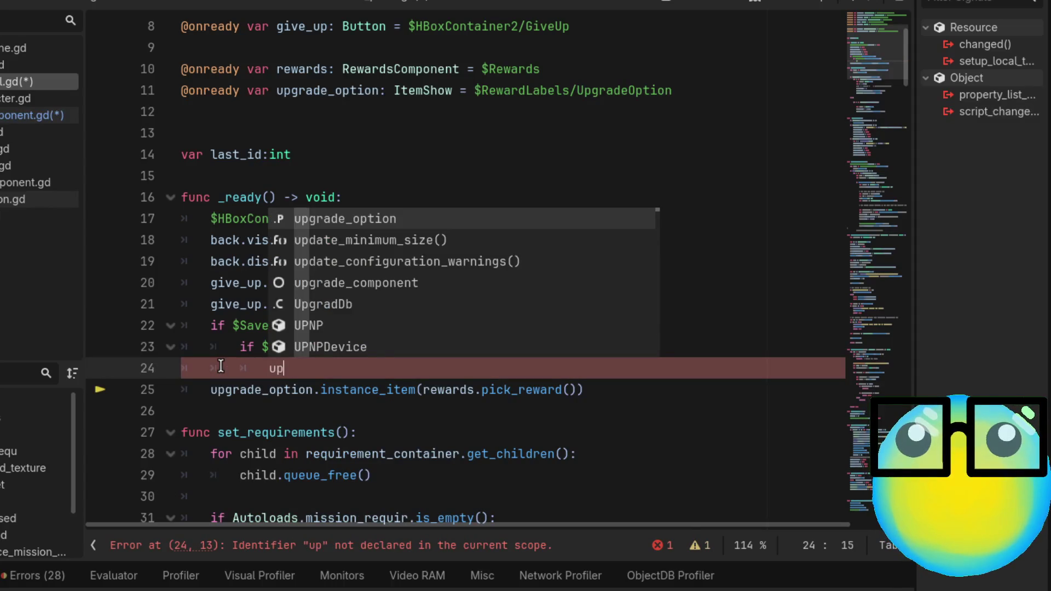
pyautogui.press('Return')
pyautogui.write('.in')
pyautogui.press('Return')
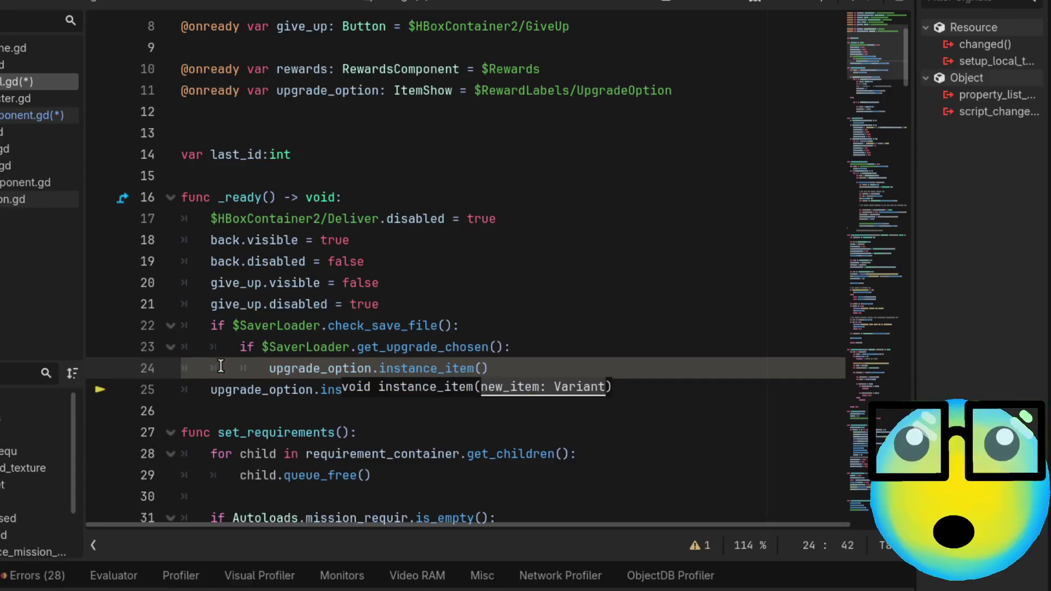
pyautogui.write('i')
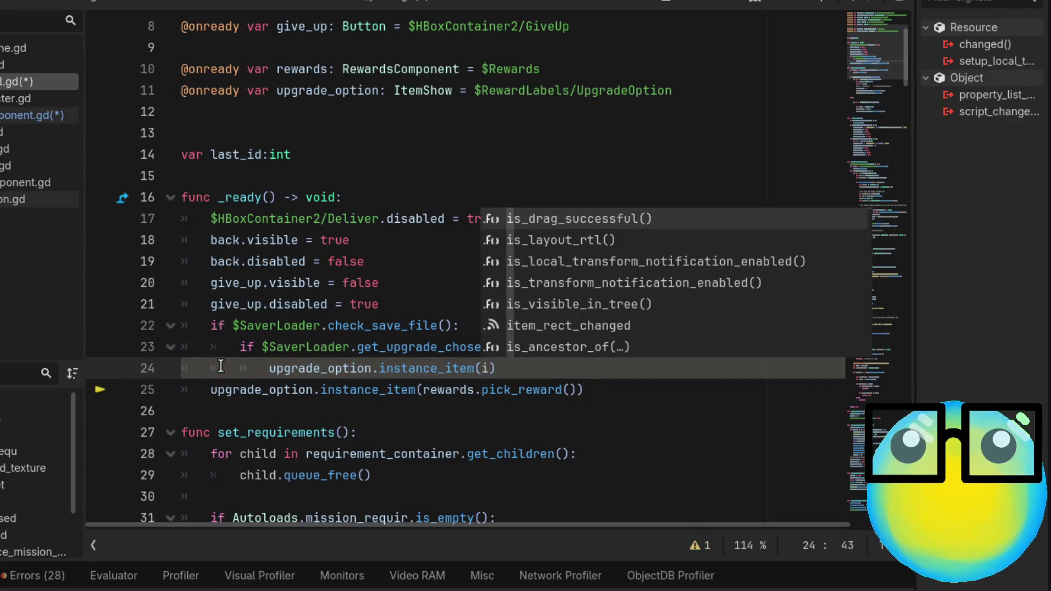
pyautogui.press('BackSpace')
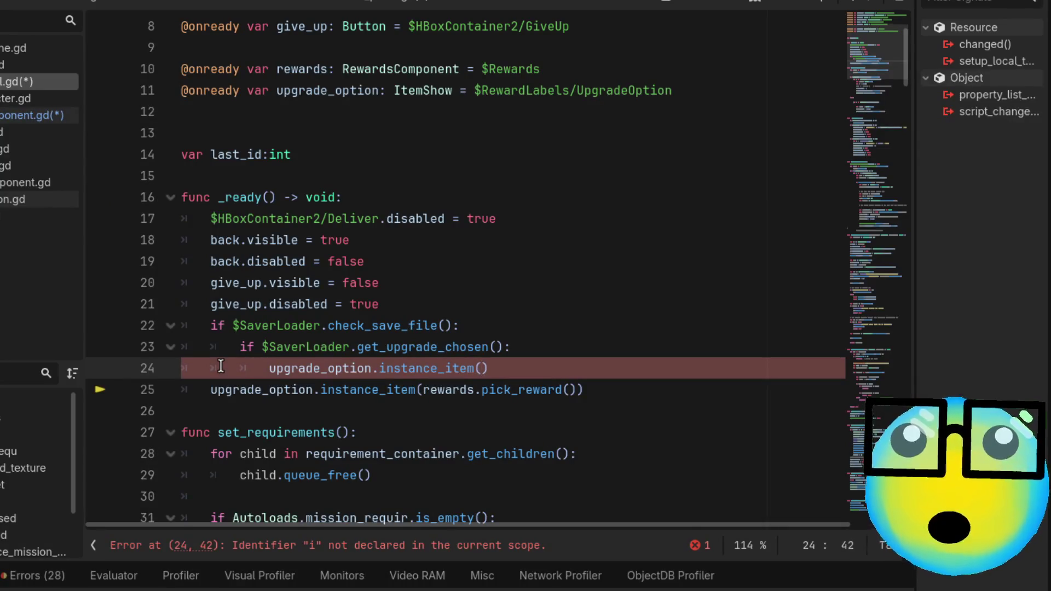
pyautogui.write('get')
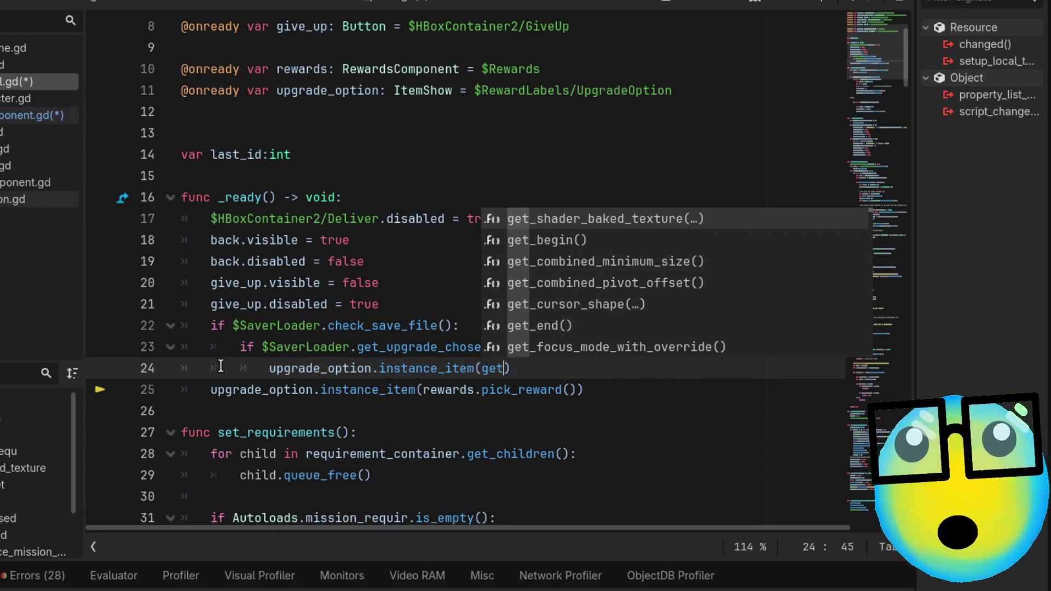
pyautogui.write('_up')
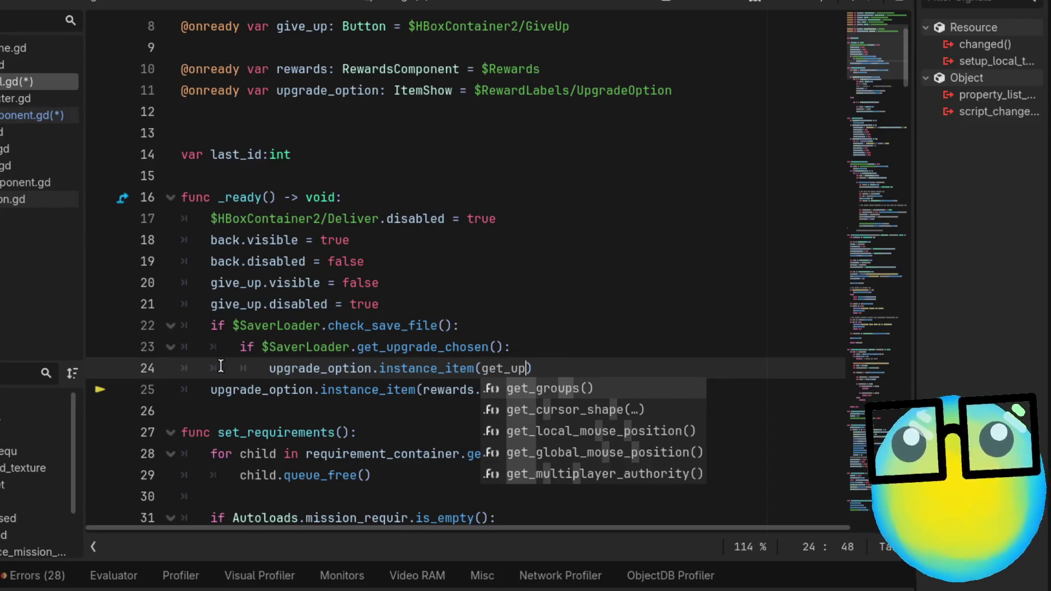
pyautogui.press('BackSpace')
pyautogui.press('BackSpace')
pyautogui.press('BackSpace')
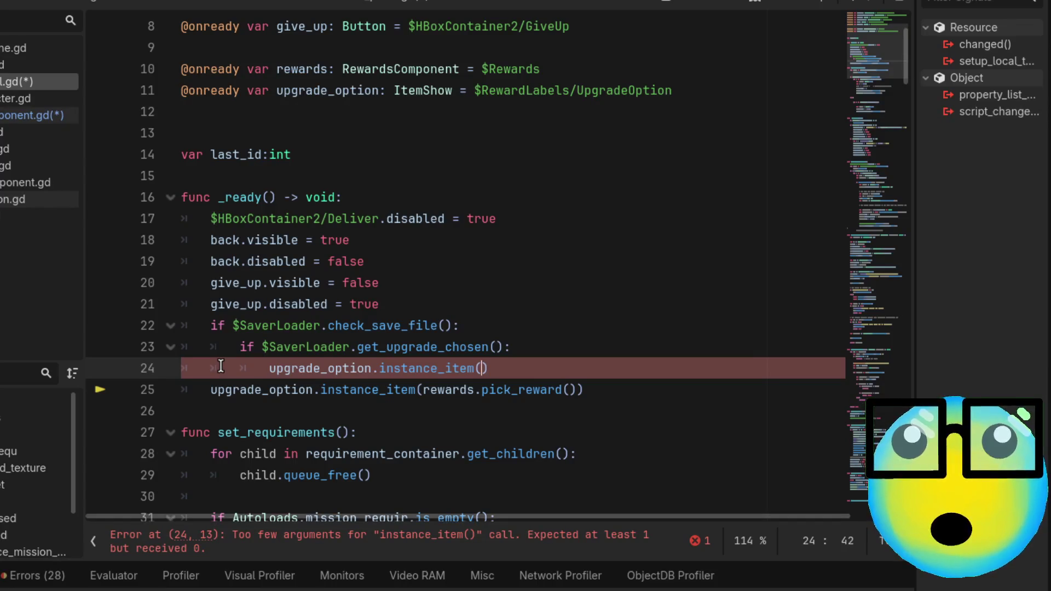
pyautogui.write('$')
pyautogui.write('Saver')
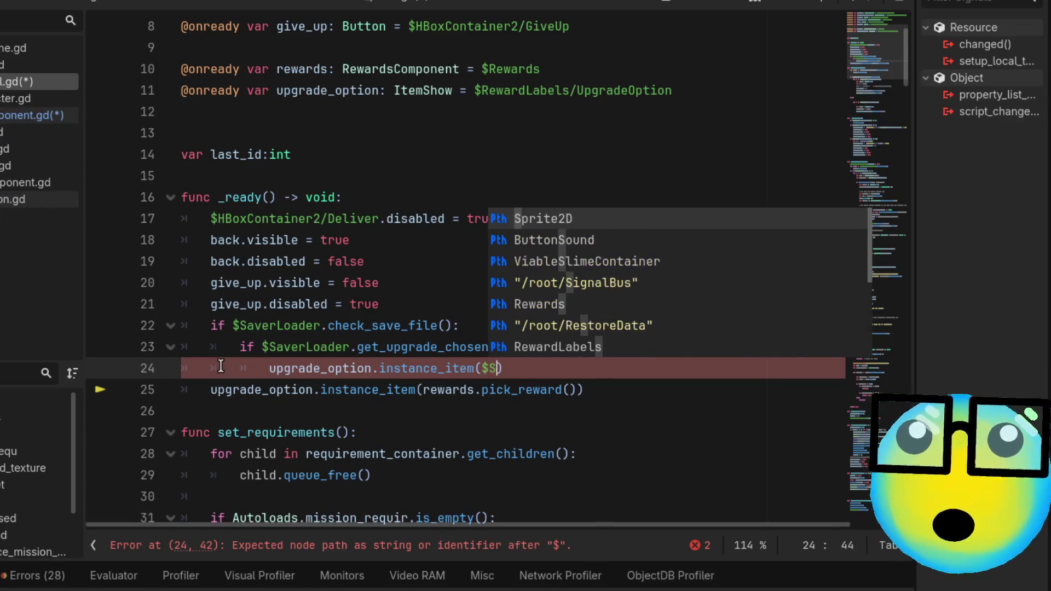
pyautogui.write('Loa')
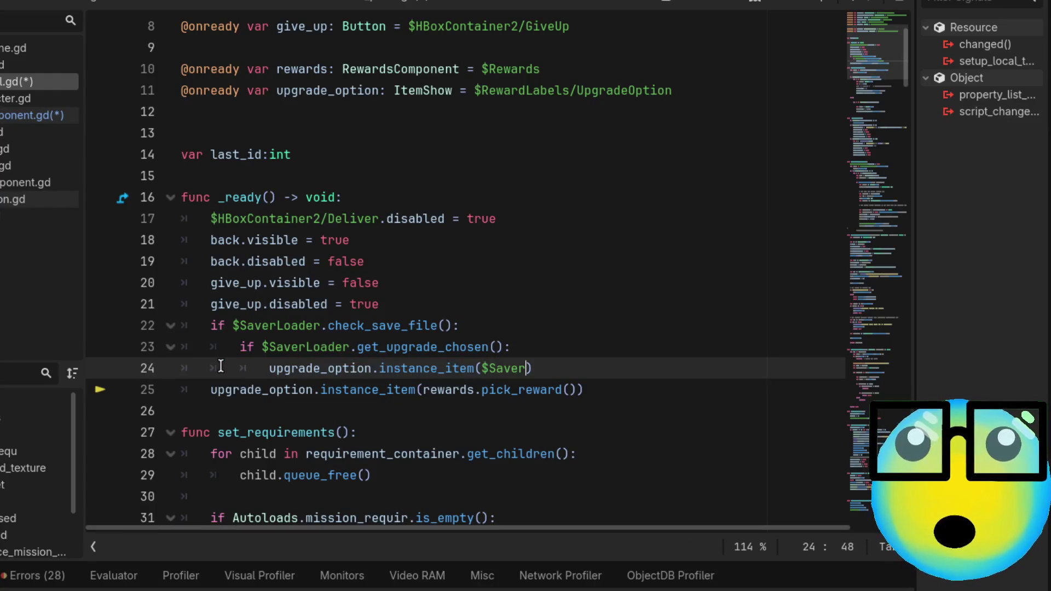
pyautogui.write('der.get')
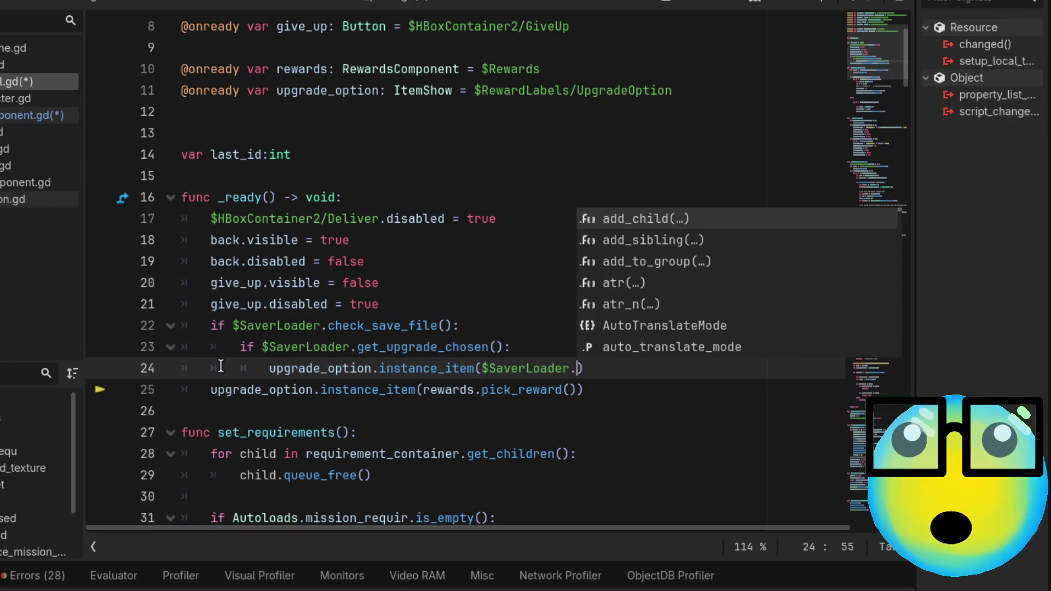
pyautogui.write('_up')
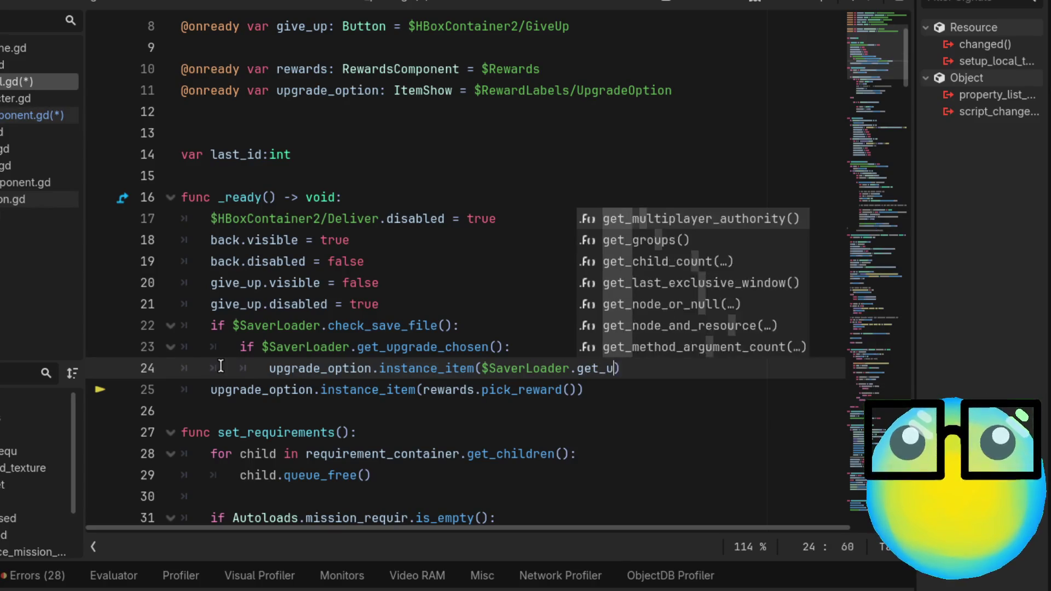
pyautogui.write('grade_c')
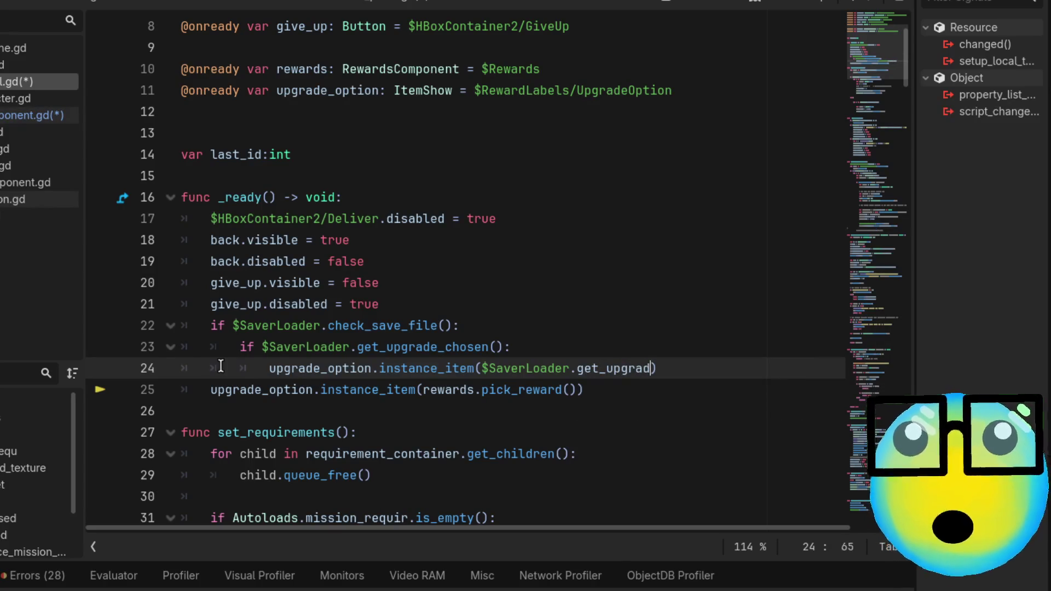
pyautogui.write('hosen')
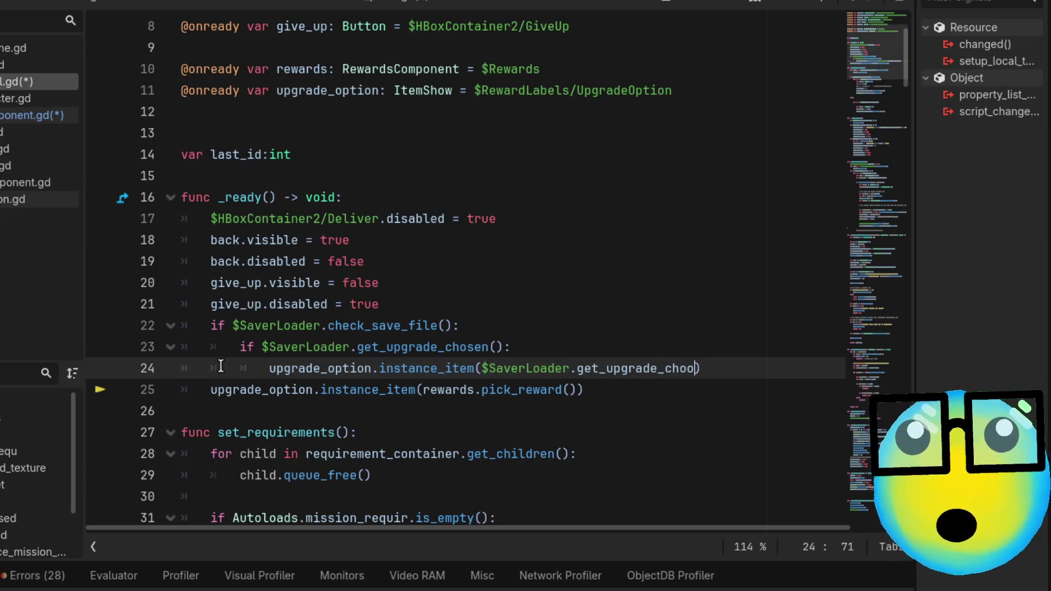
pyautogui.write('()')
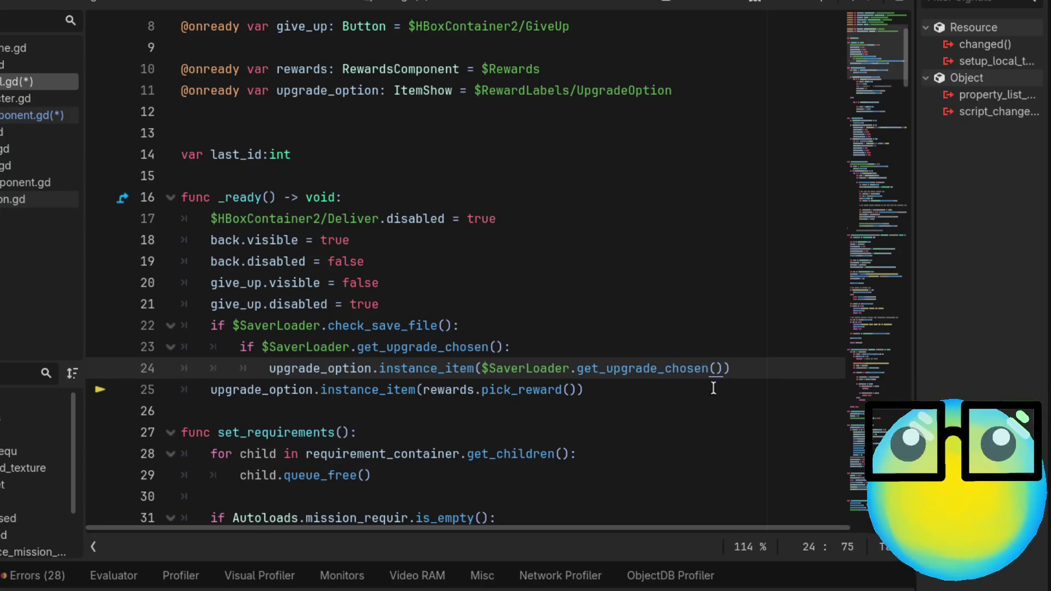
# Add an else: branch, indent the pick_reward call into it, and save
pyautogui.click(760, 372)
pyautogui.press('Return')
pyautogui.press('BackSpace')
pyautogui.write('else:')
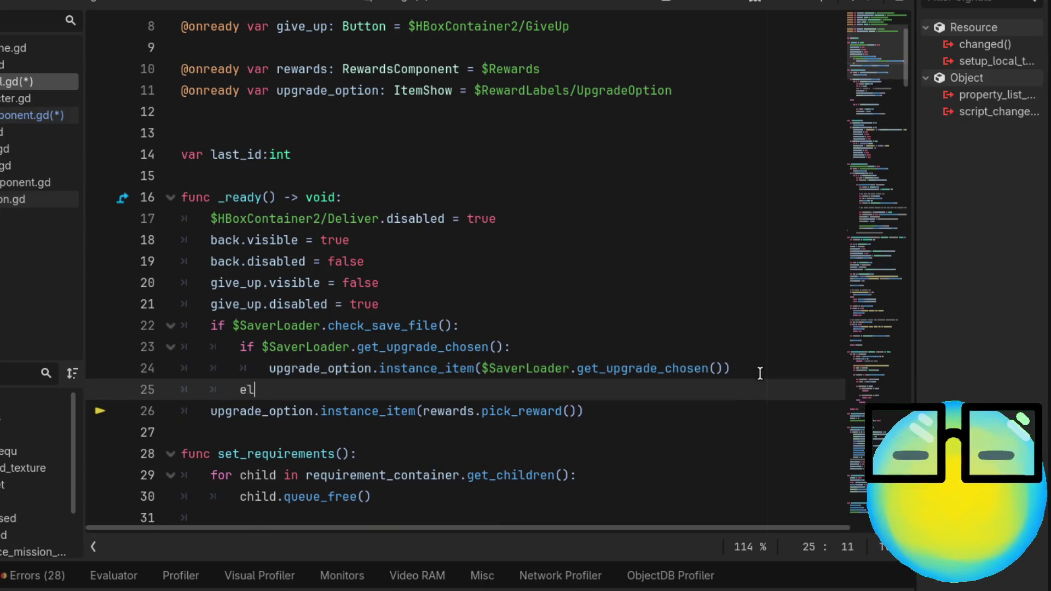
pyautogui.click(212, 411)
pyautogui.press('Tab')
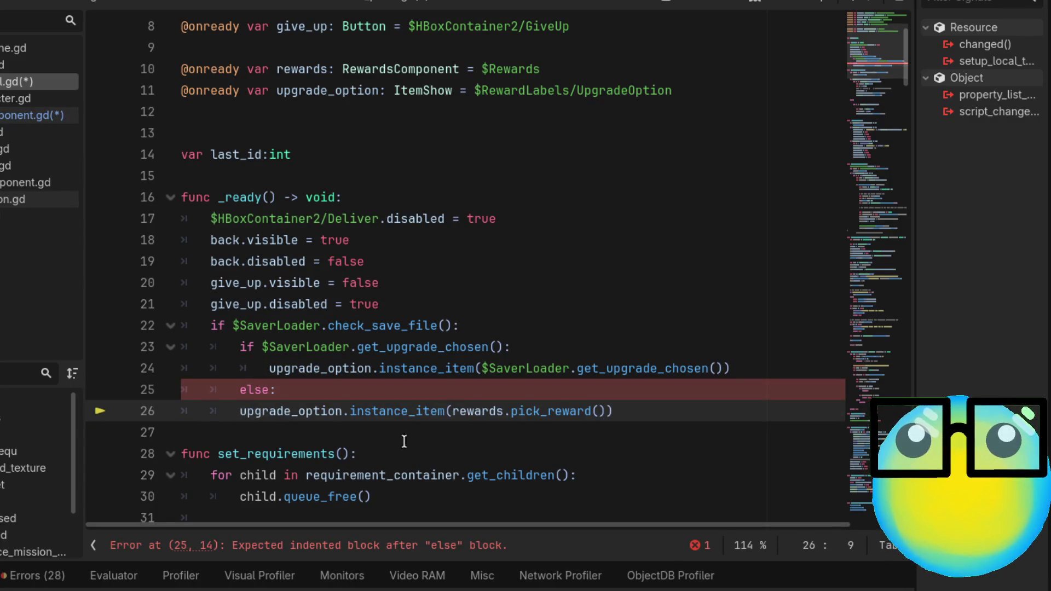
pyautogui.press('Tab')
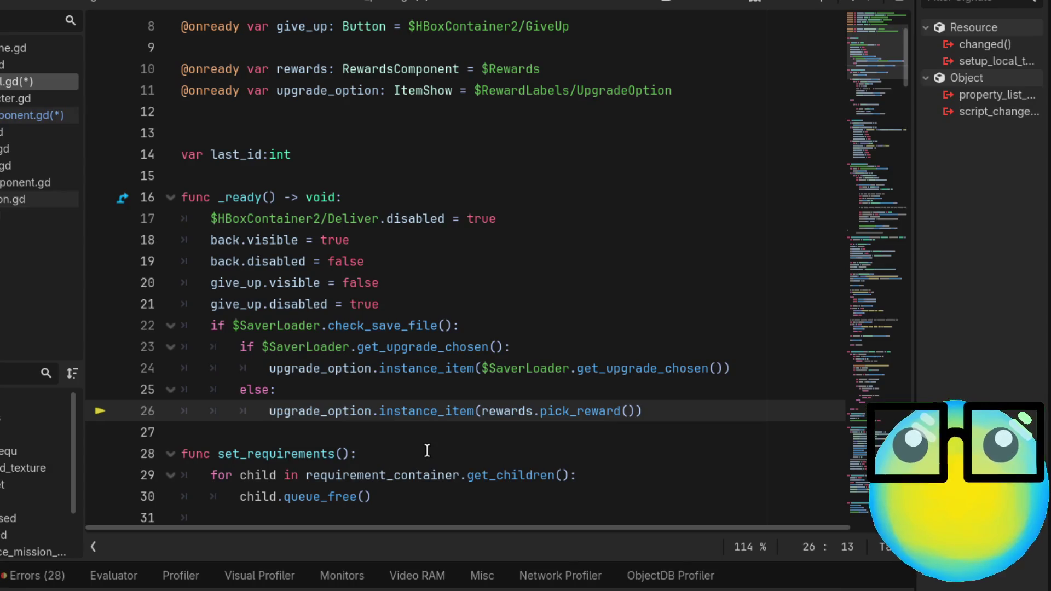
pyautogui.hotkey('ctrl', 's')
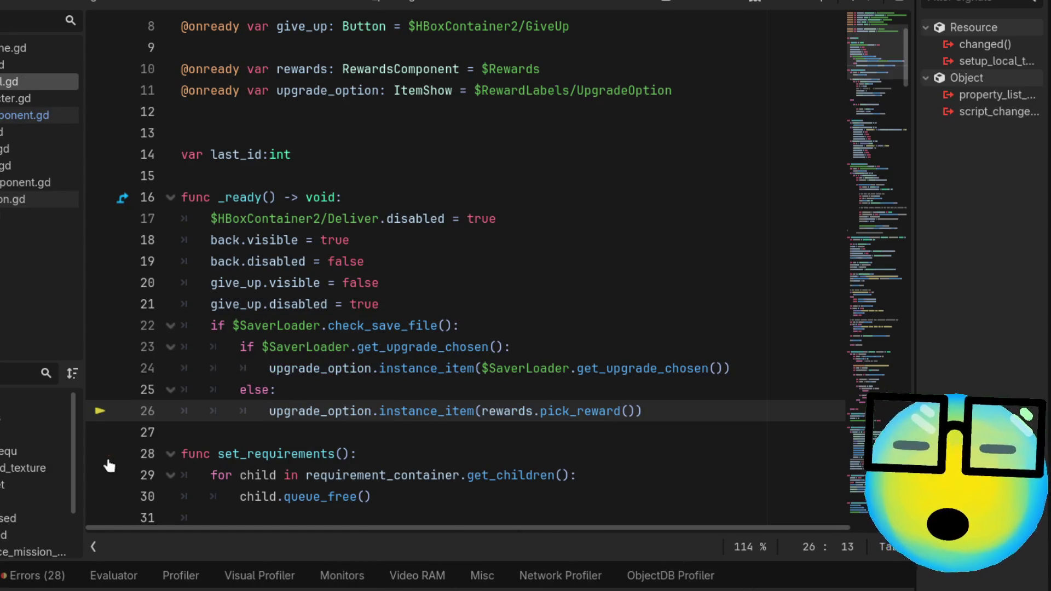
# In rewards_component.gd, delete lines 71–72 and comment out the upgrade-chosen call on line 79
pyautogui.click(8, 117)
pyautogui.moveTo(599, 200); pyautogui.dragTo(144, 167)
pyautogui.press('BackSpace')
pyautogui.press('BackSpace')
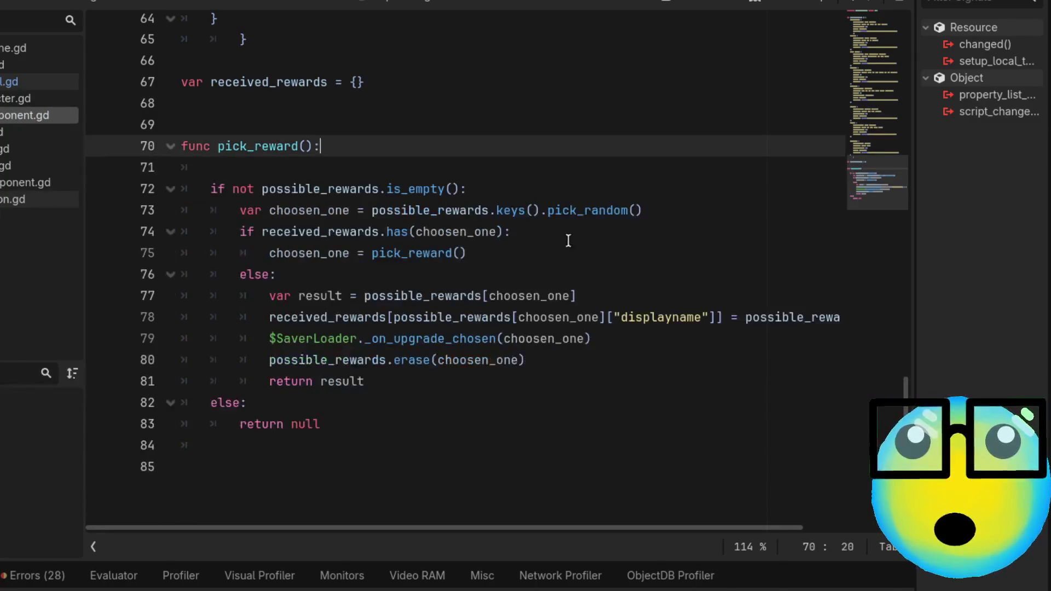
pyautogui.moveTo(591, 338); pyautogui.dragTo(468, 339)
pyautogui.click(609, 338)
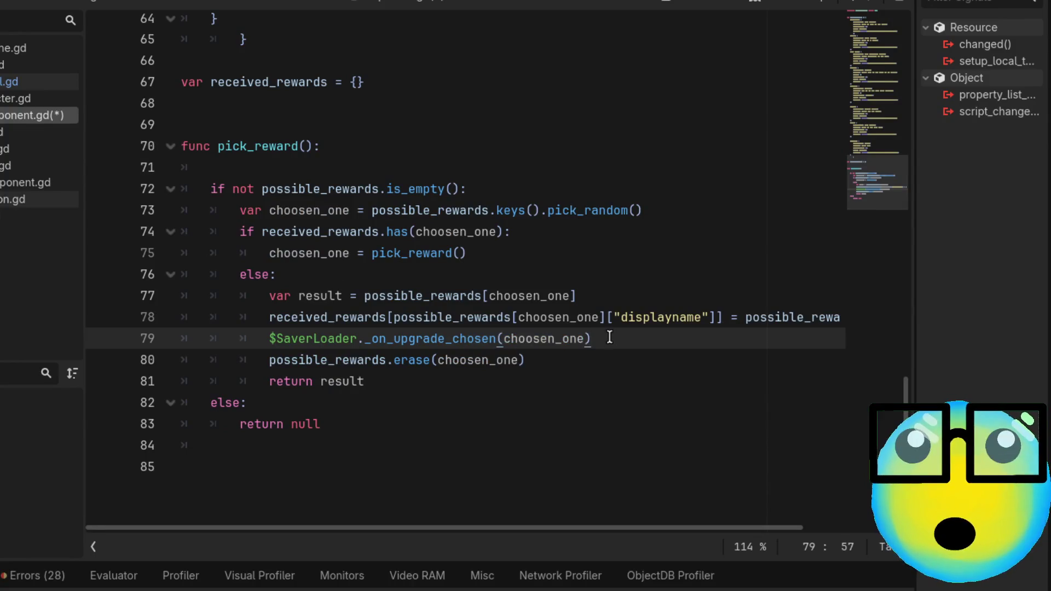
pyautogui.hotkey('ctrl', 'k')
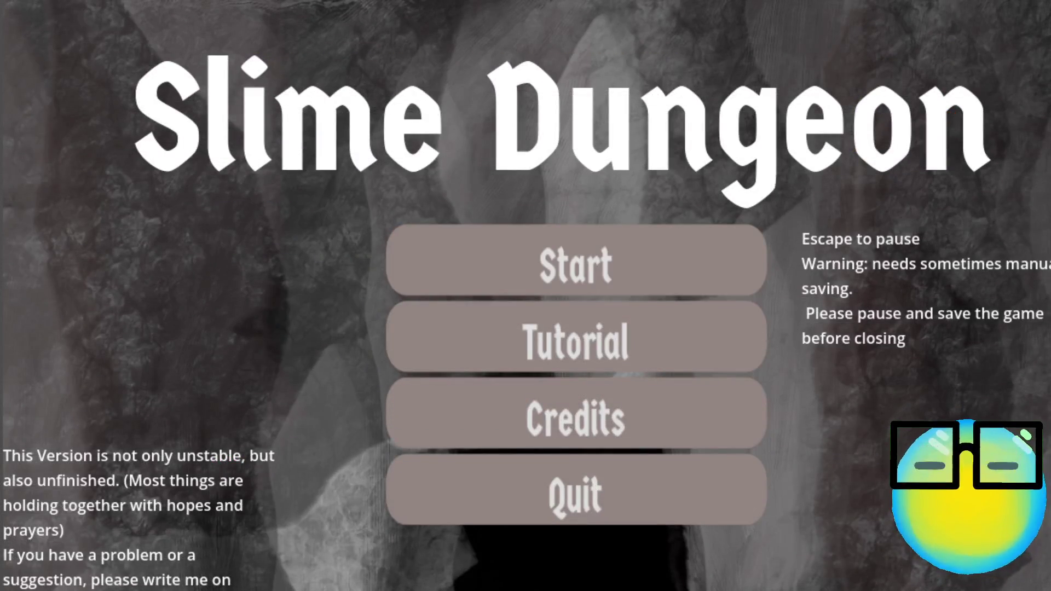
# Start a new game from the Slime Dungeon main menu
pyautogui.click(586, 265)
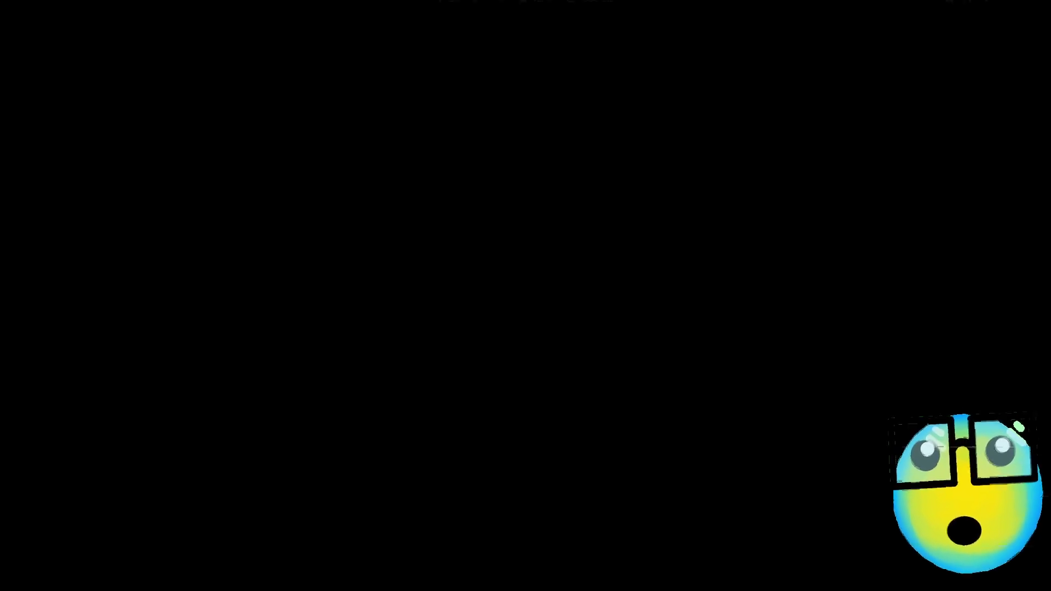
# Delete the stray 3 on line 22 and inspect check_save_file in saver_loader.gd
pyautogui.press('BackSpace')
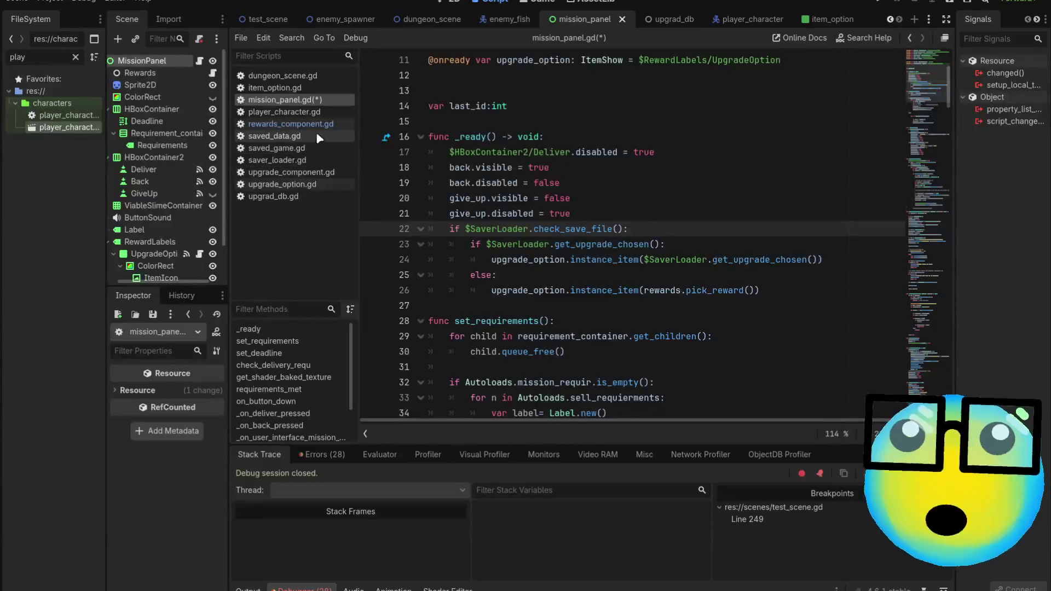
pyautogui.click(302, 162)
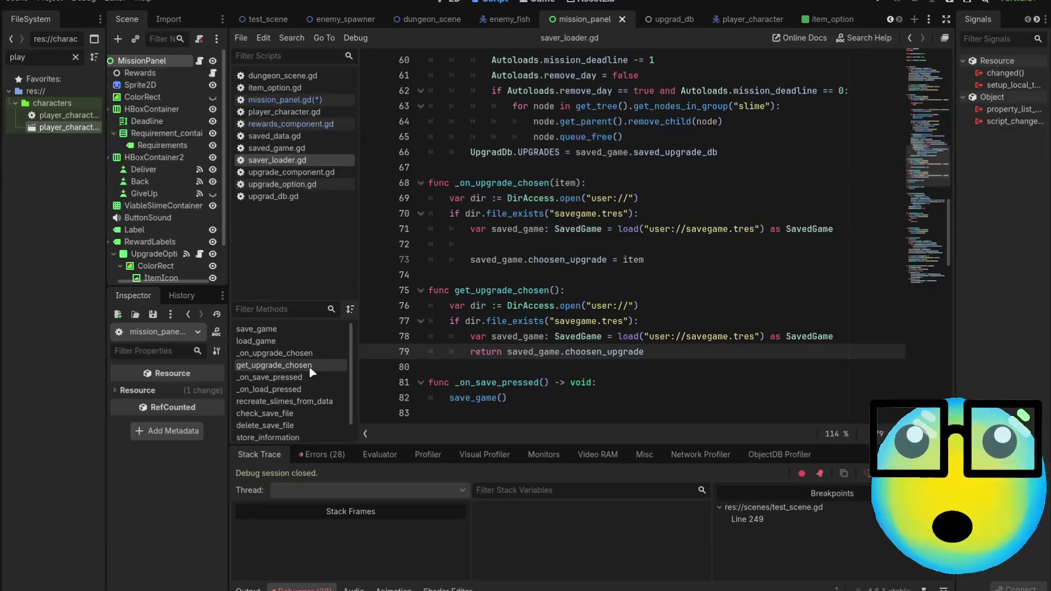
pyautogui.click(273, 413)
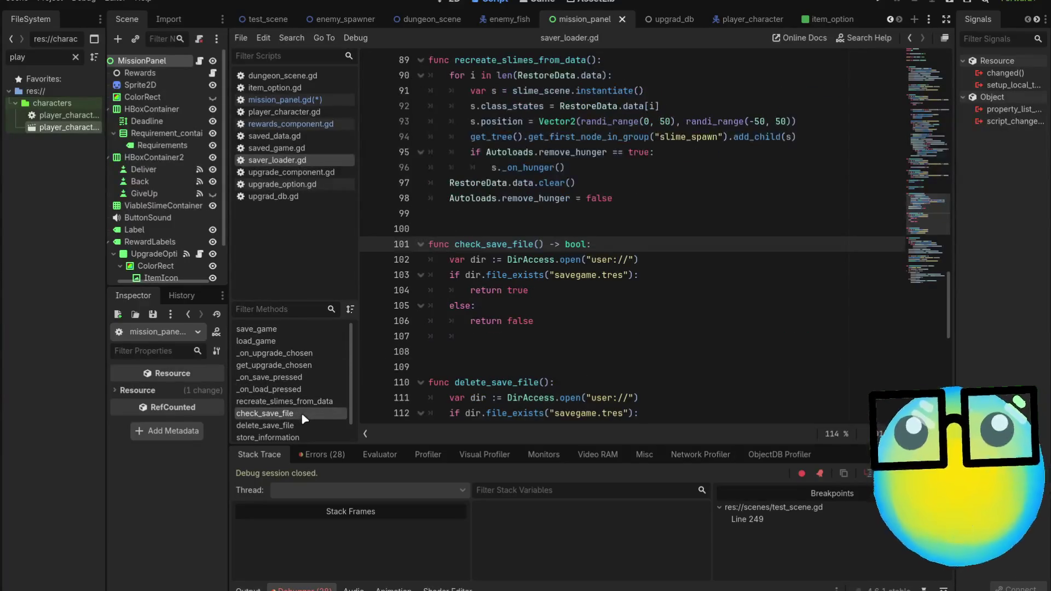
pyautogui.click(758, 327)
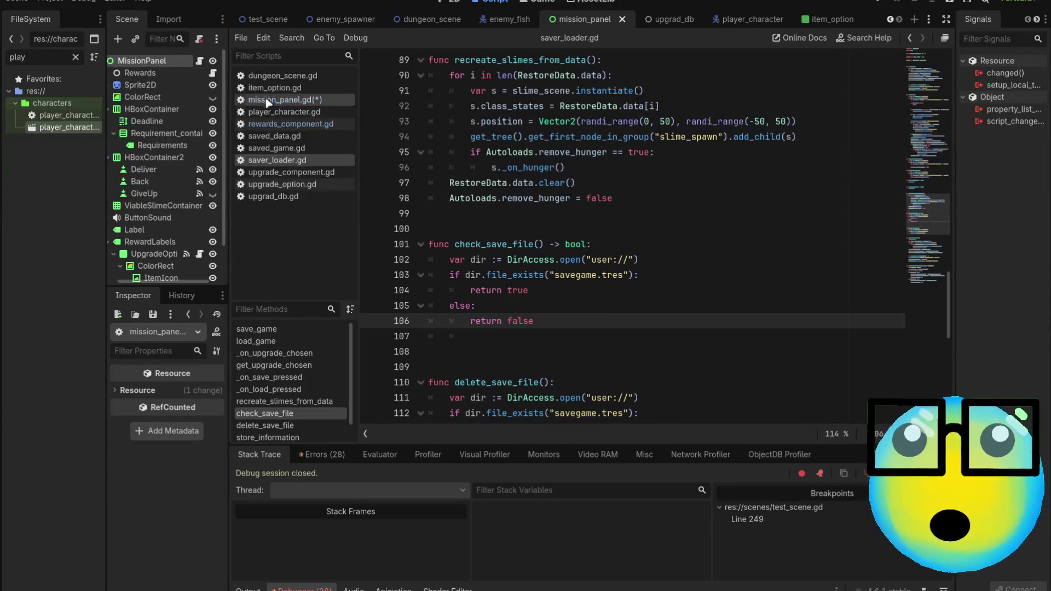
# Return to mission_panel.gd and scroll down through its code
pyautogui.click(288, 101)
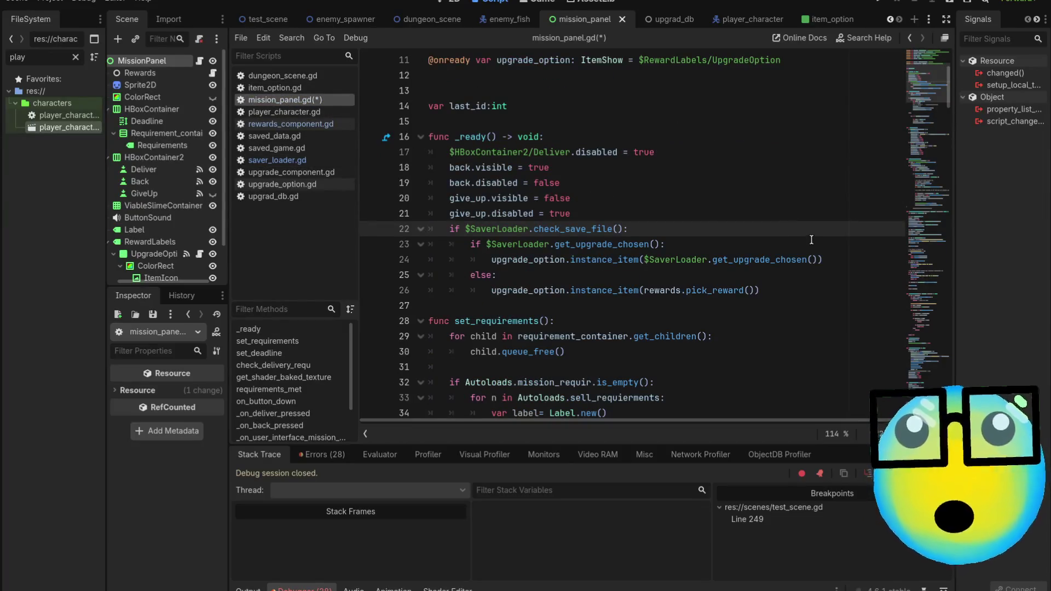
pyautogui.scroll(-3, 811, 240)
pyautogui.scroll(-13, 811, 240)
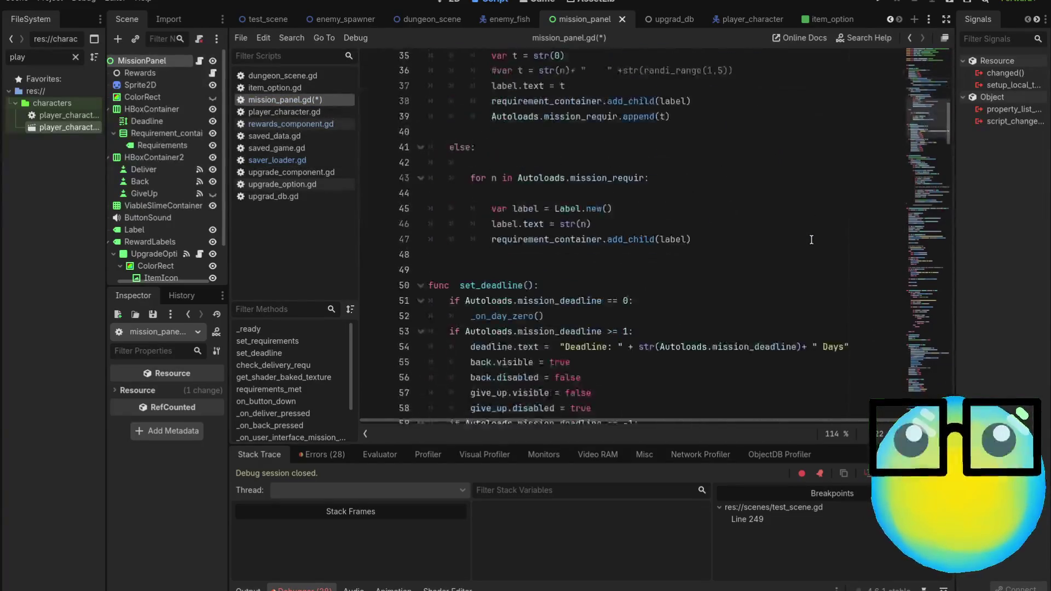
pyautogui.scroll(-2, 811, 240)
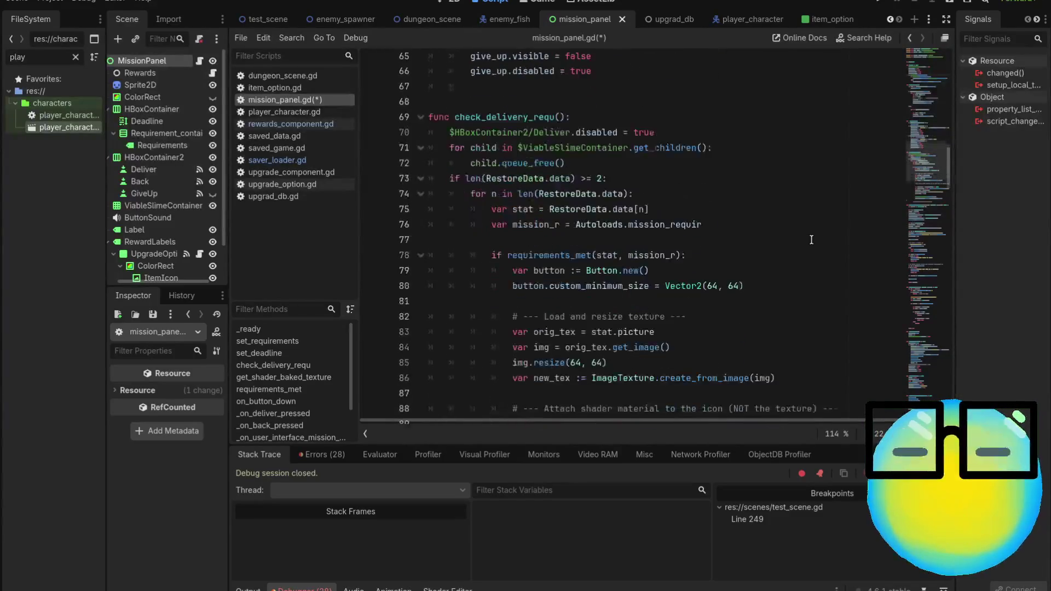
pyautogui.scroll(-1, 927, 177)
pyautogui.moveTo(927, 176)
pyautogui.mouseDown()
pyautogui.moveTo(938, 321)
pyautogui.moveTo(936, 312)
pyautogui.moveTo(924, 348)
pyautogui.mouseUp()
pyautogui.moveTo(924, 331); pyautogui.dragTo(928, 376)
pyautogui.click(464, 203)
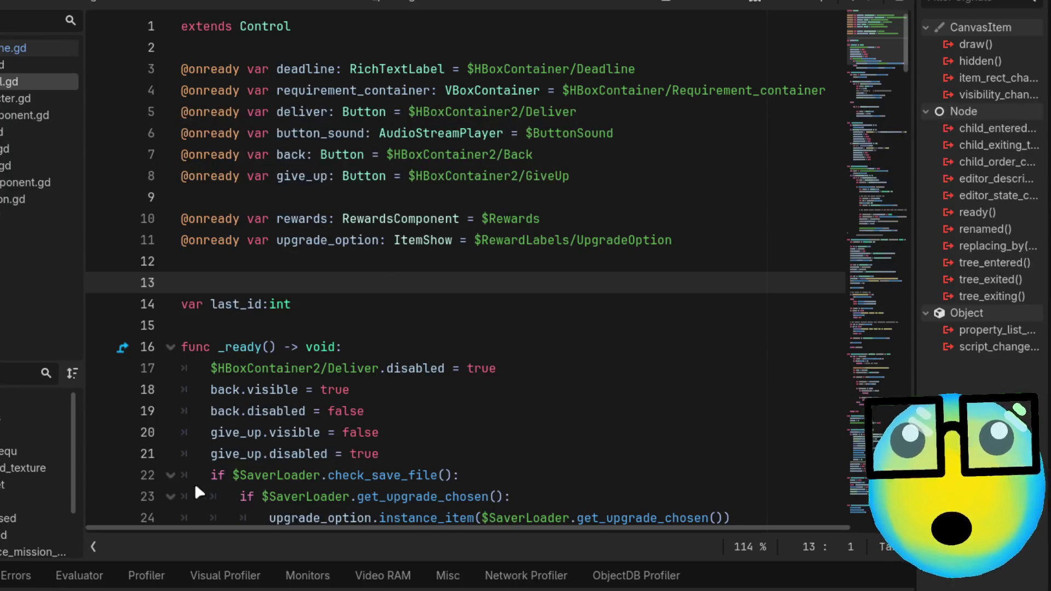
# Run the game until the debugger halts on the null-instance check_save_file error at line 22
pyautogui.scroll(-1, 397, 218)
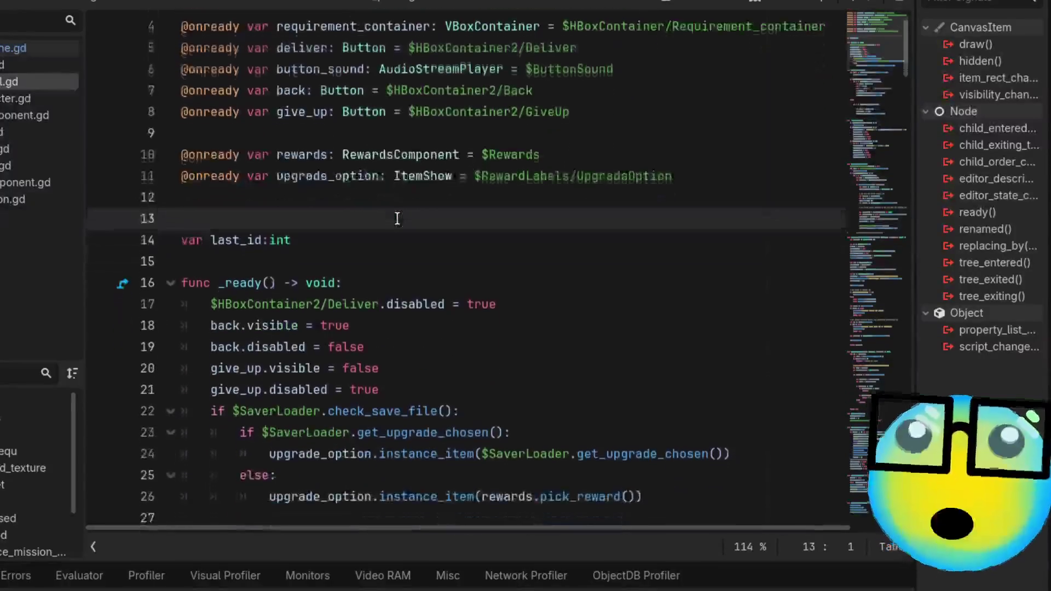
pyautogui.scroll(1, 398, 218)
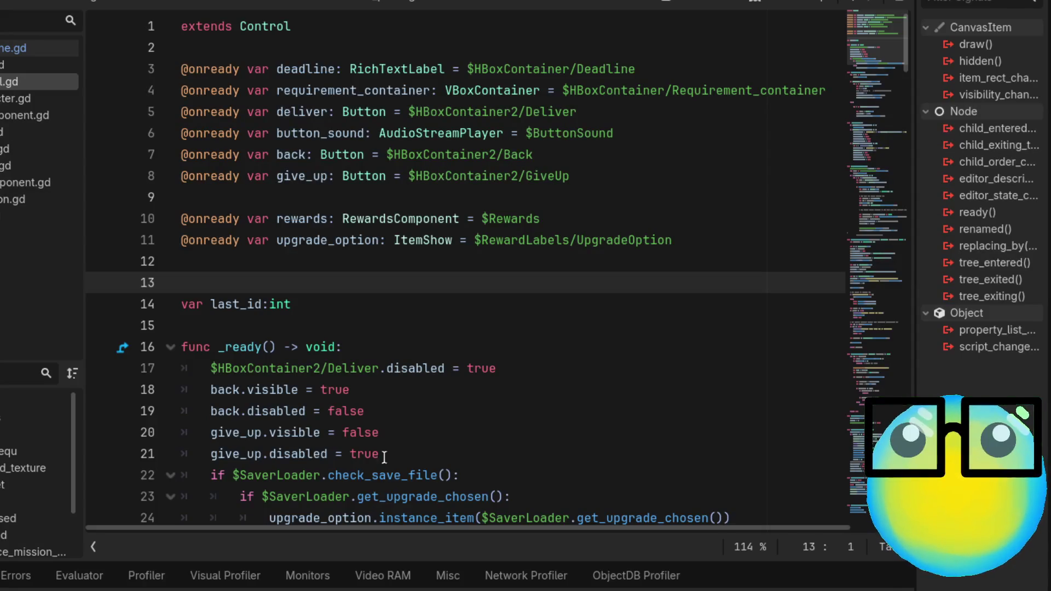
pyautogui.scroll(-4, 424, 303)
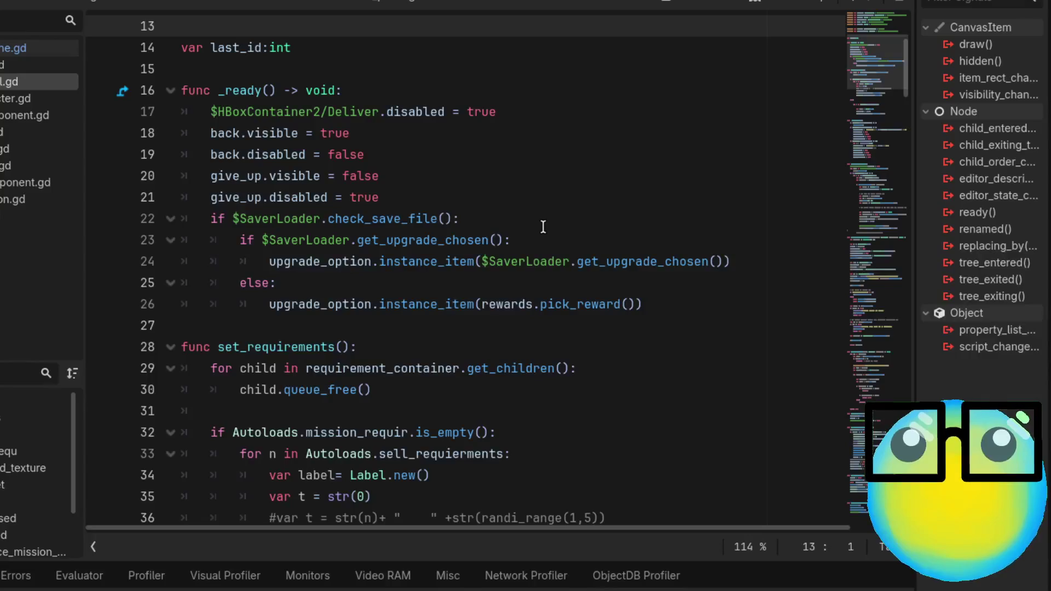
pyautogui.scroll(-1, 543, 226)
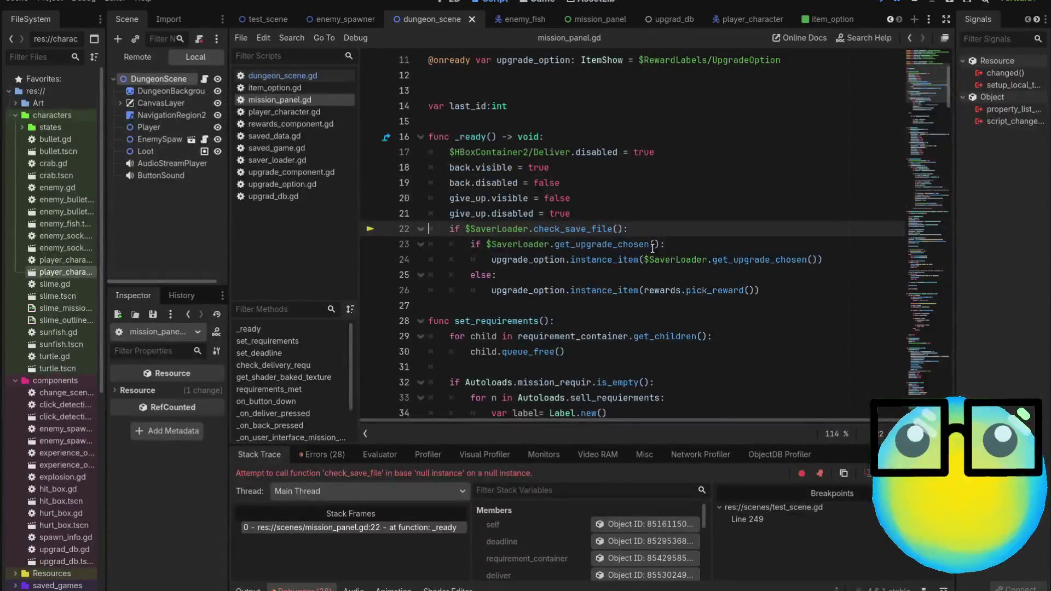
# Drag the debugger splitter up to make the debugger panel taller
pyautogui.scroll(-3, 550, 514)
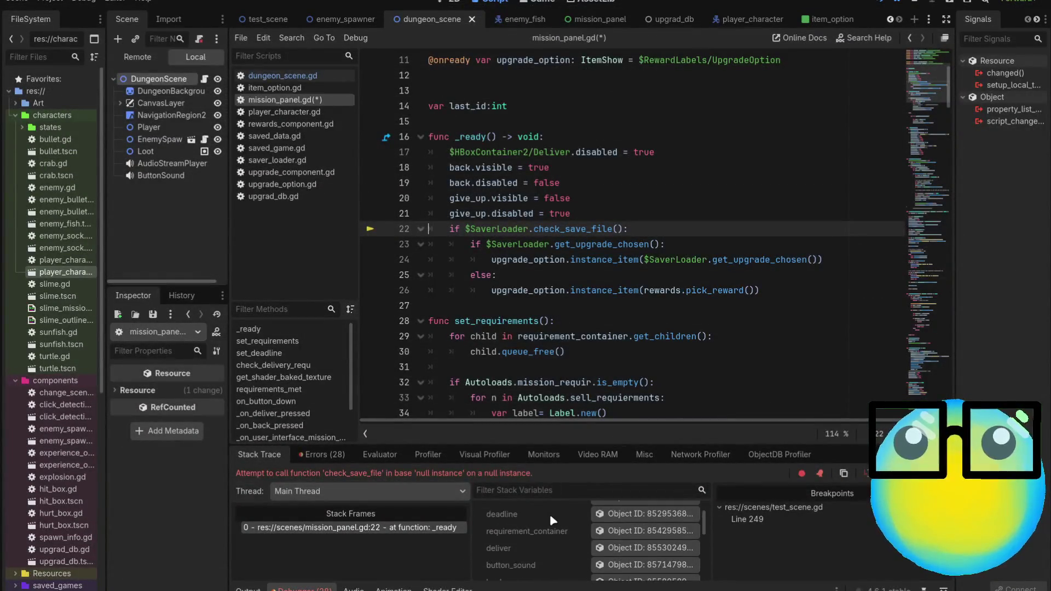
pyautogui.scroll(-5, 550, 514)
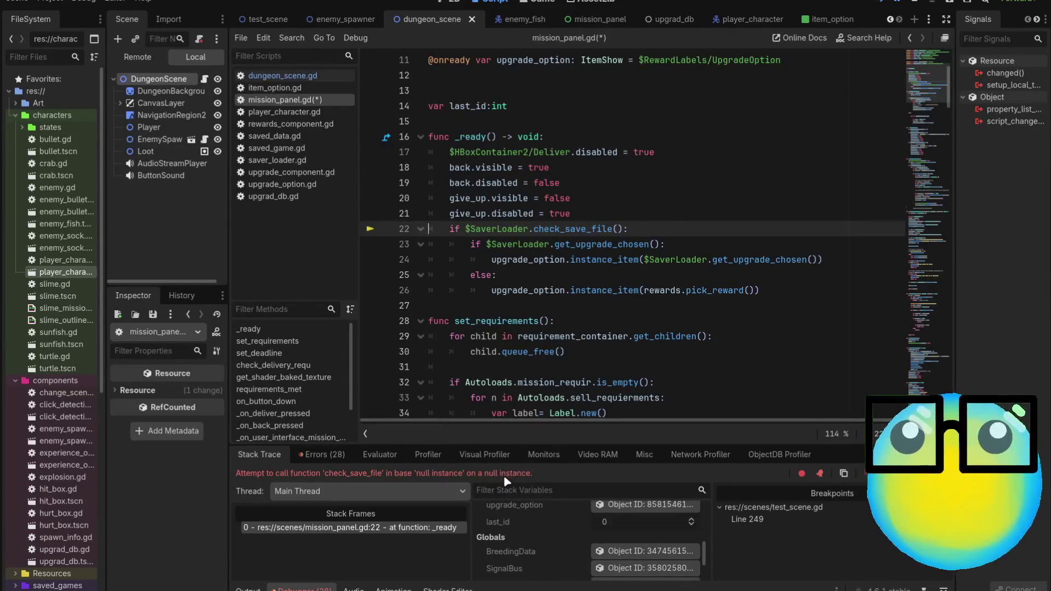
pyautogui.moveTo(583, 445); pyautogui.dragTo(582, 295)
pyautogui.scroll(3, 557, 495)
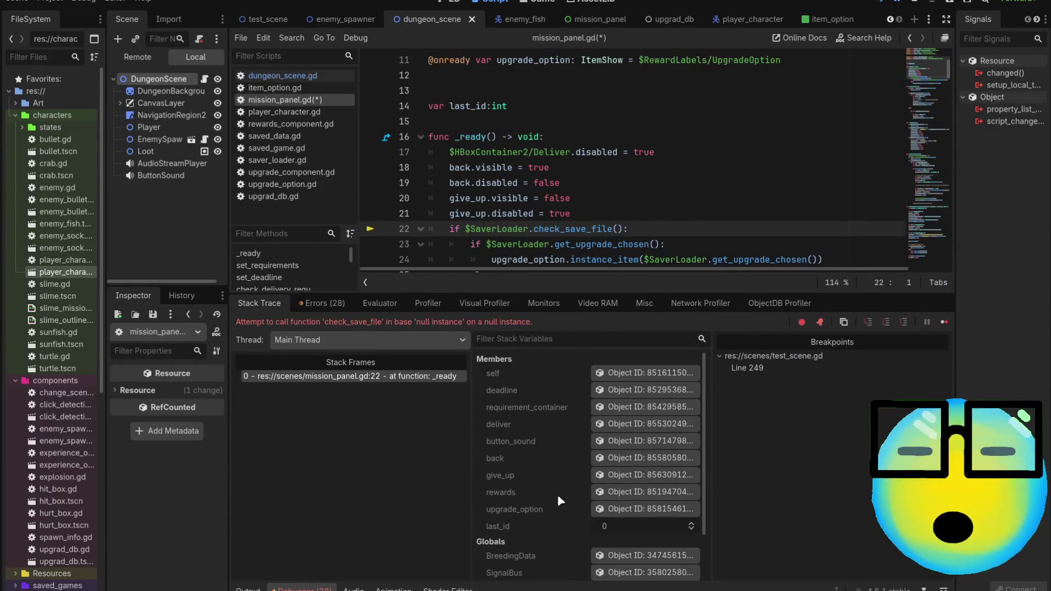
# Inspect the running SaverLoader node under TestScene in the Remote tree, then open test_scene
pyautogui.click(155, 57)
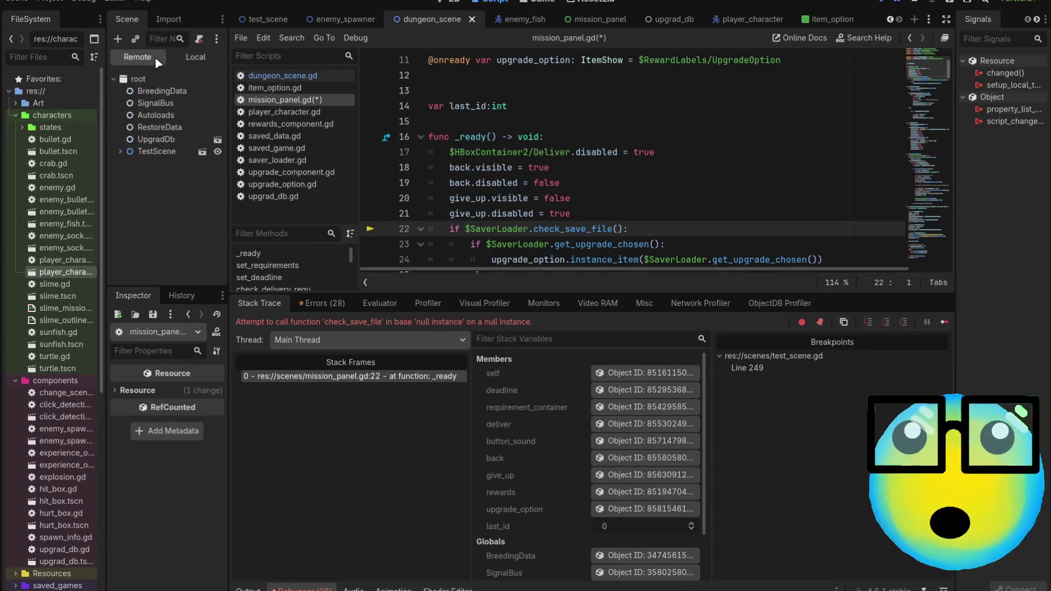
pyautogui.click(120, 151)
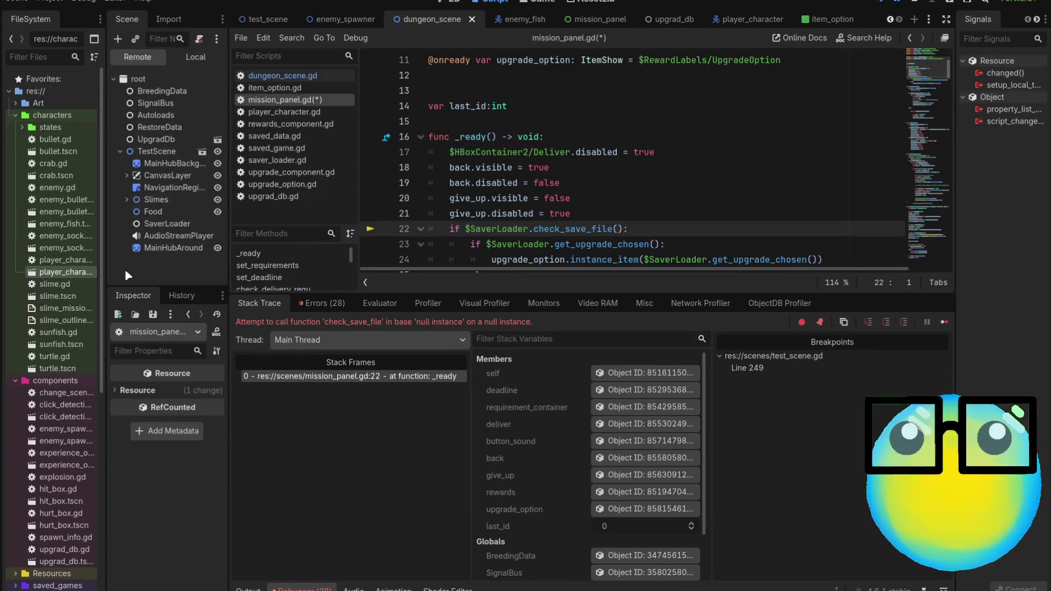
pyautogui.click(167, 224)
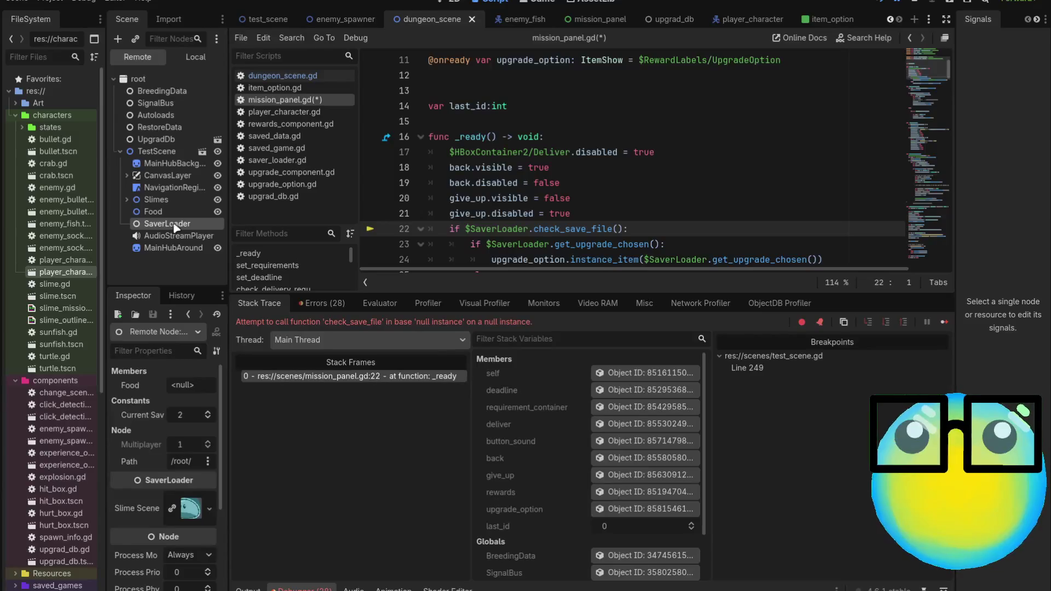
pyautogui.click(183, 57)
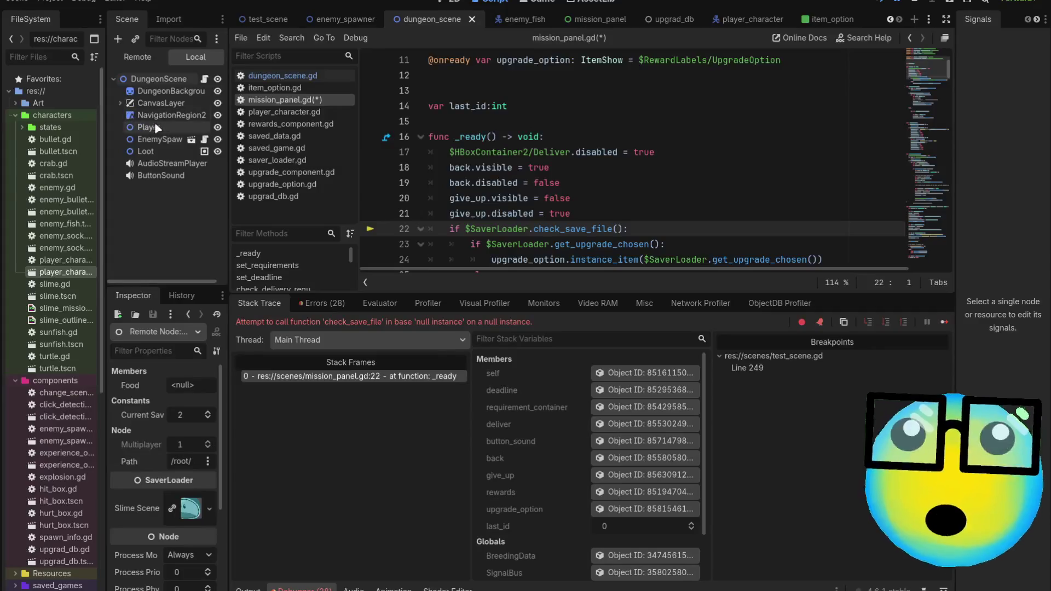
pyautogui.click(265, 20)
pyautogui.scroll(-5, 139, 210)
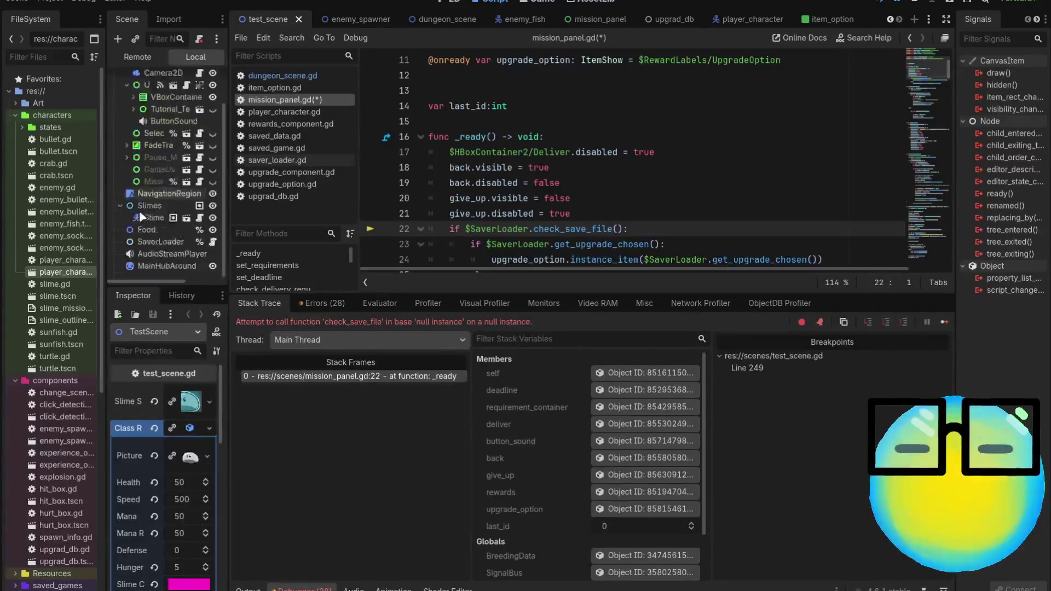
# Shrink the debugger, review the save-file check on lines 22–23, and save mission_panel.gd
pyautogui.scroll(2, 139, 210)
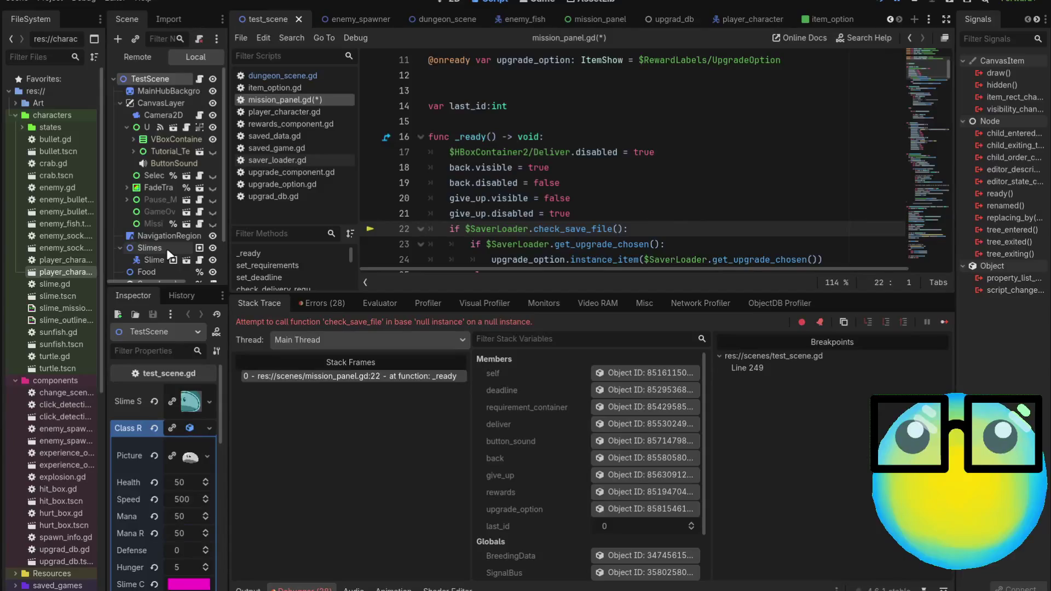
pyautogui.scroll(-3, 664, 221)
pyautogui.scroll(2, 640, 197)
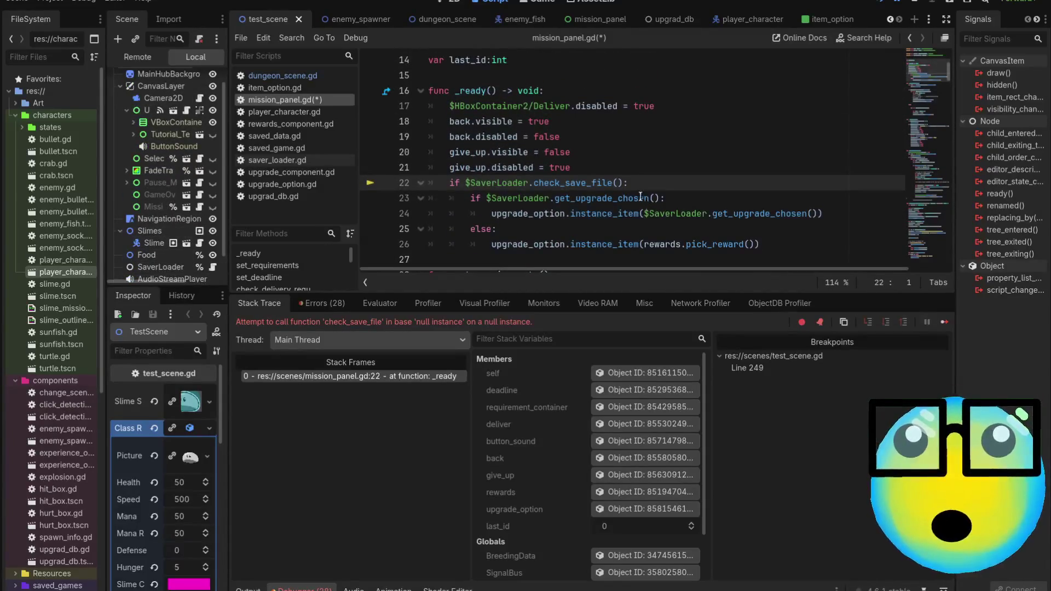
pyautogui.click(625, 184)
pyautogui.write(':')
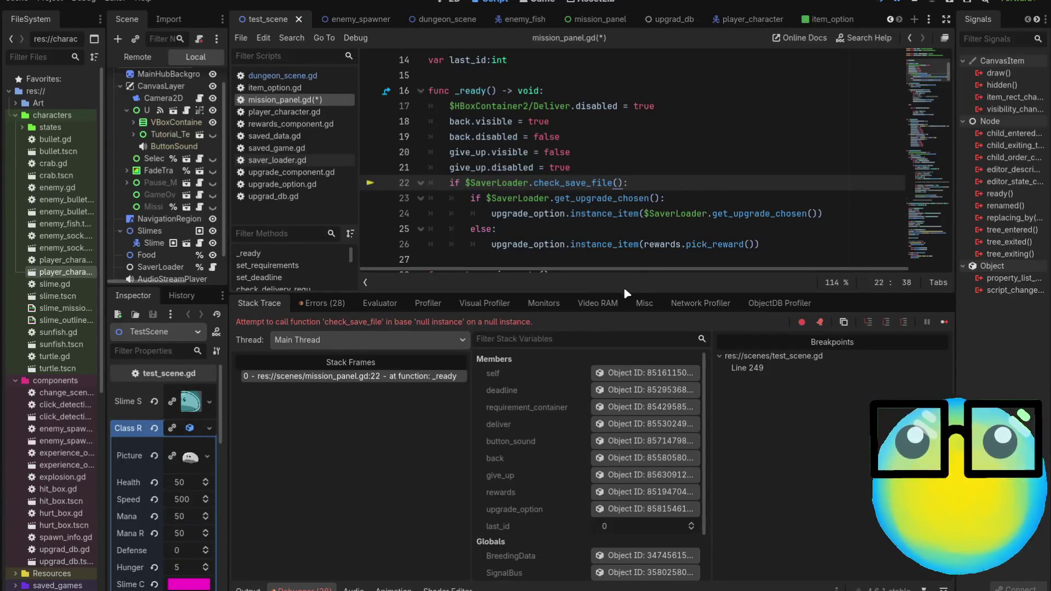
pyautogui.moveTo(600, 294); pyautogui.dragTo(600, 445)
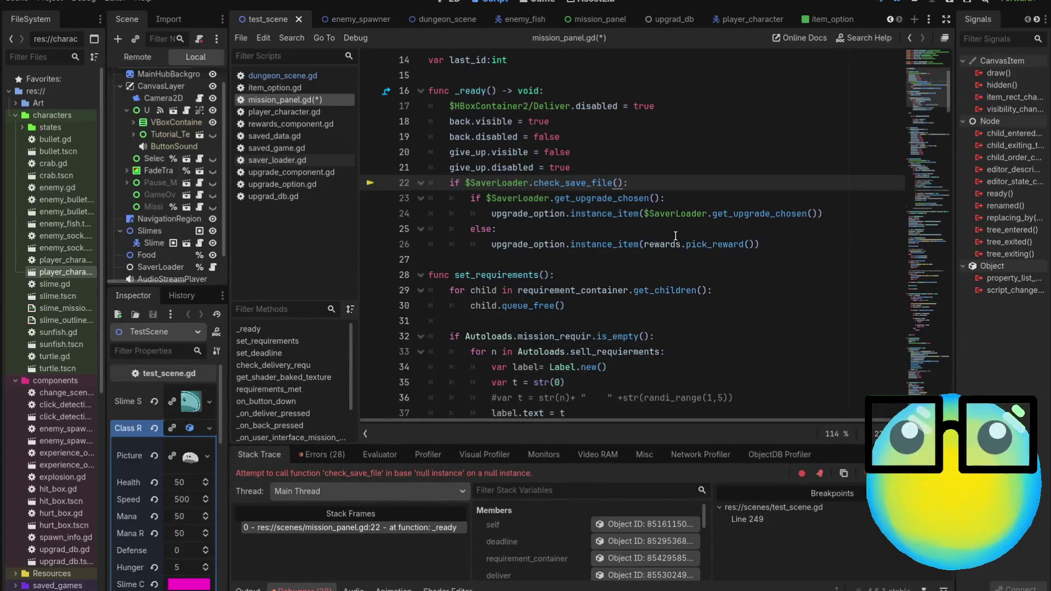
pyautogui.moveTo(665, 198)
pyautogui.mouseDown()
pyautogui.moveTo(441, 198)
pyautogui.moveTo(427, 187)
pyautogui.mouseUp()
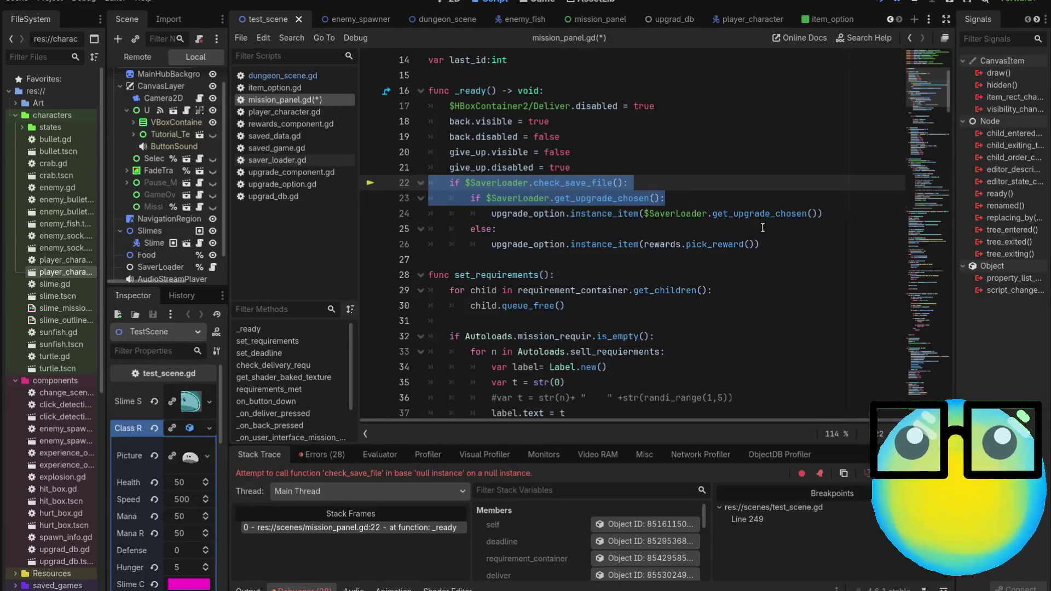
pyautogui.press('Left')
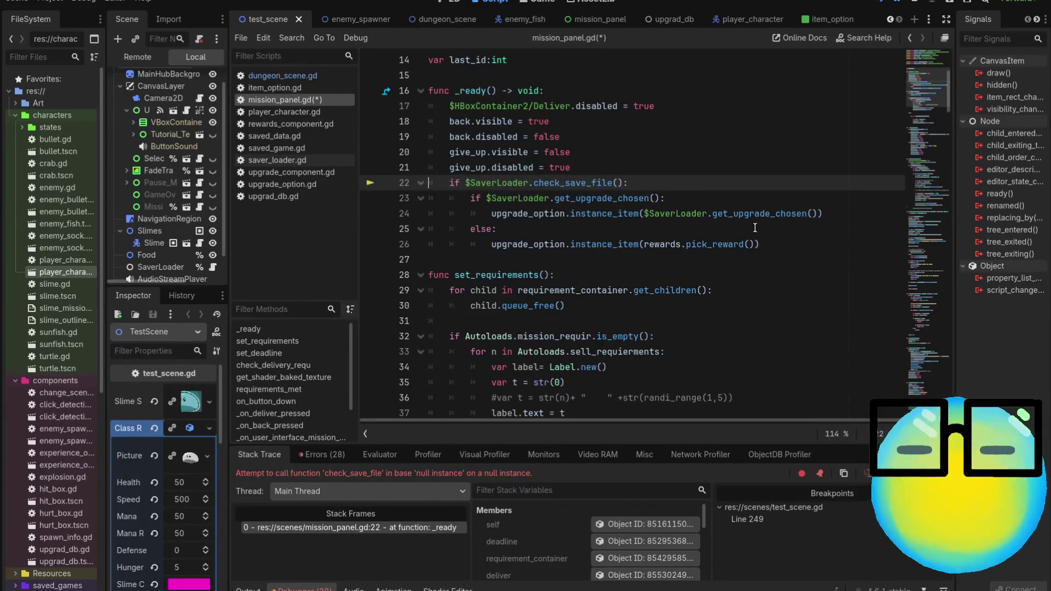
pyautogui.hotkey('ctrl', 's')
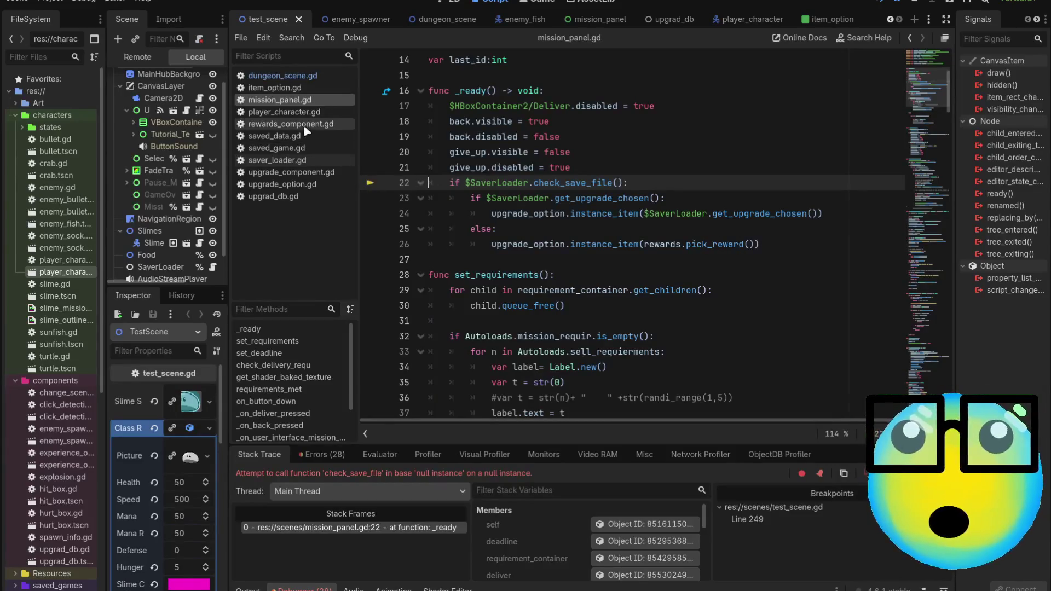
pyautogui.click(306, 149)
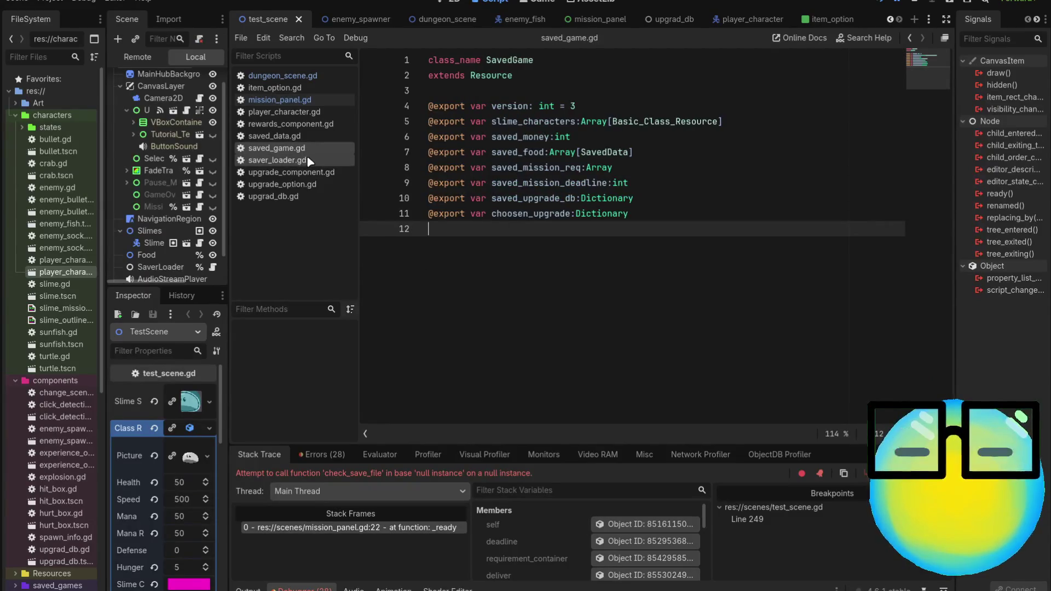
# Add an empty line 13 after the UPGRADES dictionary in upgrad_db.gd
pyautogui.click(306, 185)
pyautogui.click(297, 198)
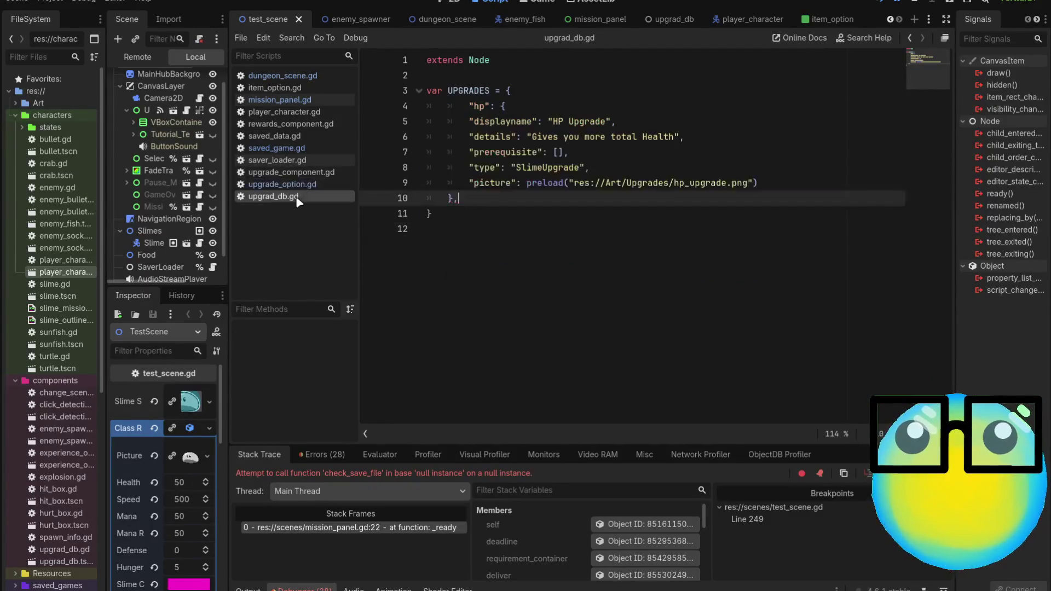
pyautogui.click(433, 231)
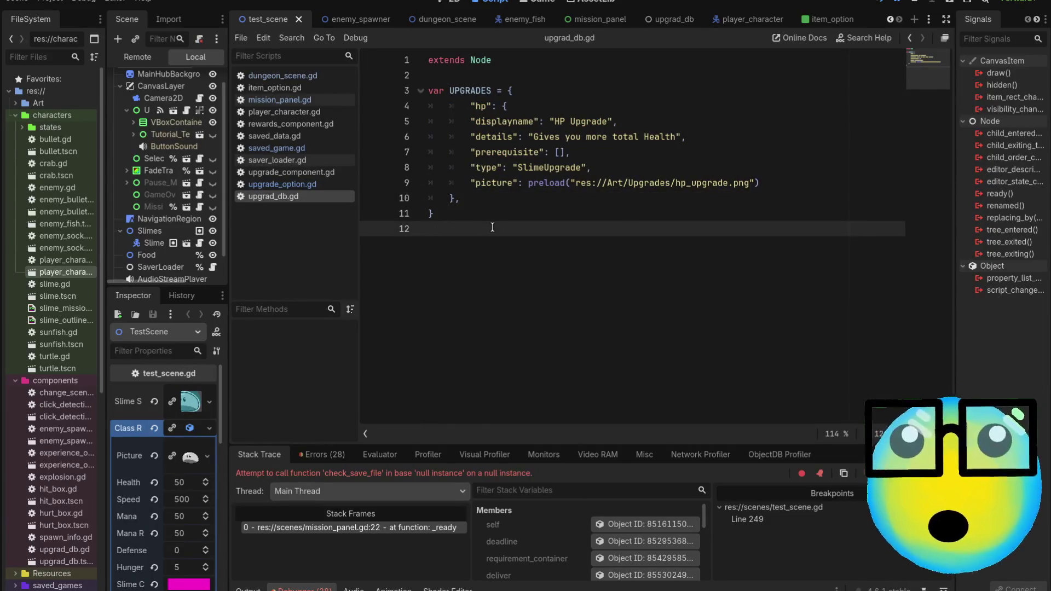
pyautogui.press('Return')
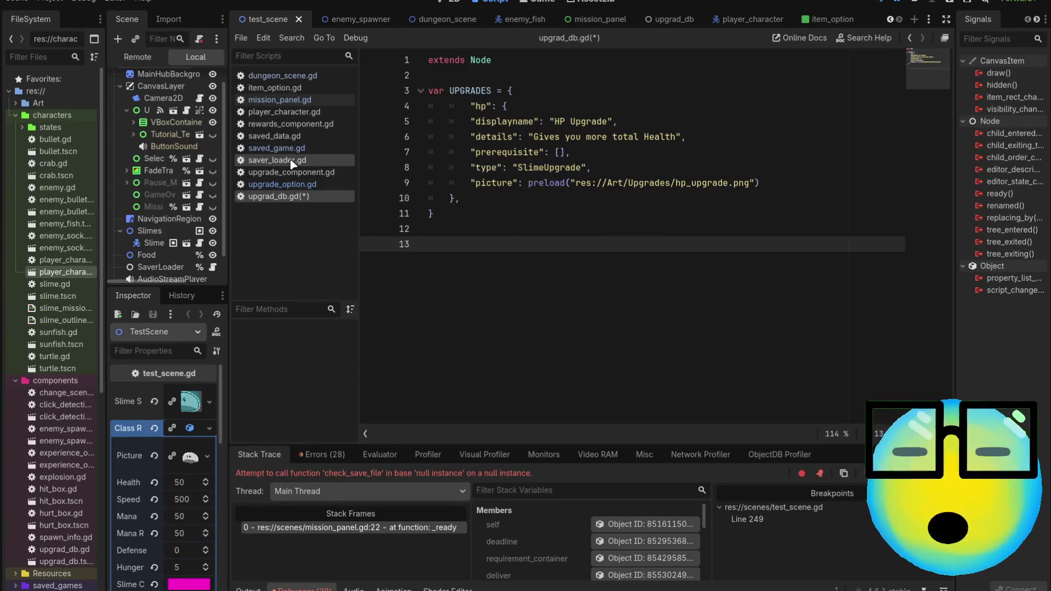
# Cut the choosen_upgrade Dictionary export line from saved_game.gd
pyautogui.click(293, 161)
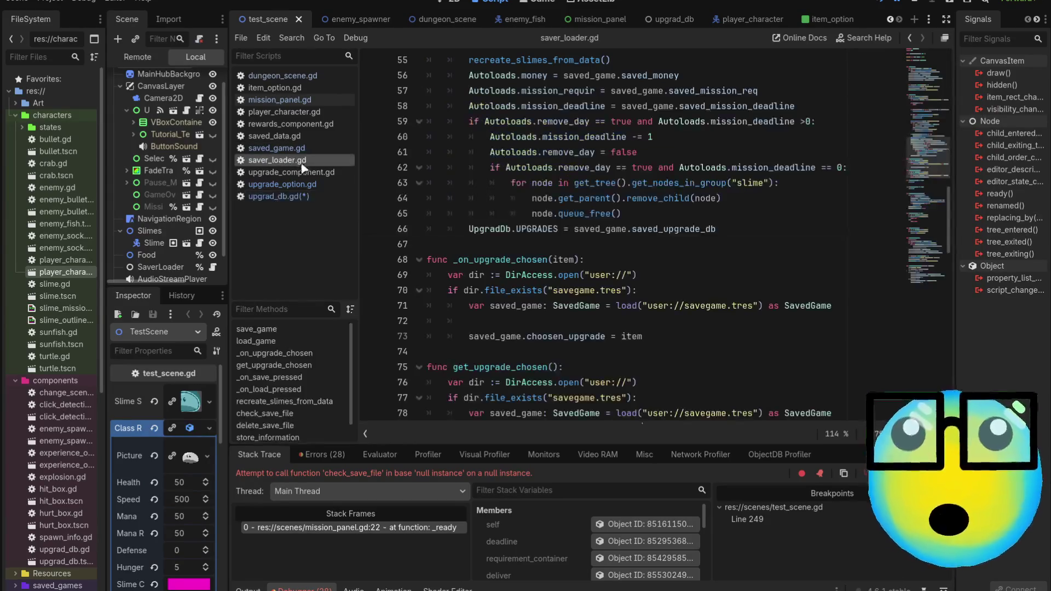
pyautogui.click(305, 136)
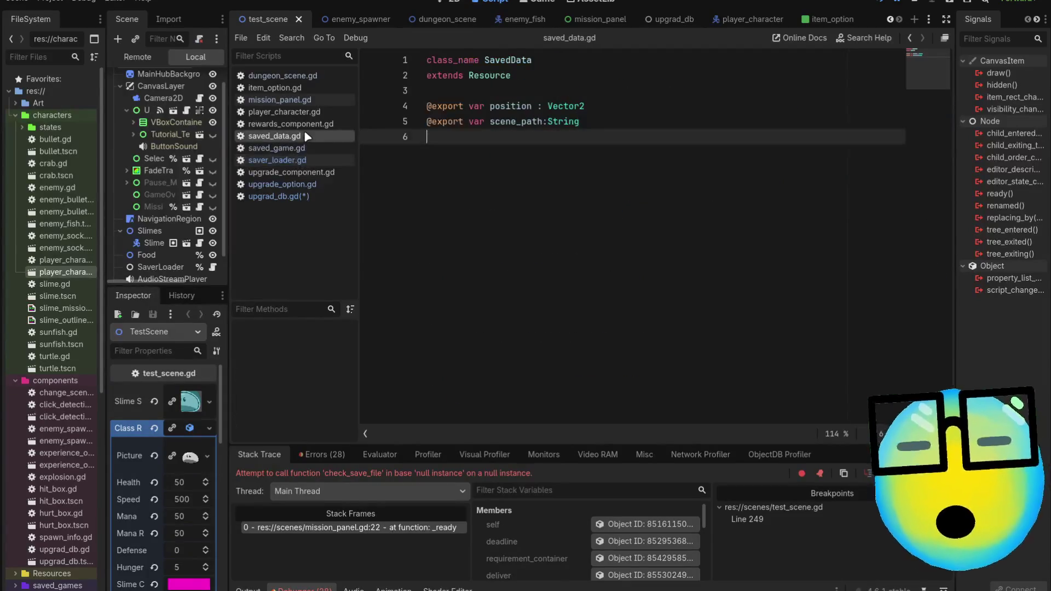
pyautogui.click(304, 147)
pyautogui.moveTo(662, 218); pyautogui.dragTo(378, 213)
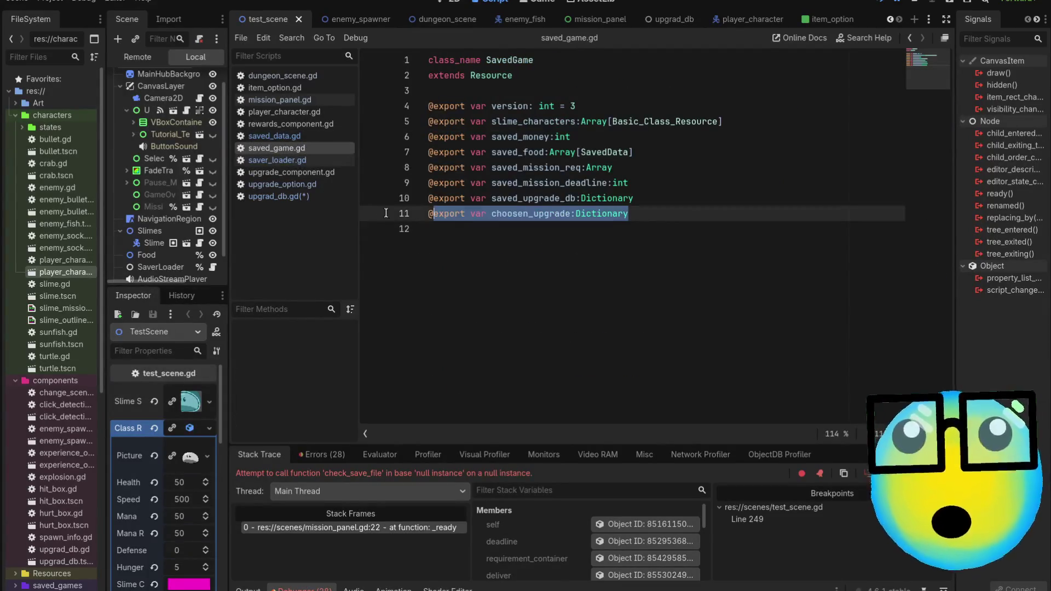
pyautogui.hotkey('ctrl', 'x')
# Paste it on line 13 of upgrad_db.gd, save, and stop the debug session with F8
pyautogui.click(275, 196)
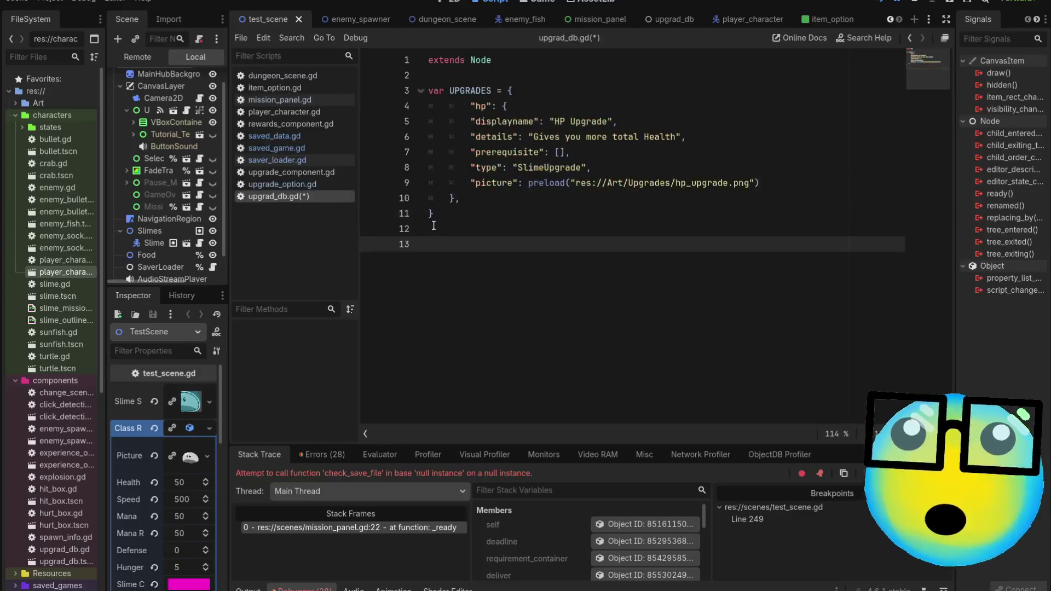
pyautogui.click(496, 245)
pyautogui.hotkey('ctrl', 'v')
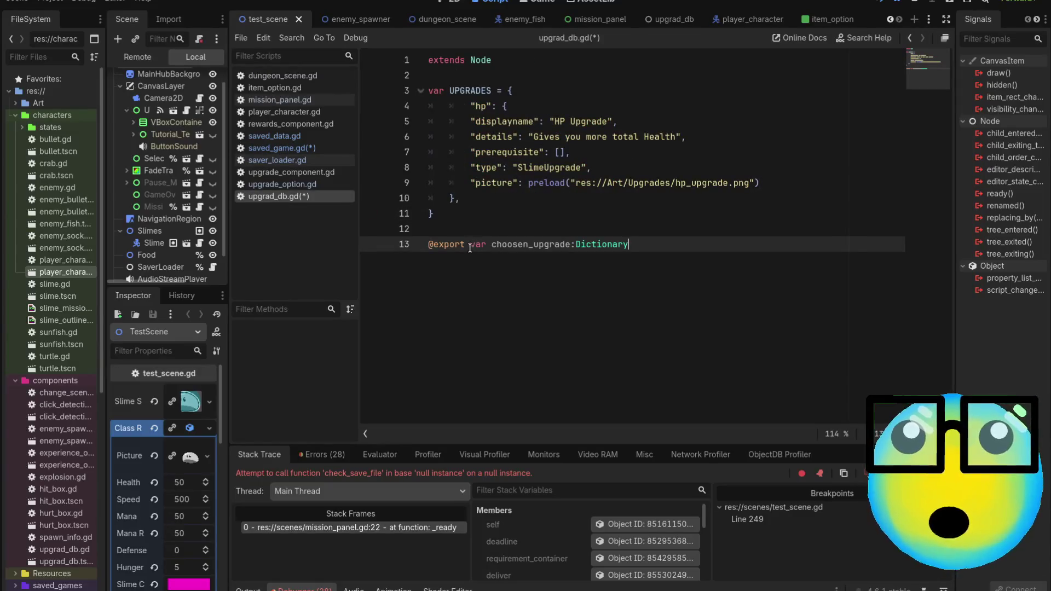
pyautogui.hotkey('ctrl', 's')
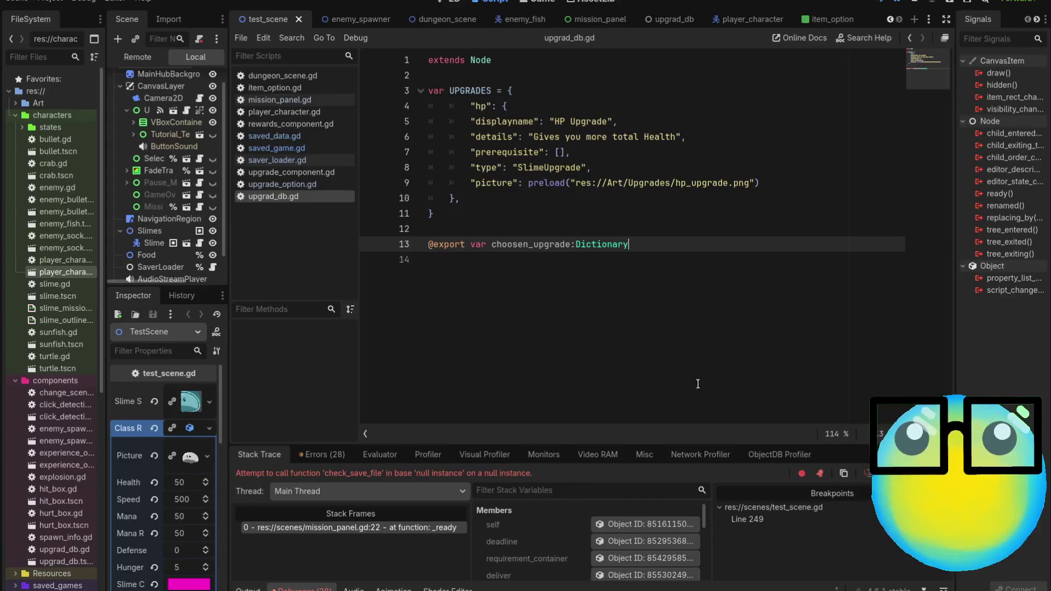
pyautogui.press('F8')
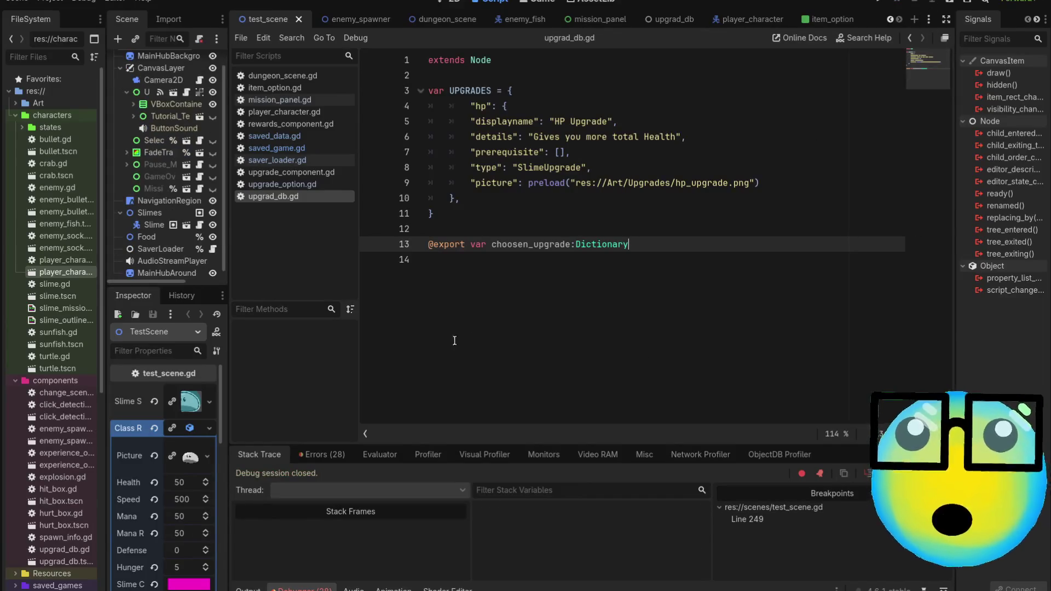
pyautogui.click(303, 160)
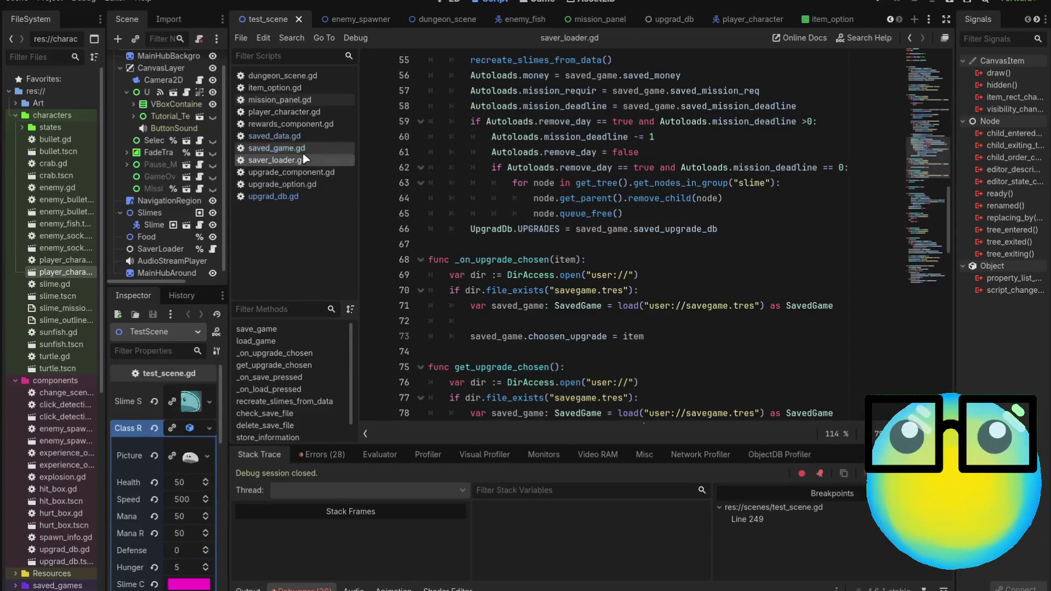
# Delete lines 68–79 (_on_upgrade_chosen and get_upgrade_chosen) from saver_loader.gd and save it
pyautogui.scroll(1, 694, 284)
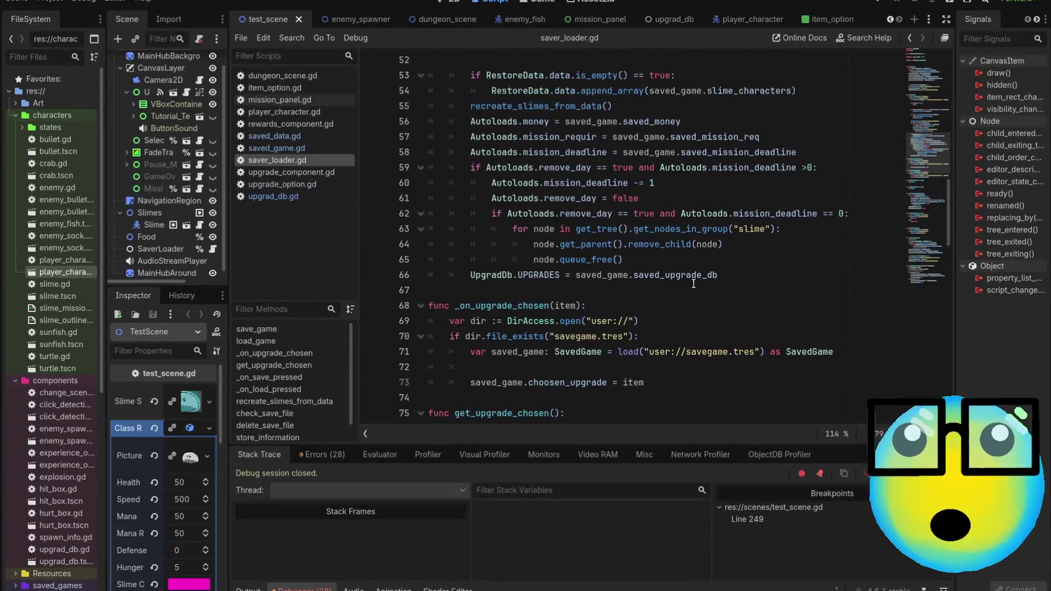
pyautogui.scroll(-5, 693, 283)
pyautogui.moveTo(652, 152)
pyautogui.mouseDown()
pyautogui.moveTo(465, 137)
pyautogui.moveTo(400, 75)
pyautogui.mouseUp()
pyautogui.moveTo(646, 244)
pyautogui.mouseDown()
pyautogui.moveTo(433, 198)
pyautogui.moveTo(404, 68)
pyautogui.mouseUp()
pyautogui.press('BackSpace')
pyautogui.press('BackSpace')
pyautogui.press('BackSpace')
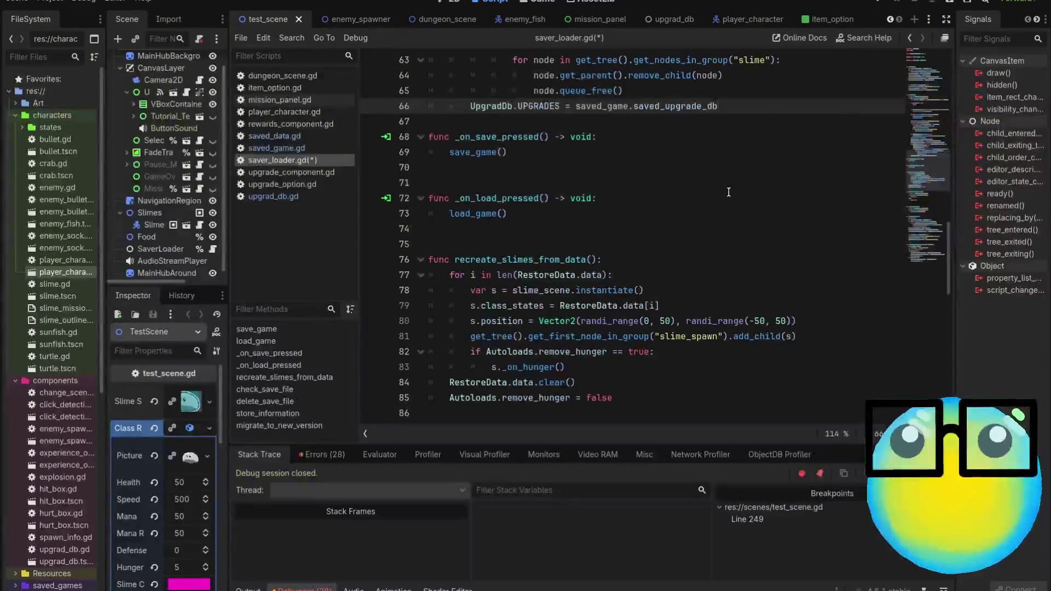
pyautogui.scroll(-5, 728, 192)
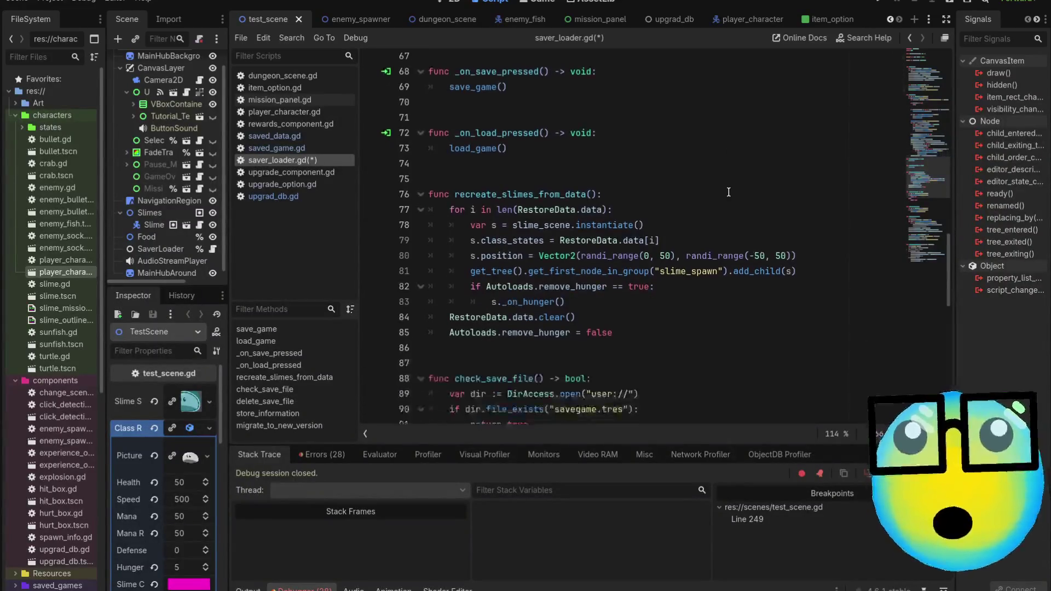
pyautogui.hotkey('ctrl', 's')
pyautogui.scroll(-4, 728, 192)
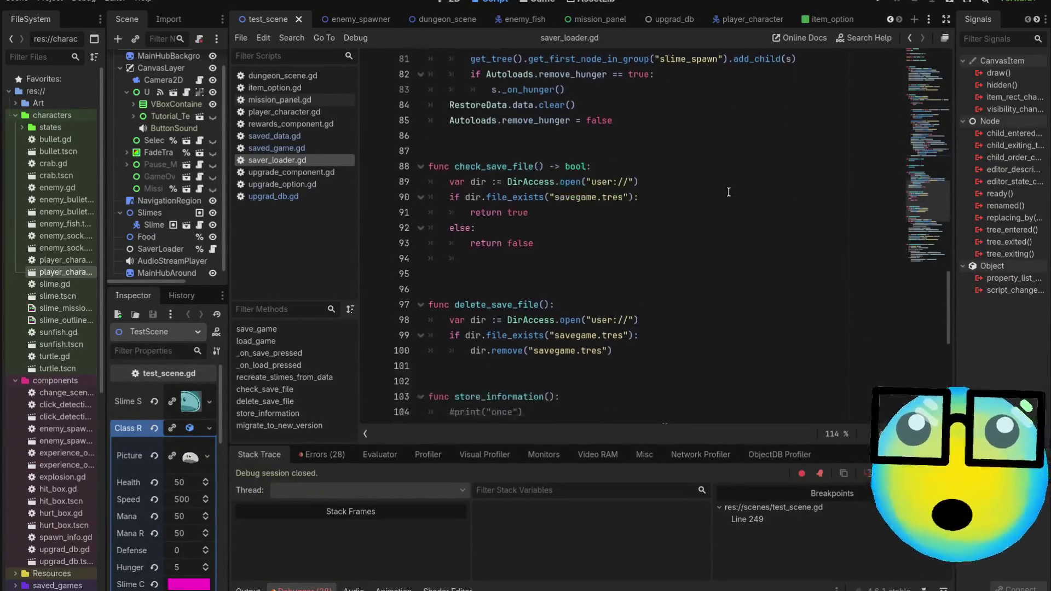
pyautogui.click(307, 101)
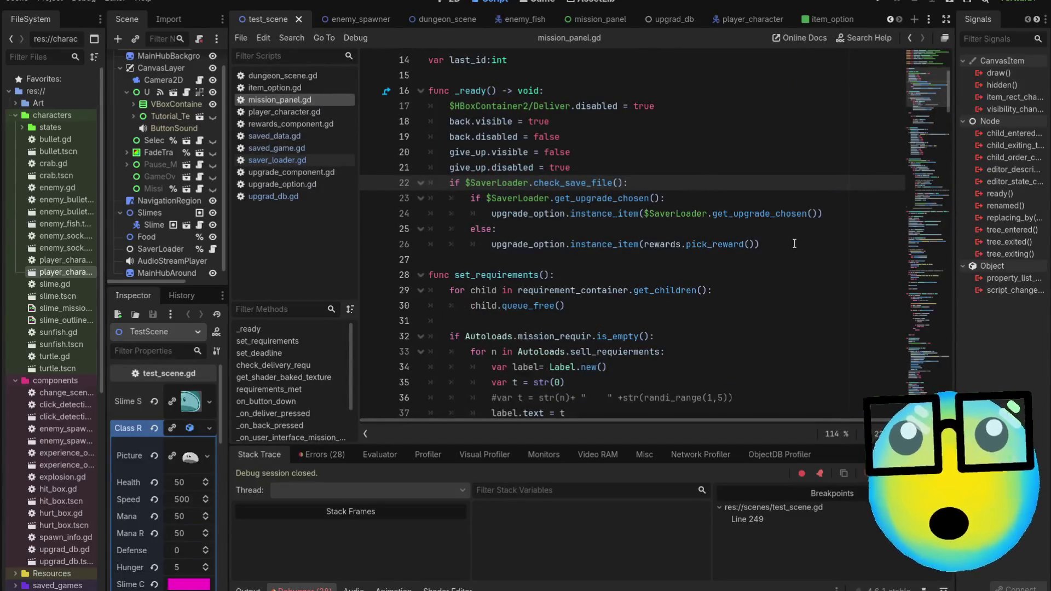
# Delete the save-file check lines 22–25 in mission_panel.gd, fix pick_reward's indentation, and save
pyautogui.moveTo(497, 229); pyautogui.dragTo(425, 178)
pyautogui.press('BackSpace')
pyautogui.press('BackSpace')
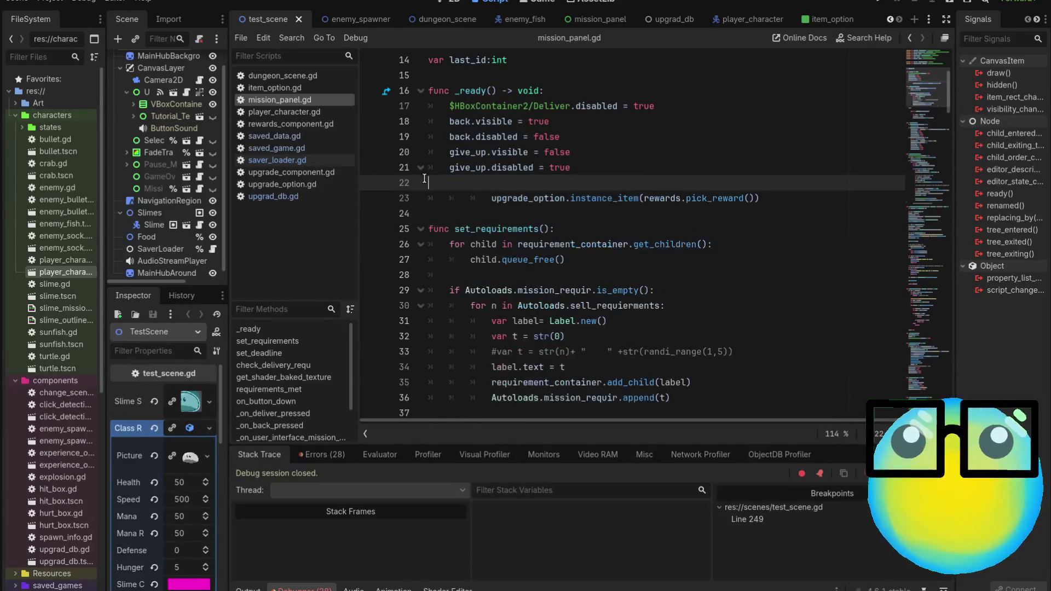
pyautogui.click(490, 187)
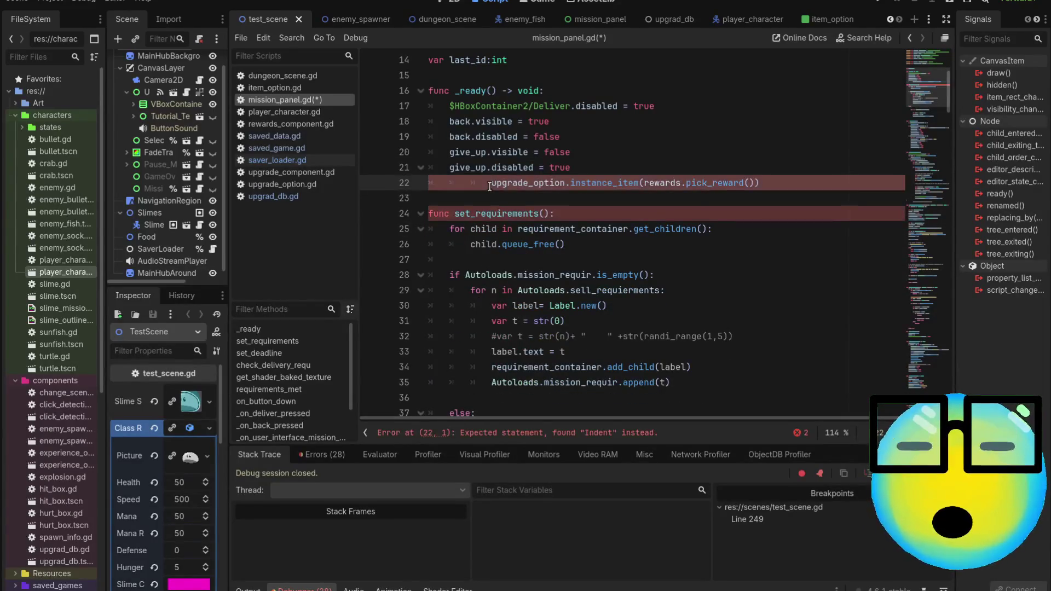
pyautogui.press('BackSpace')
pyautogui.press('BackSpace')
pyautogui.hotkey('ctrl', 's')
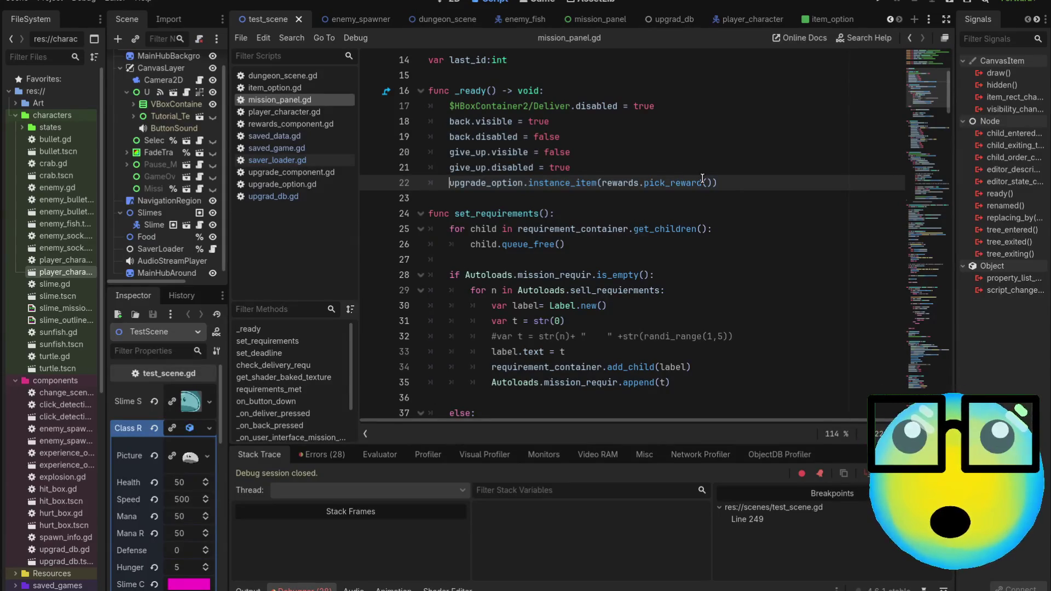
pyautogui.scroll(-9, 736, 215)
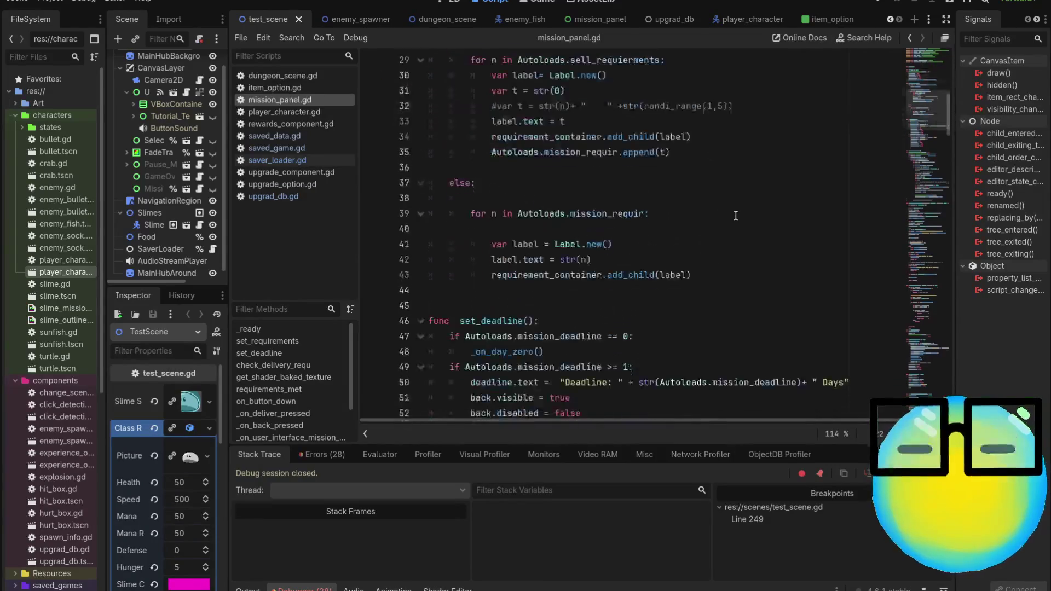
pyautogui.scroll(-9, 735, 215)
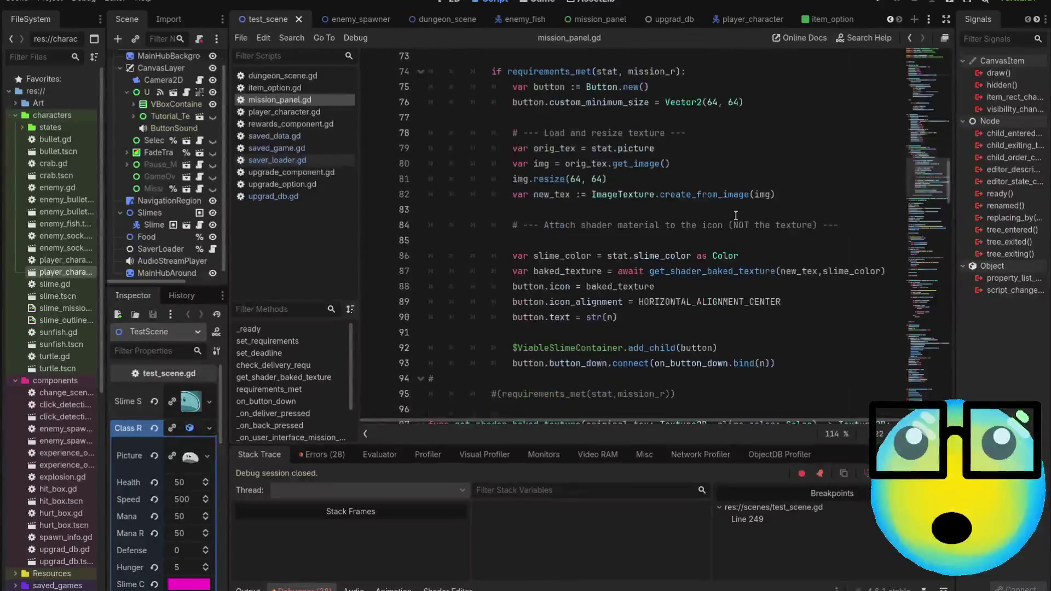
pyautogui.scroll(8, 735, 215)
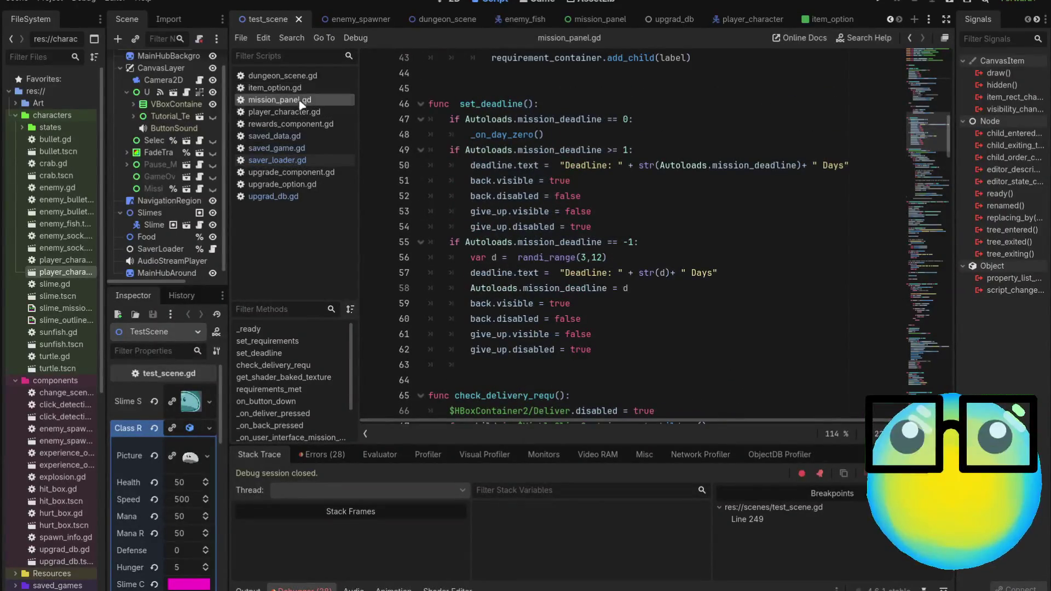
# Remove the commented-out SaverLoader call on line 79 of rewards_component.gd
pyautogui.click(305, 122)
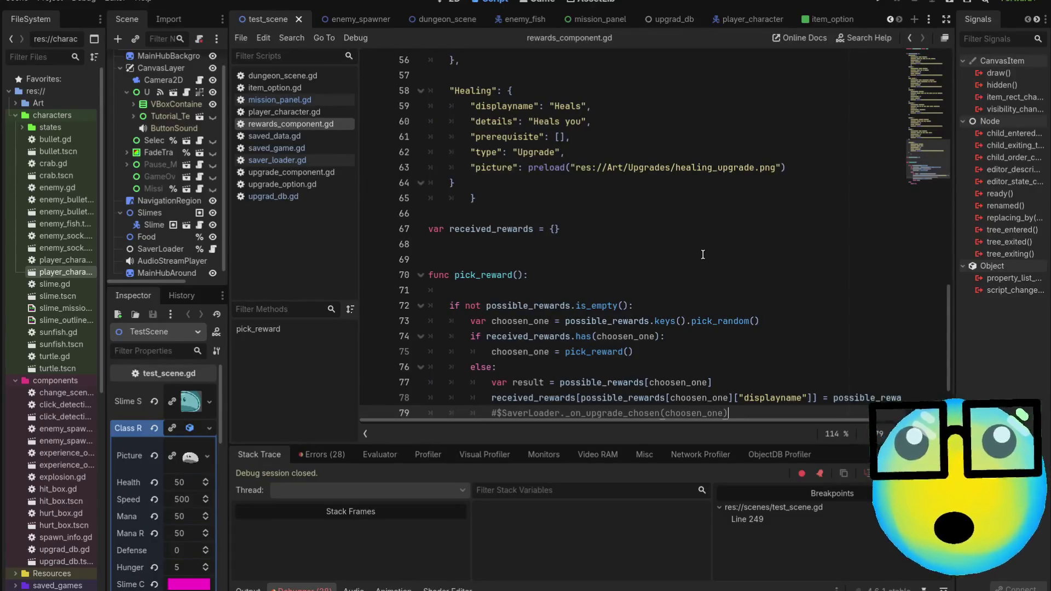
pyautogui.scroll(1, 678, 260)
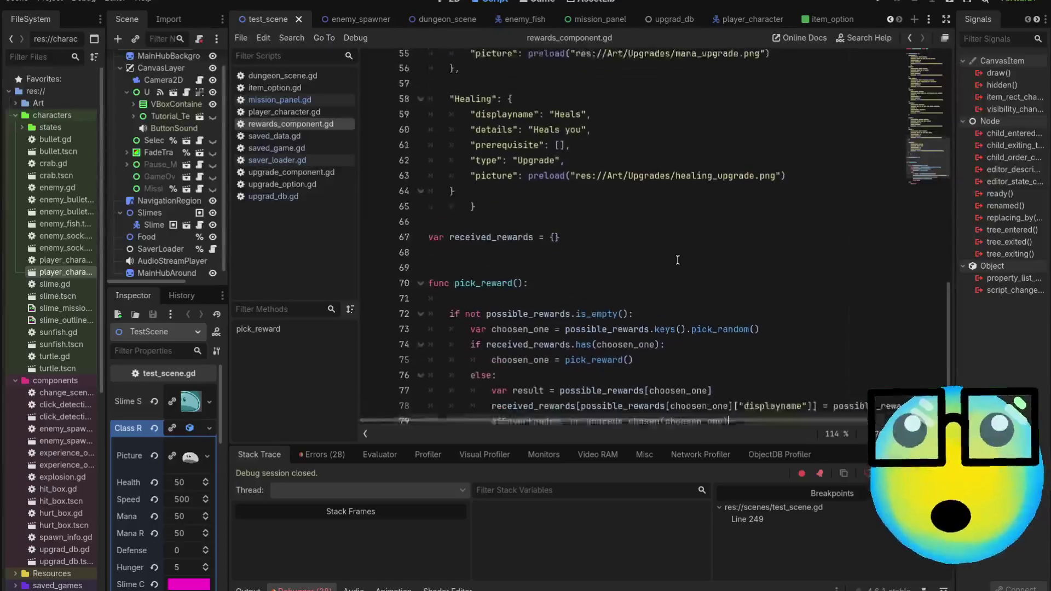
pyautogui.scroll(-2, 677, 260)
pyautogui.scroll(1, 677, 259)
pyautogui.scroll(-2, 677, 260)
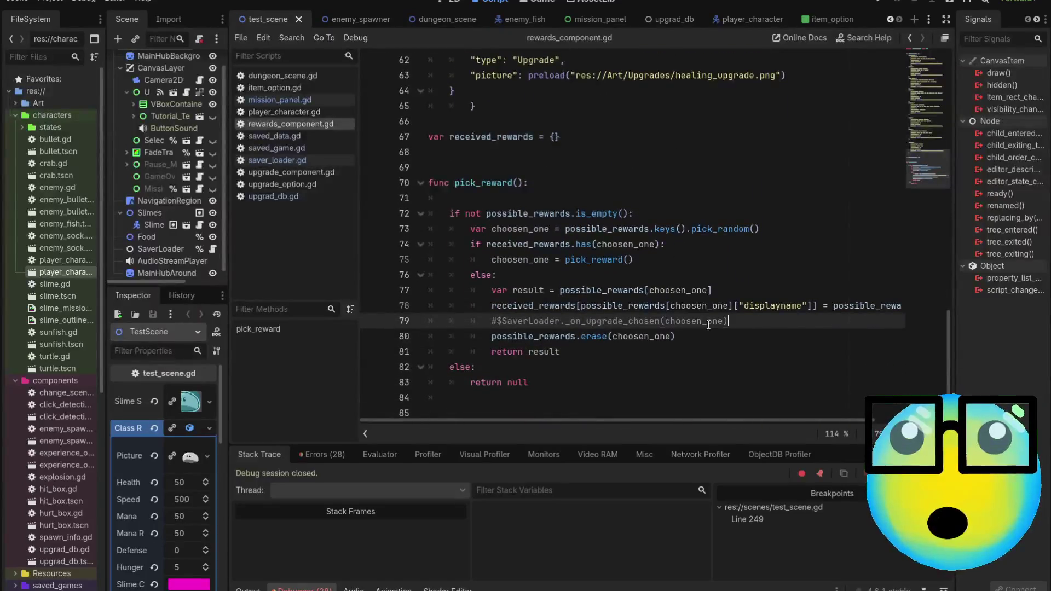
pyautogui.moveTo(730, 322); pyautogui.dragTo(413, 320)
pyautogui.press('BackSpace')
pyautogui.press('BackSpace')
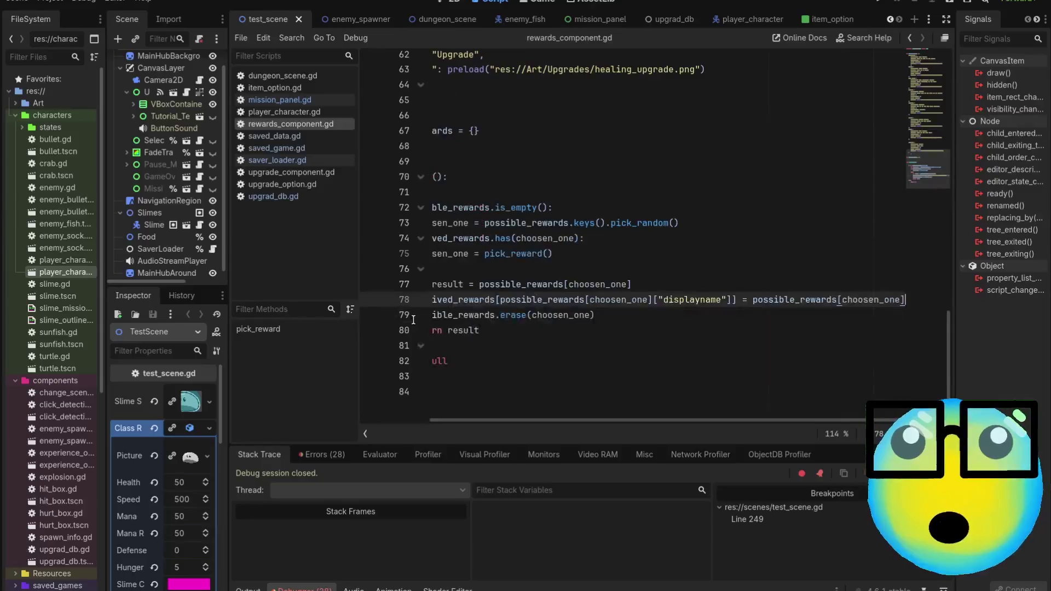
# Save rewards_component.gd and switch to the upgrad_db.gd script
pyautogui.moveTo(624, 420); pyautogui.dragTo(442, 426)
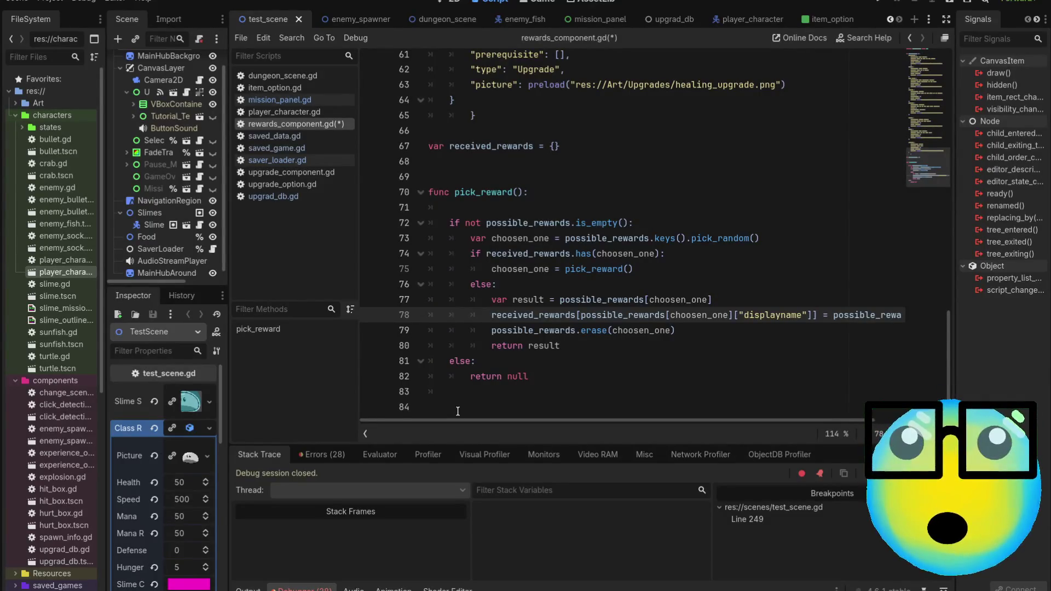
pyautogui.scroll(9, 620, 270)
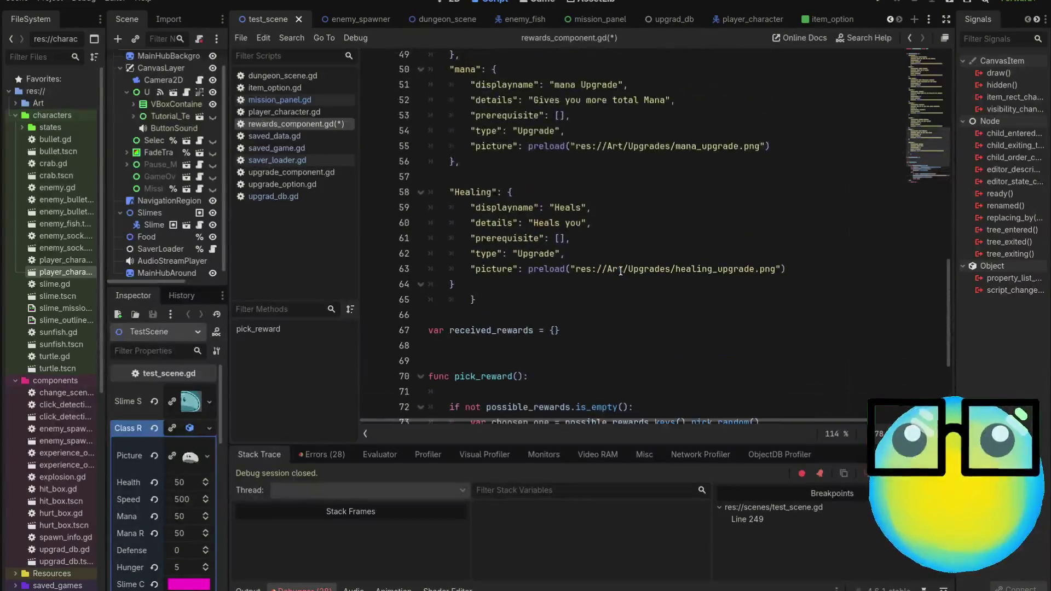
pyautogui.scroll(5, 620, 270)
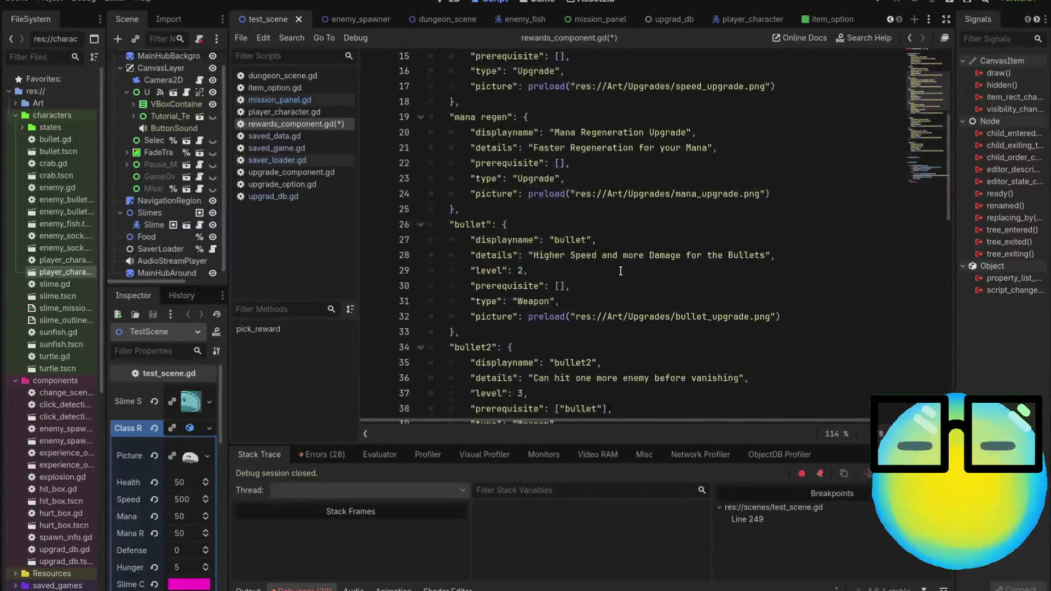
pyautogui.scroll(-5, 620, 270)
pyautogui.scroll(-9, 620, 271)
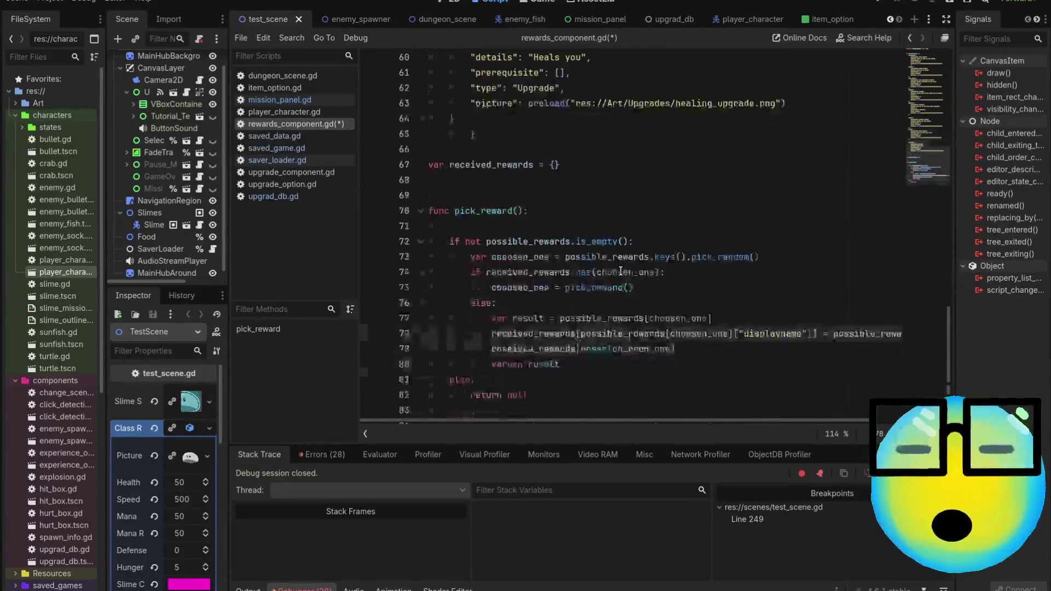
pyautogui.hotkey('ctrl', 's')
pyautogui.click(495, 226)
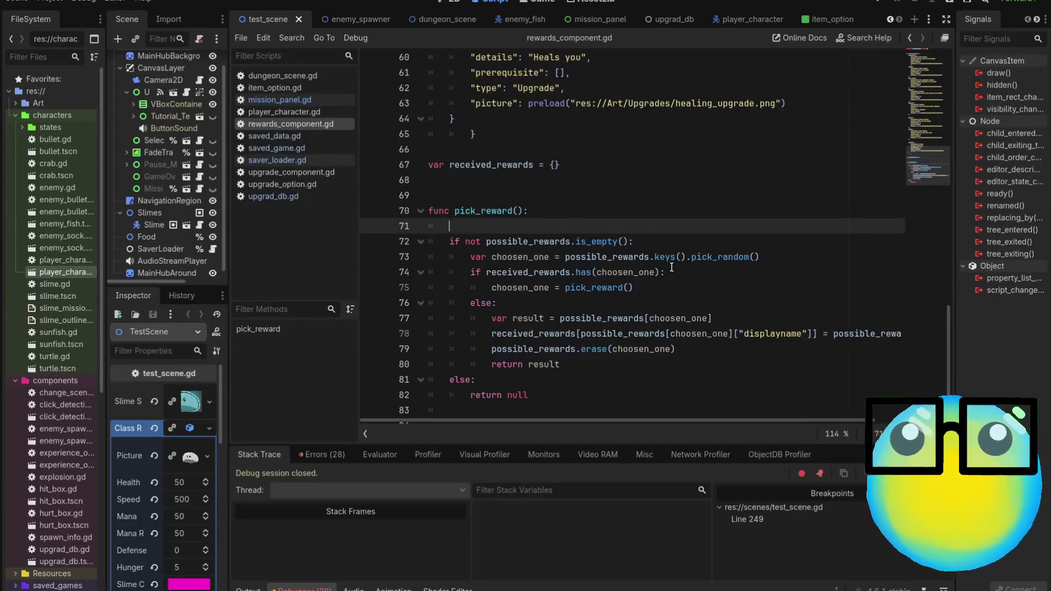
pyautogui.click(286, 198)
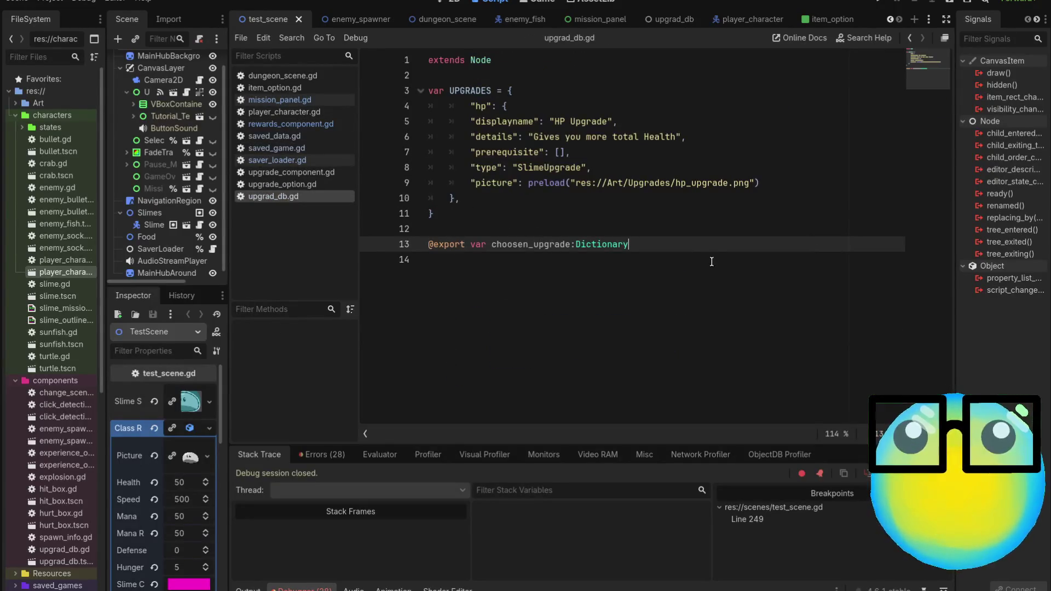
# On line 71 of pick_reward, write the condition 'if not UpgradDb.choosen_upgrade.is_empty():'
pyautogui.click(541, 270)
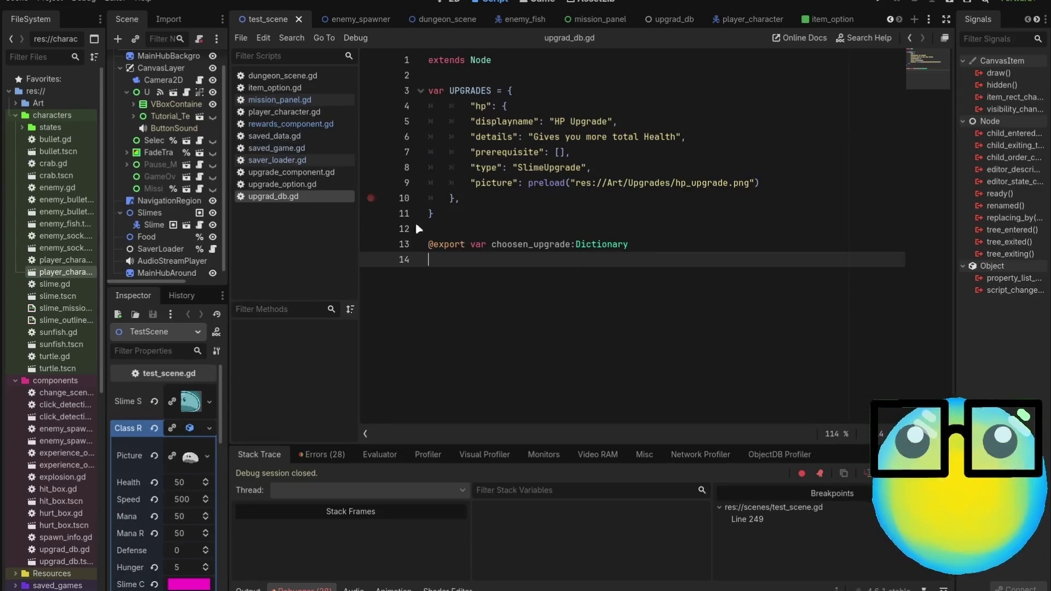
pyautogui.click(302, 124)
pyautogui.write('if ')
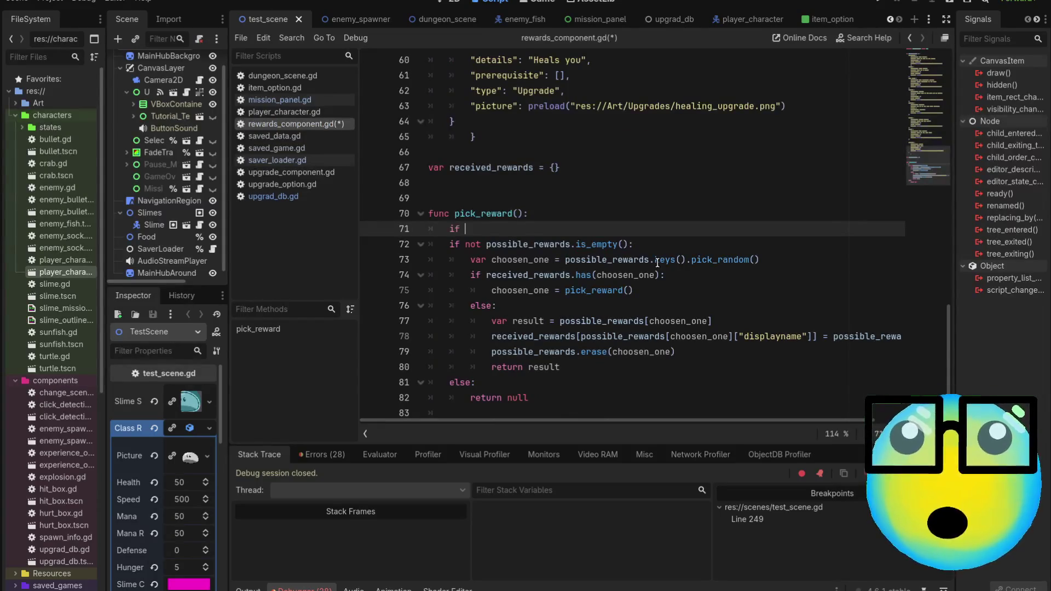
pyautogui.write('U')
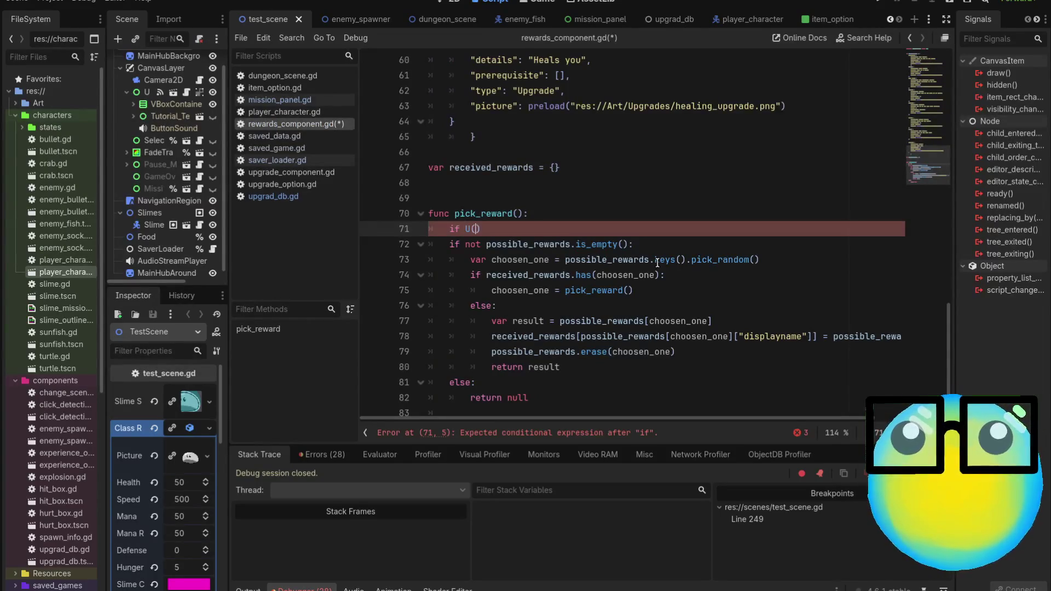
pyautogui.write('P')
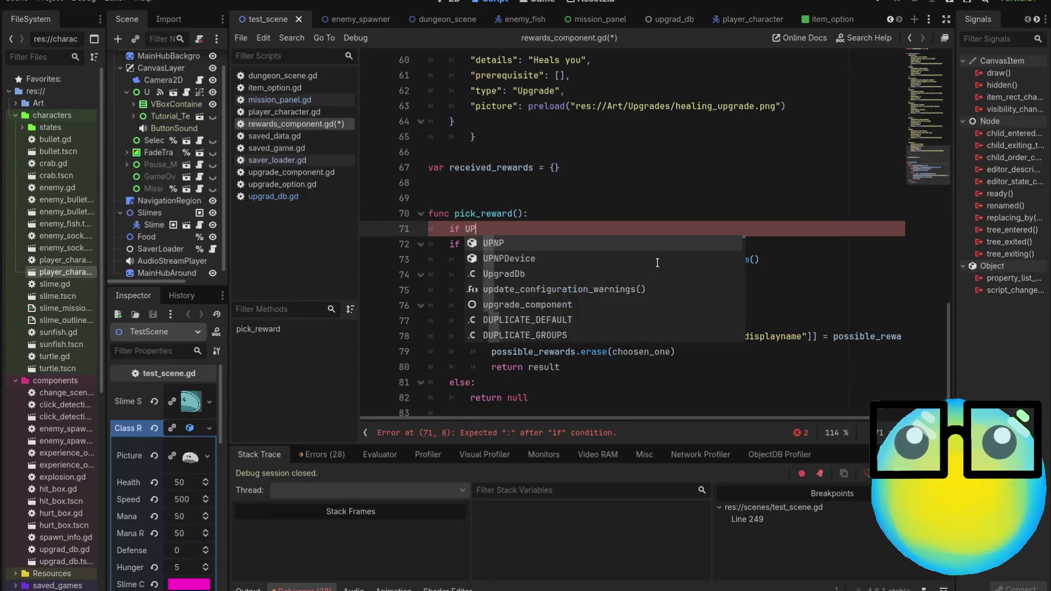
pyautogui.write('g')
pyautogui.press('Return')
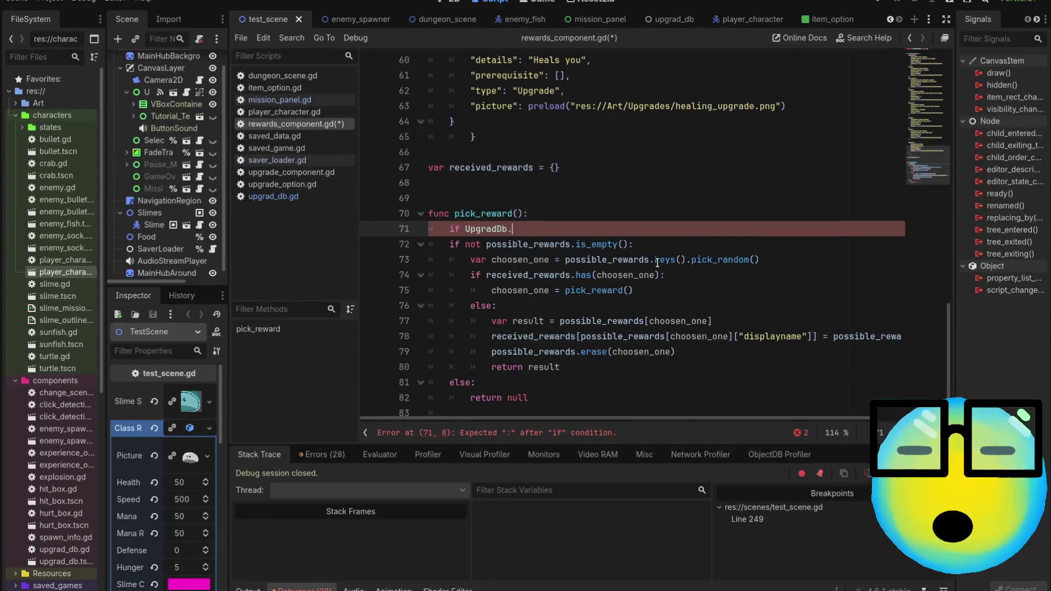
pyautogui.press('Return')
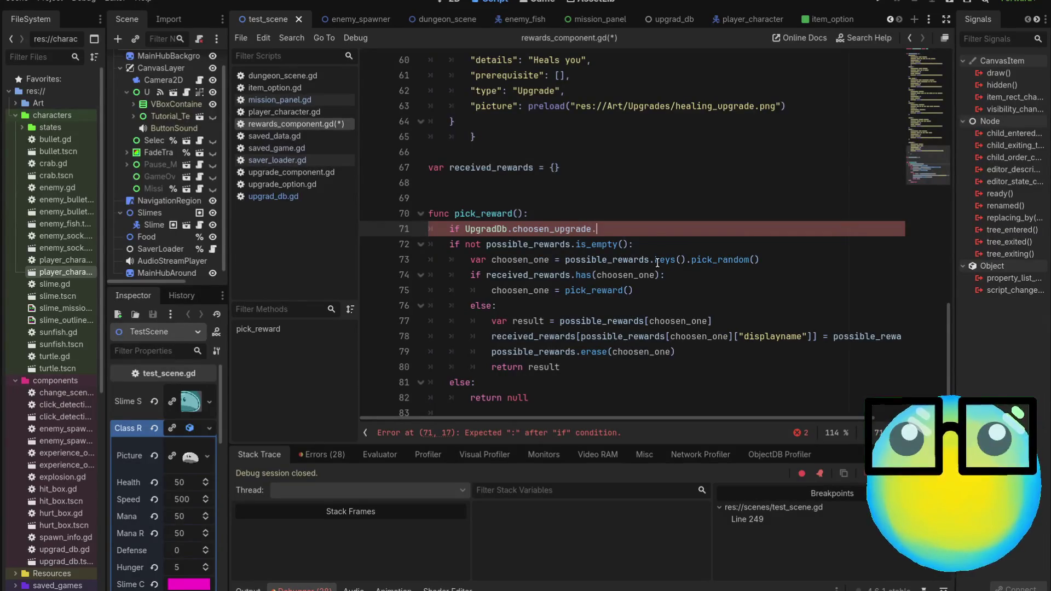
pyautogui.write('is')
pyautogui.press('Return')
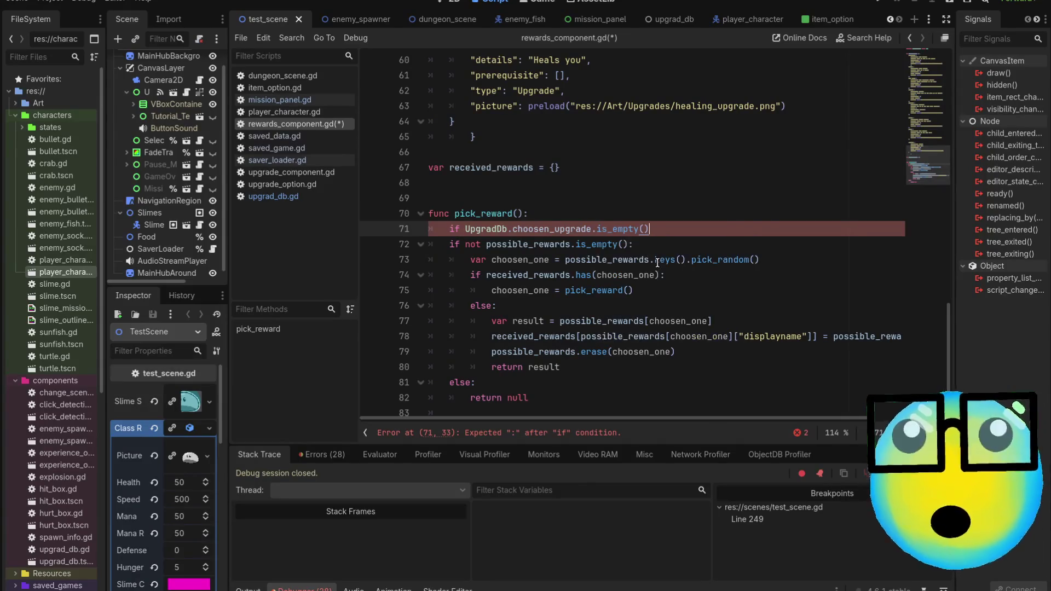
pyautogui.click(465, 228)
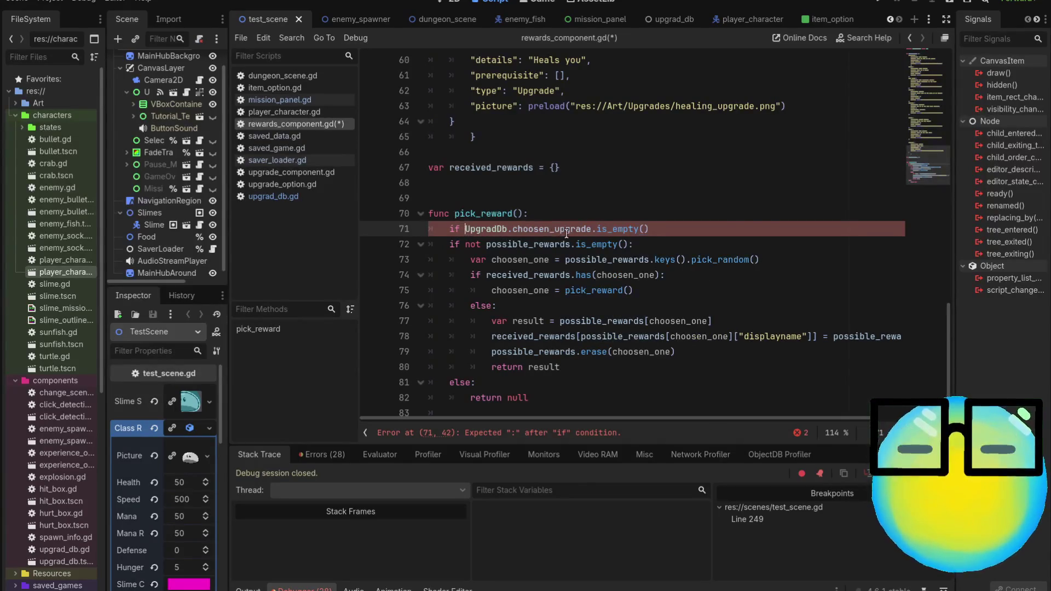
pyautogui.write('not')
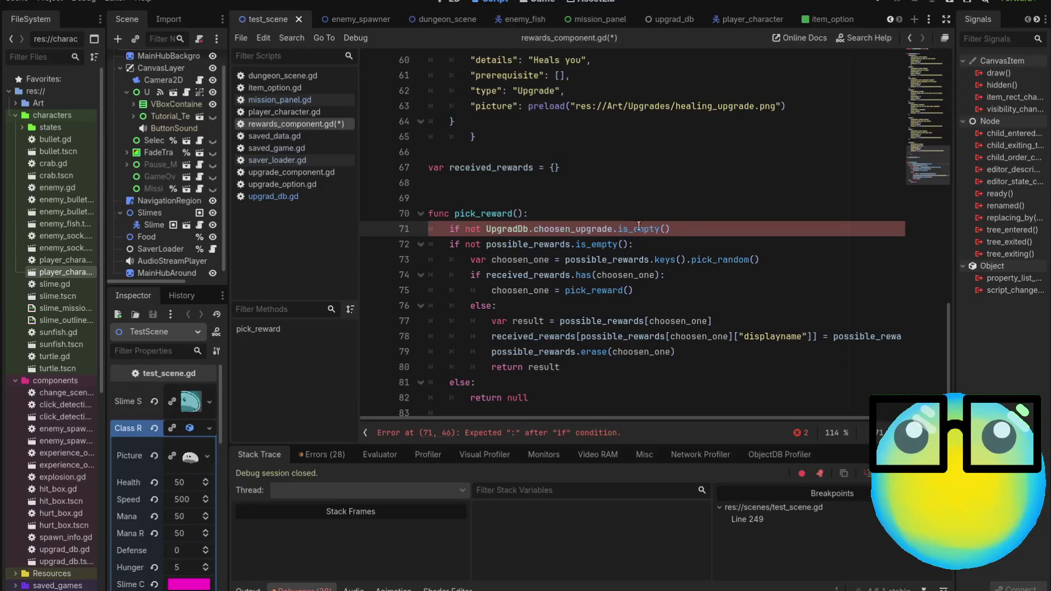
pyautogui.click(711, 229)
pyautogui.write(':')
pyautogui.press('Return')
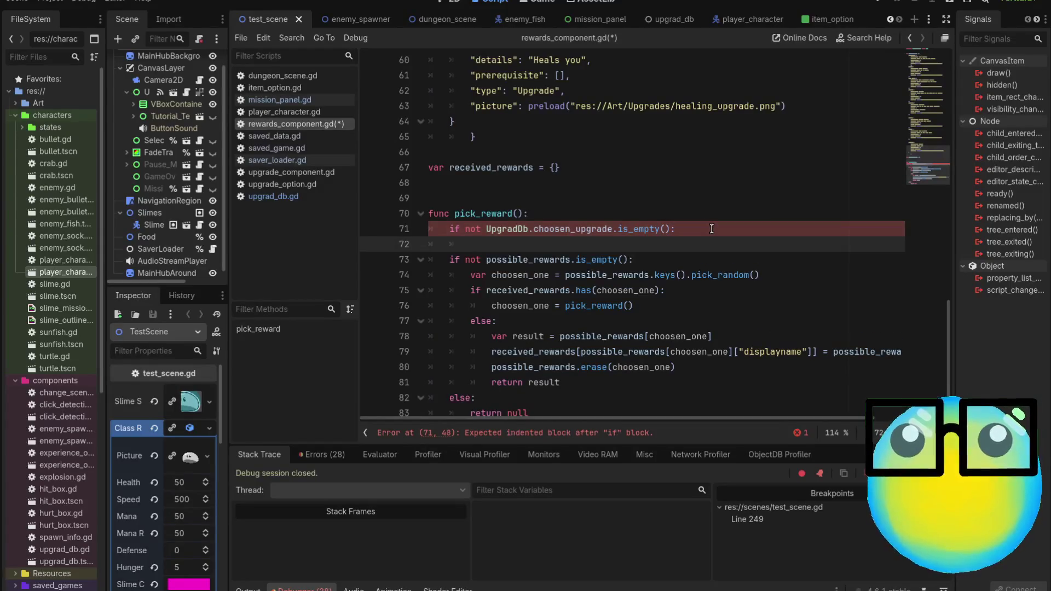
# Under the condition, return UpgradDb.choosen_upgrade and save rewards_component.gd
pyautogui.write('return Up')
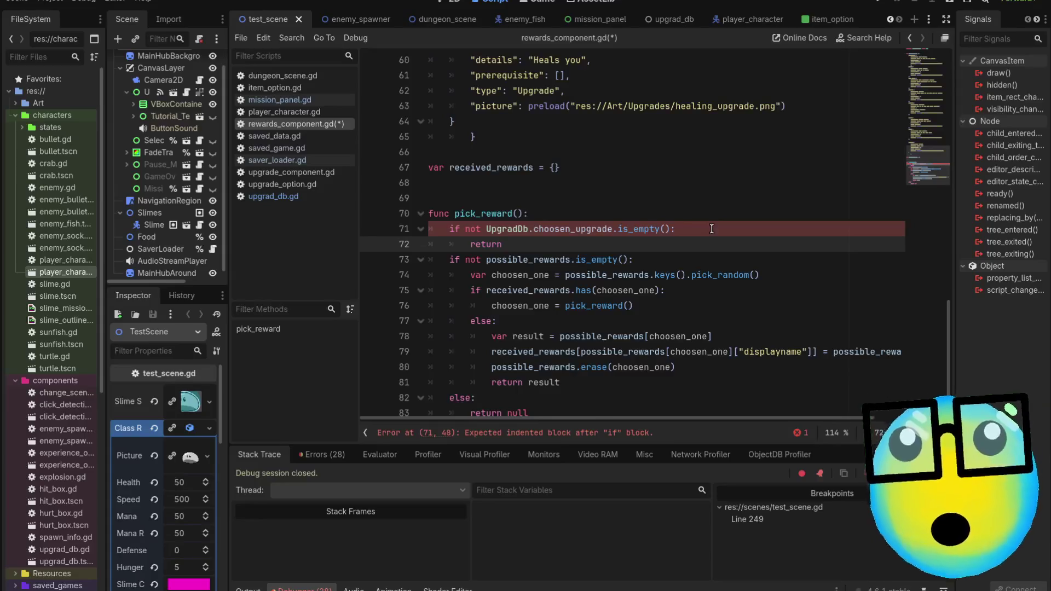
pyautogui.press('Return')
pyautogui.write('.cho')
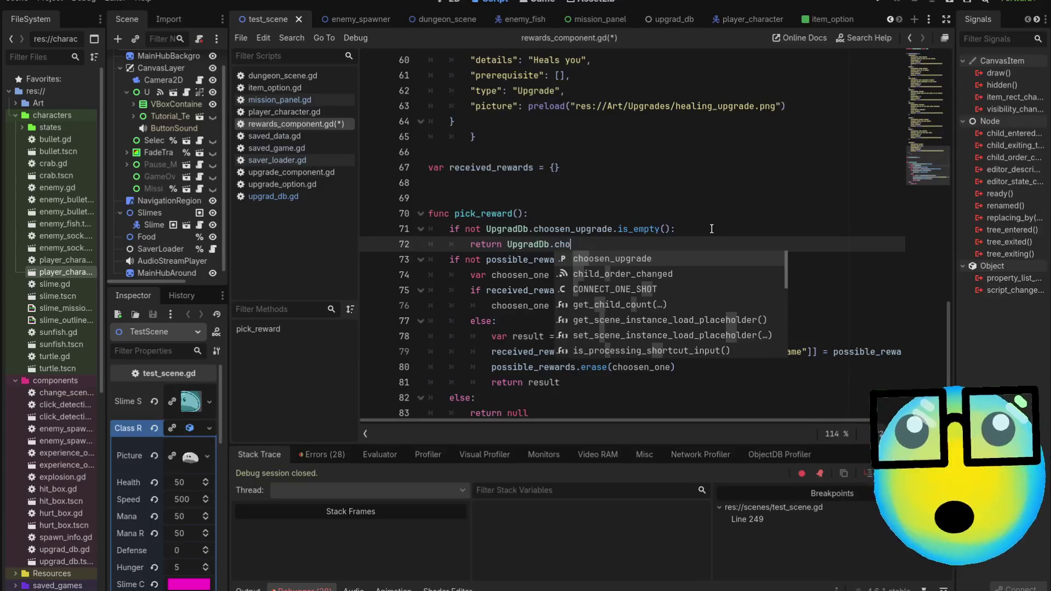
pyautogui.press('Return')
pyautogui.hotkey('ctrl', 's')
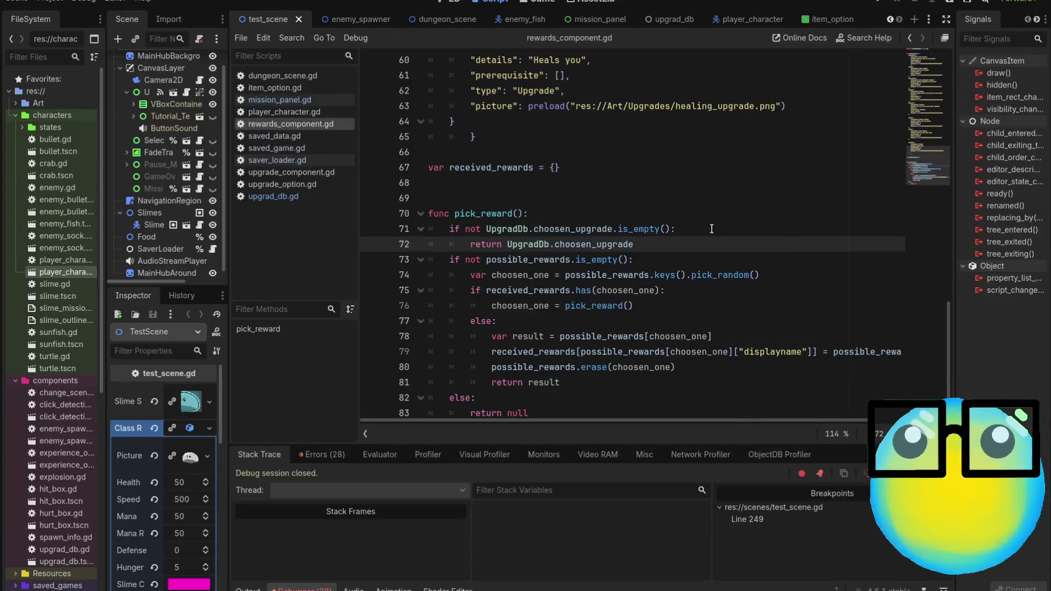
pyautogui.scroll(-1, 711, 228)
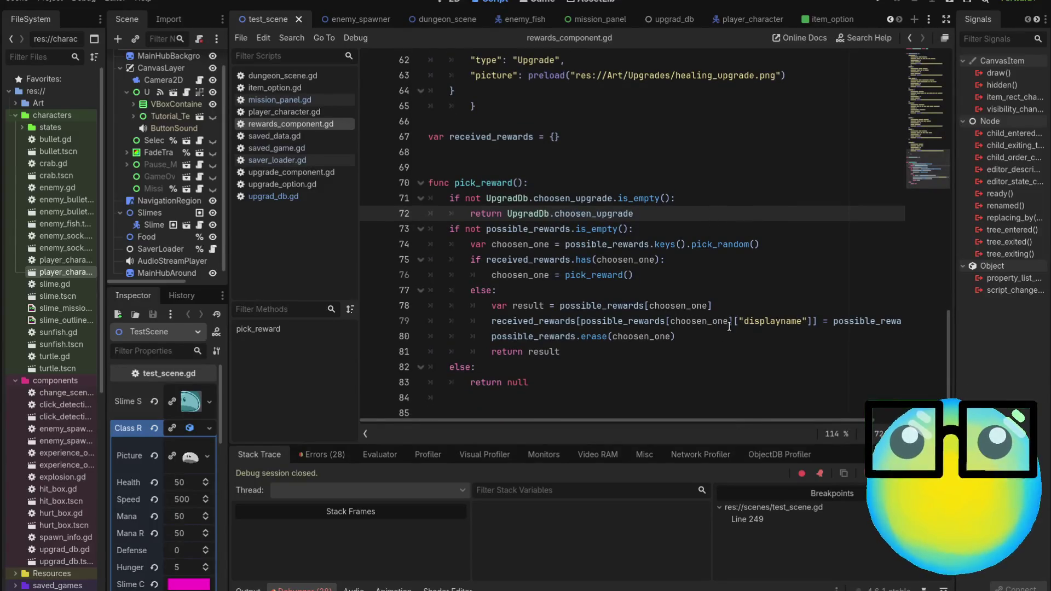
# Insert 'UpgradDb.choosen_upgrade = result' below line 78 and save rewards_component.gd
pyautogui.click(729, 305)
pyautogui.press('Return')
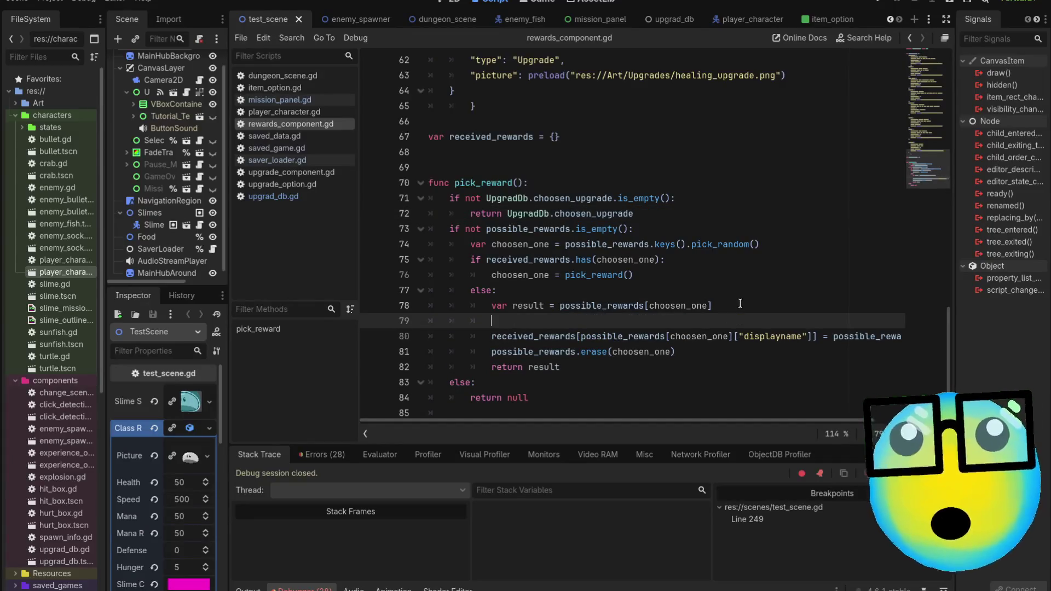
pyautogui.write('Upga')
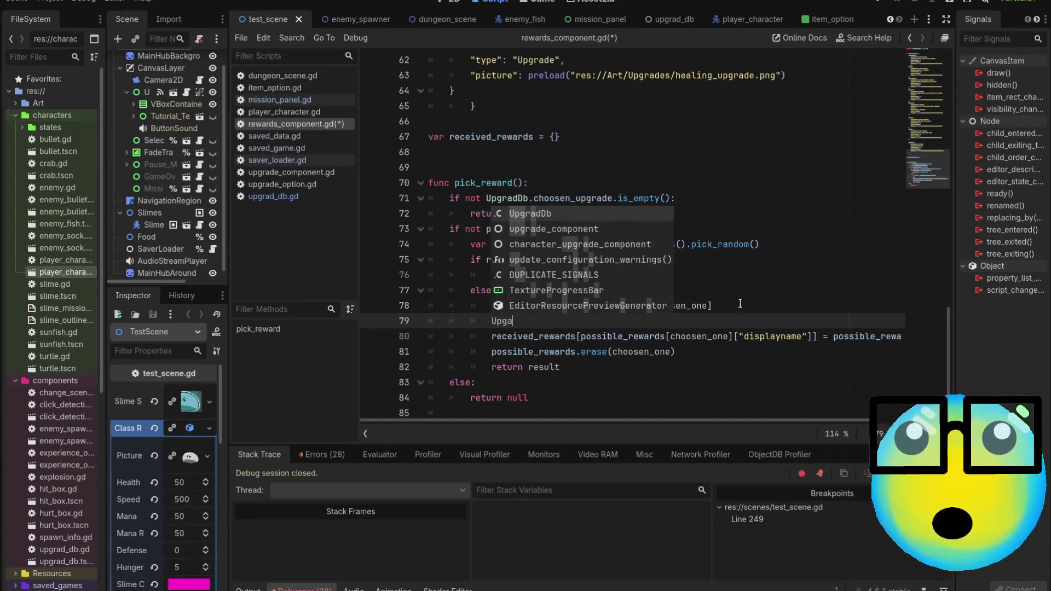
pyautogui.press('Return')
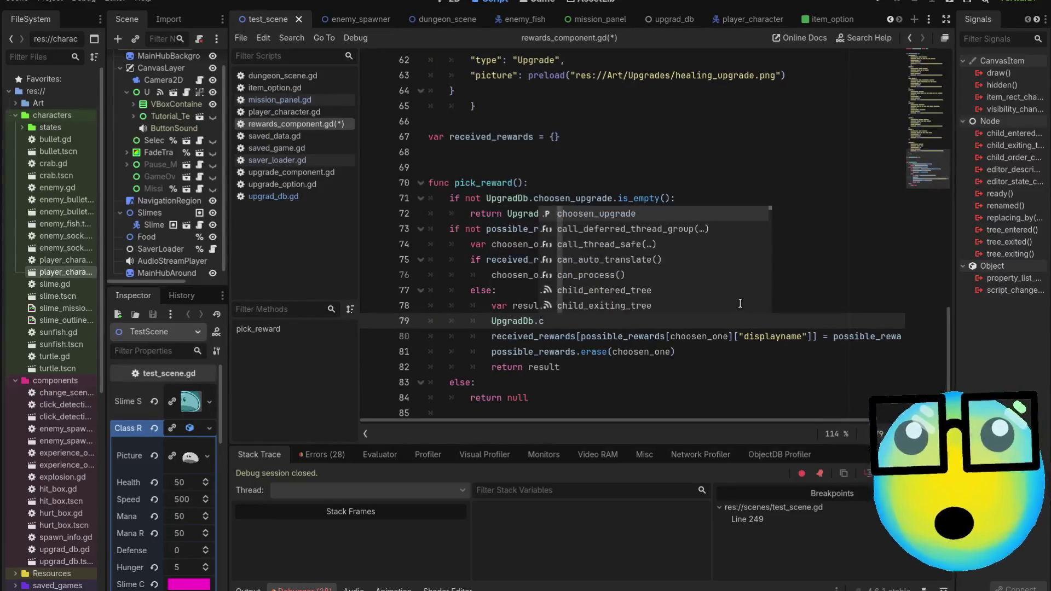
pyautogui.press('Return')
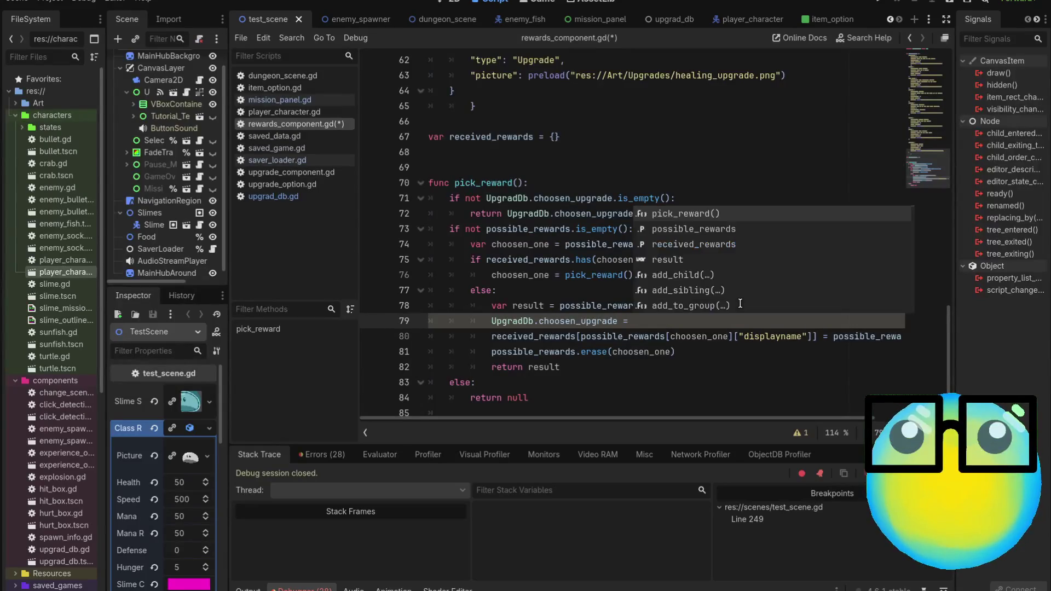
pyautogui.write('result')
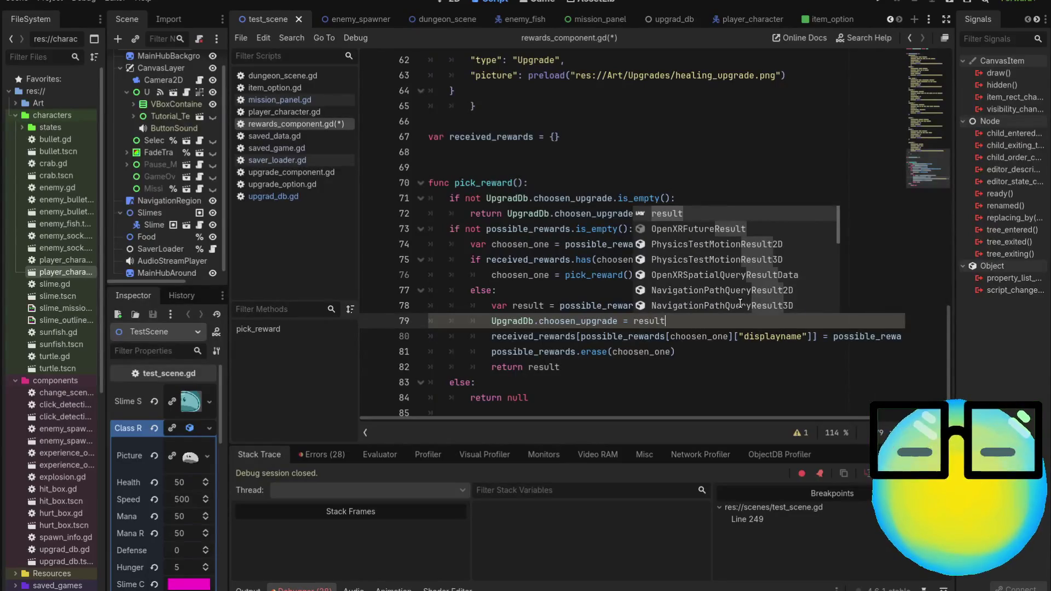
pyautogui.hotkey('ctrl', 's')
pyautogui.click(728, 363)
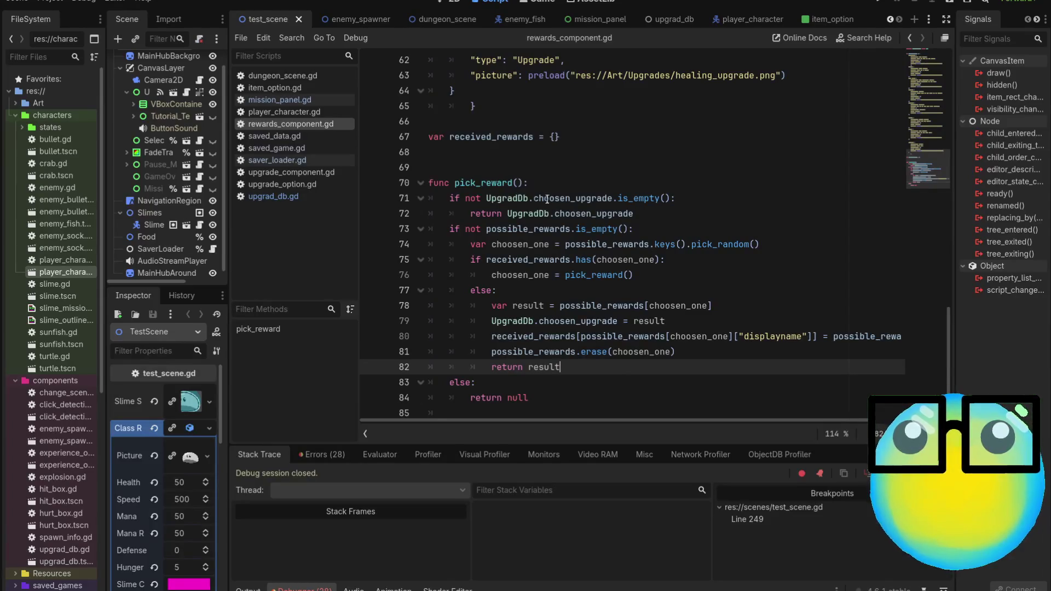
pyautogui.click(315, 162)
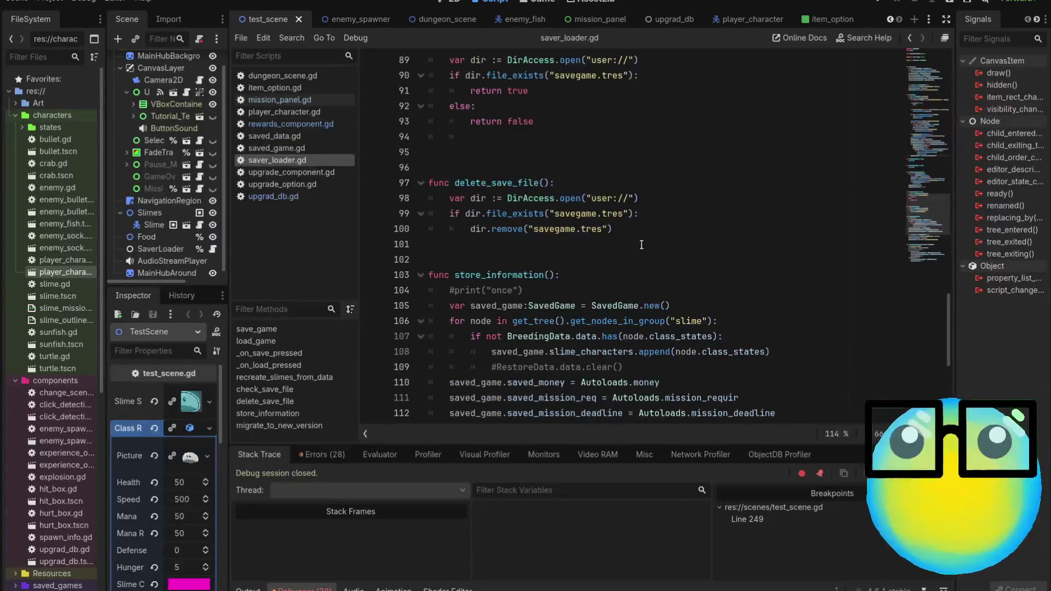
# Set up find-and-replace for 'user:' in saver_loader.gd and review each match
pyautogui.scroll(-2, 640, 244)
pyautogui.scroll(4, 641, 244)
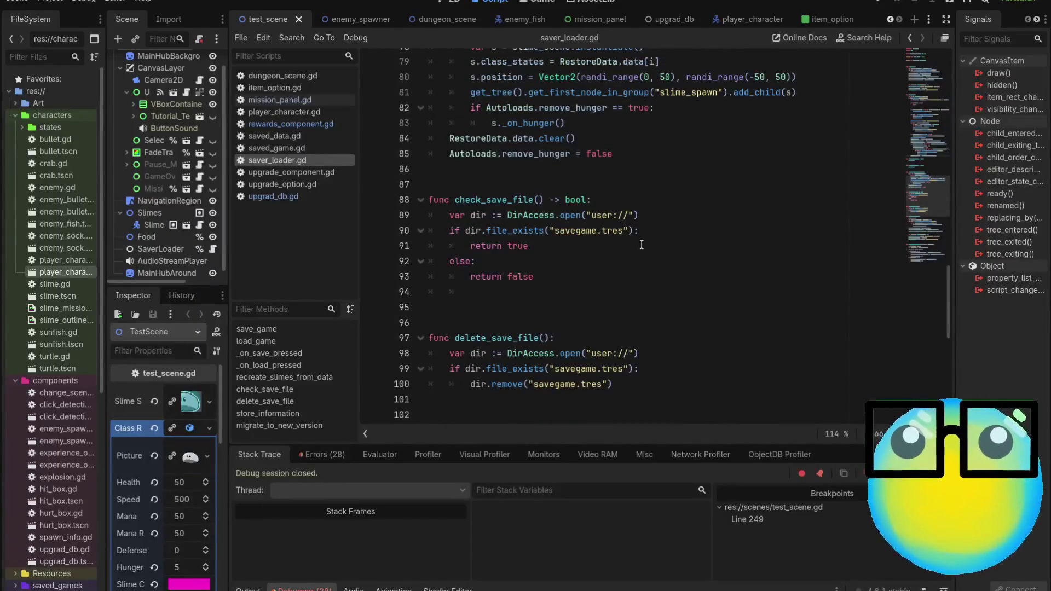
pyautogui.hotkey('ctrl', 'f')
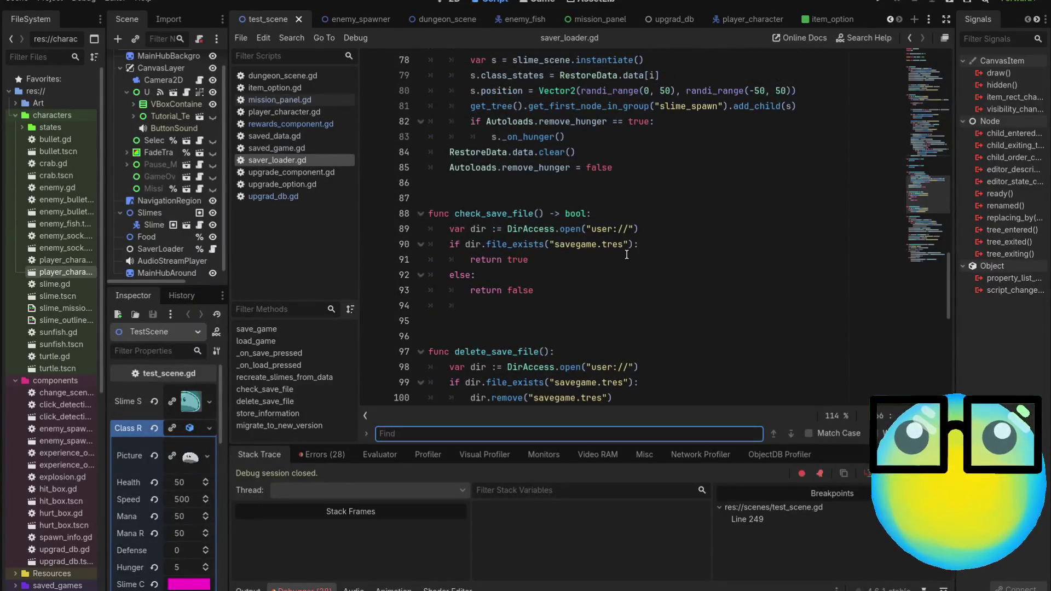
pyautogui.hotkey('ctrl', 'r')
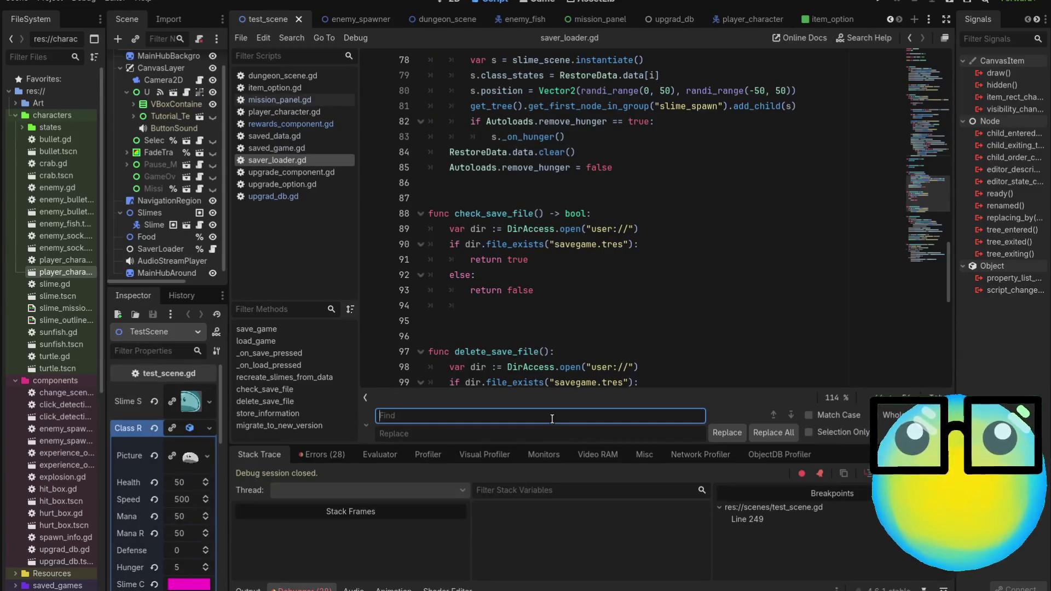
pyautogui.write('user')
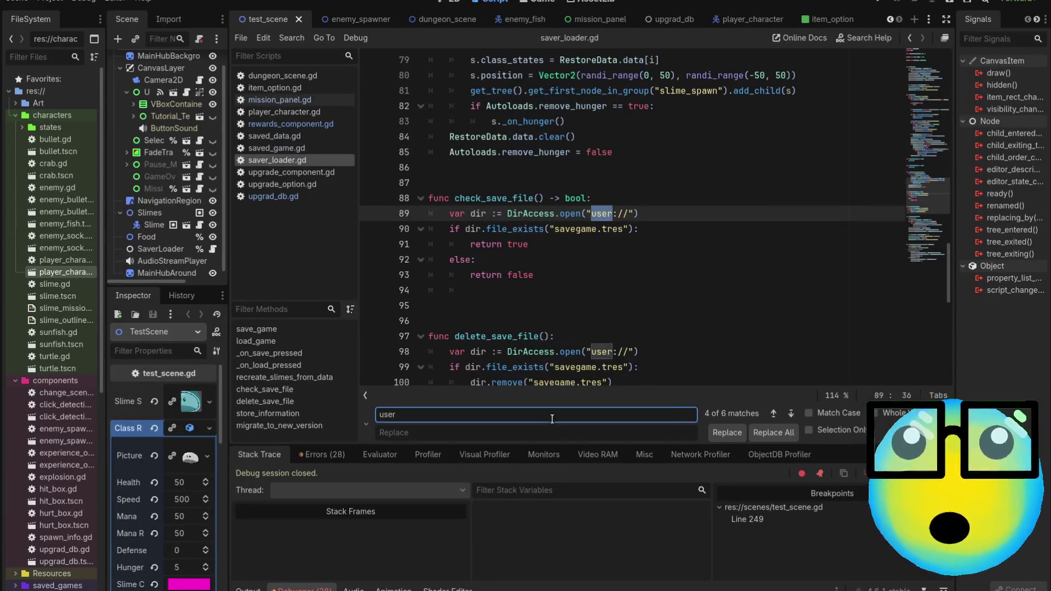
pyautogui.write(':')
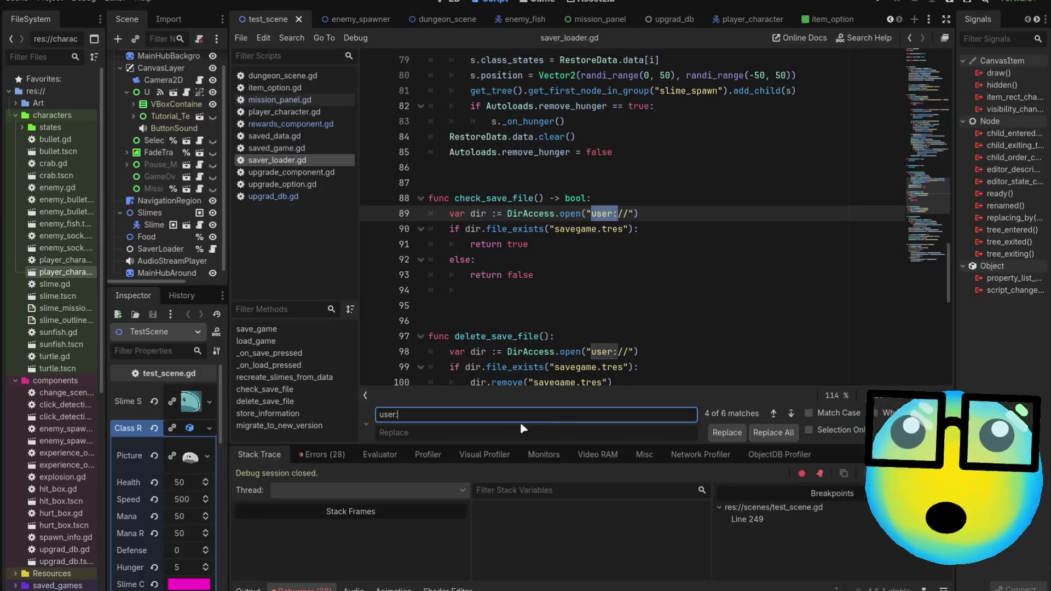
pyautogui.click(513, 428)
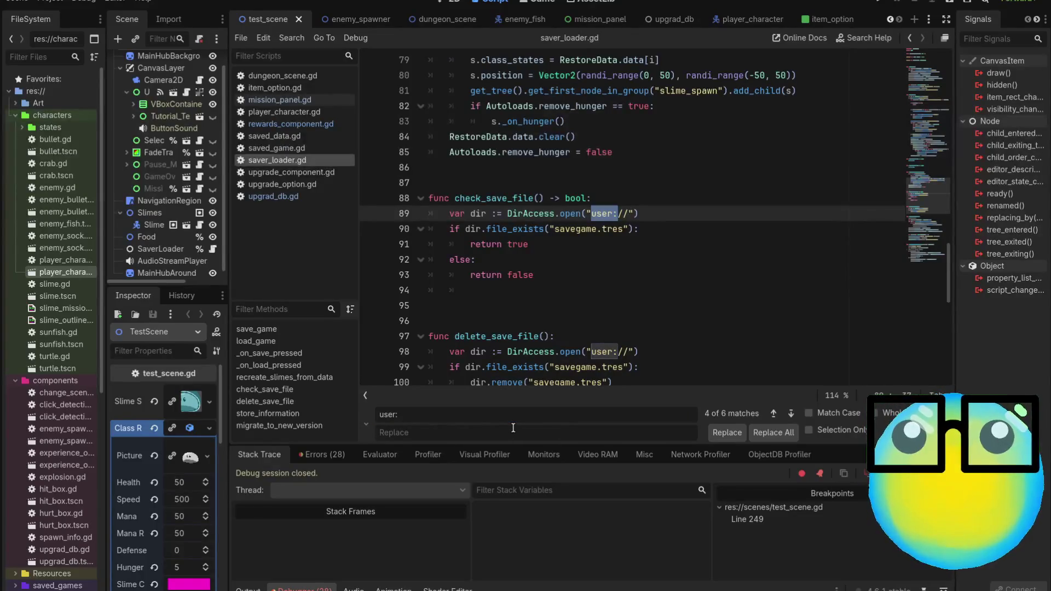
pyautogui.write('res')
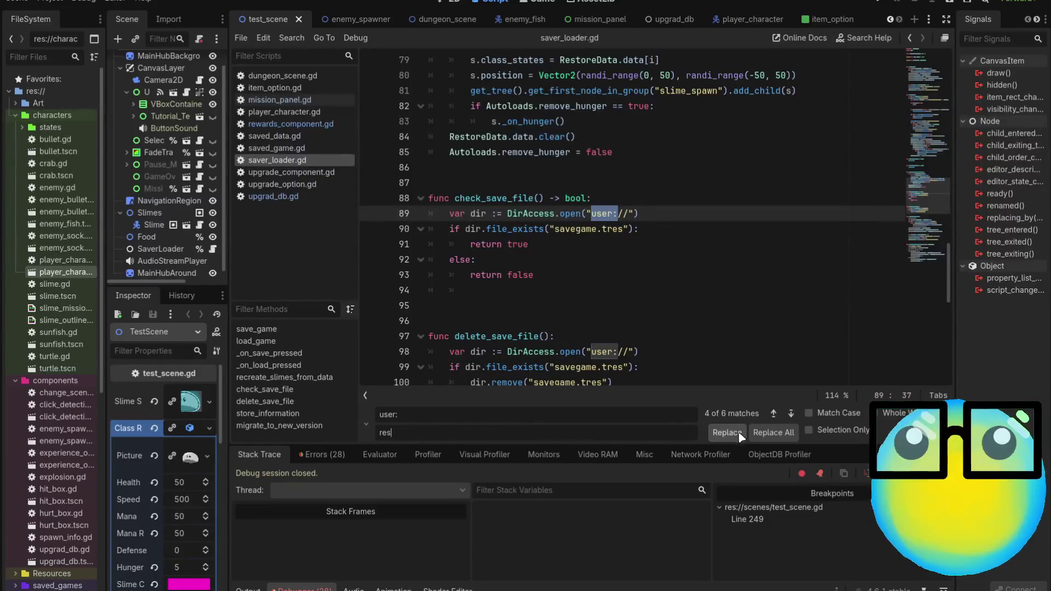
pyautogui.click(790, 413)
pyautogui.click(790, 413)
pyautogui.click(789, 414)
pyautogui.click(790, 413)
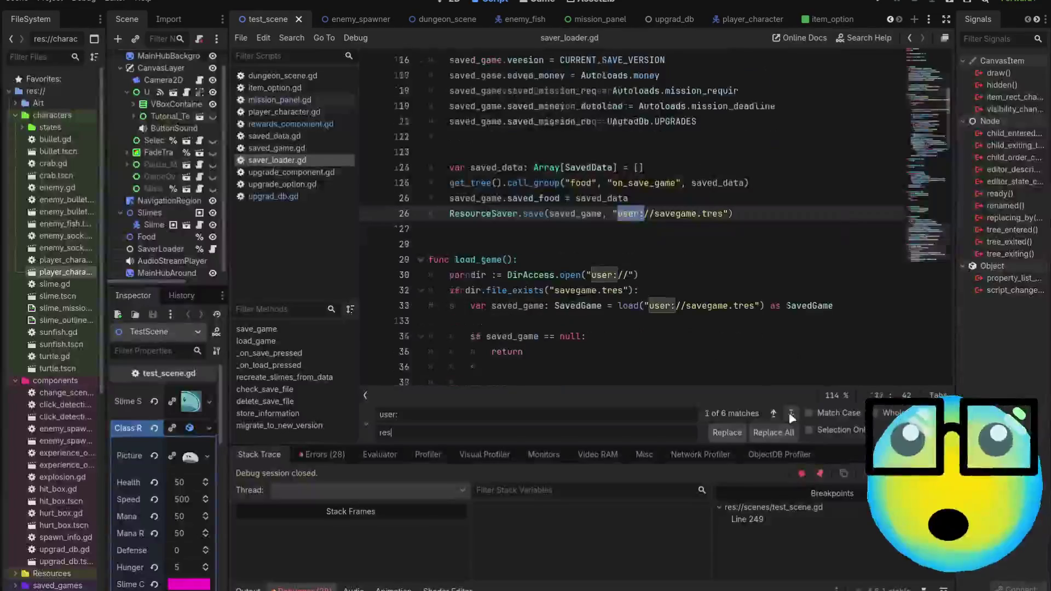
pyautogui.click(790, 413)
pyautogui.click(790, 413)
pyautogui.click(790, 413)
pyautogui.click(790, 414)
pyautogui.click(790, 413)
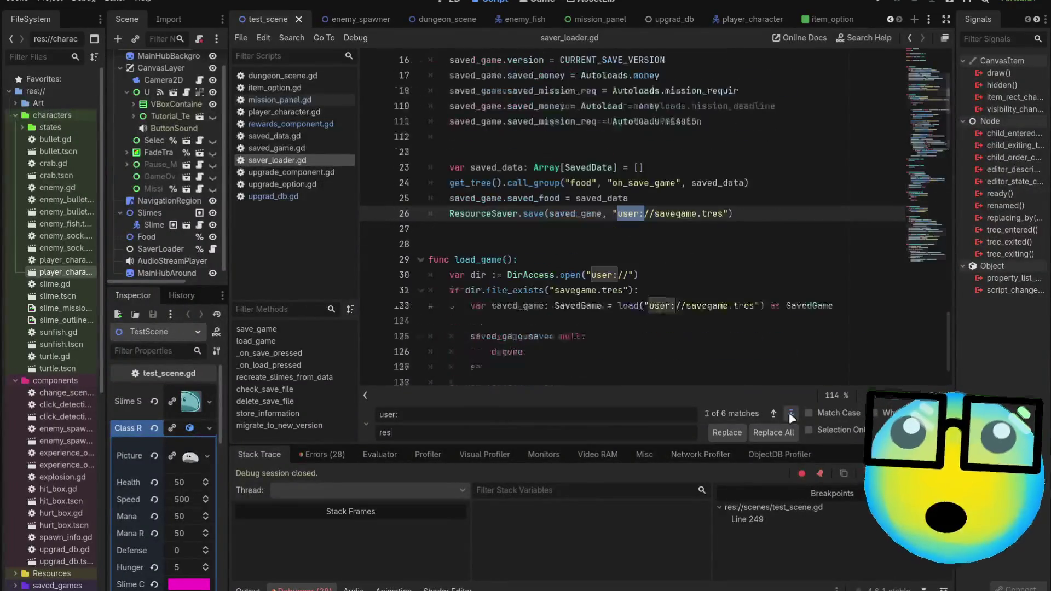
pyautogui.click(790, 413)
pyautogui.click(790, 414)
pyautogui.click(790, 413)
pyautogui.click(790, 414)
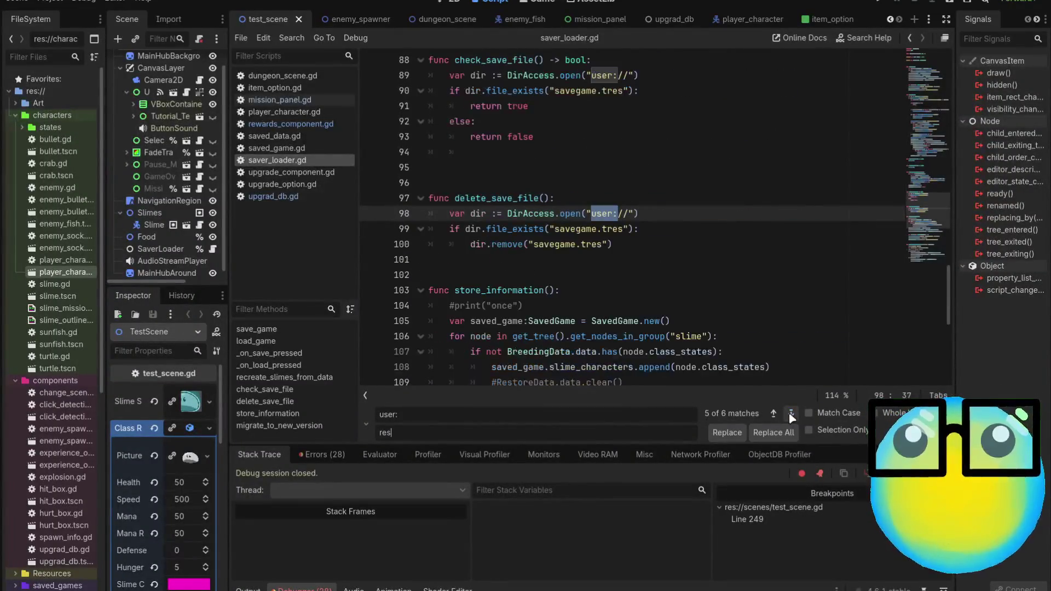
pyautogui.click(790, 414)
pyautogui.click(790, 414)
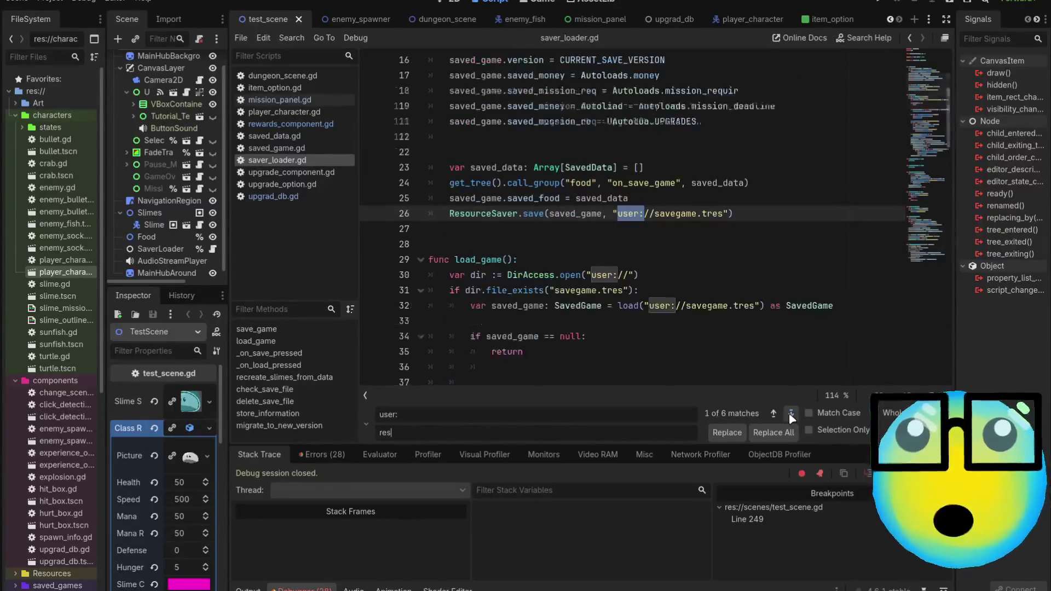
pyautogui.click(791, 414)
# Replace all user: paths with res:, undoing the first broken attempt, and save
pyautogui.click(773, 432)
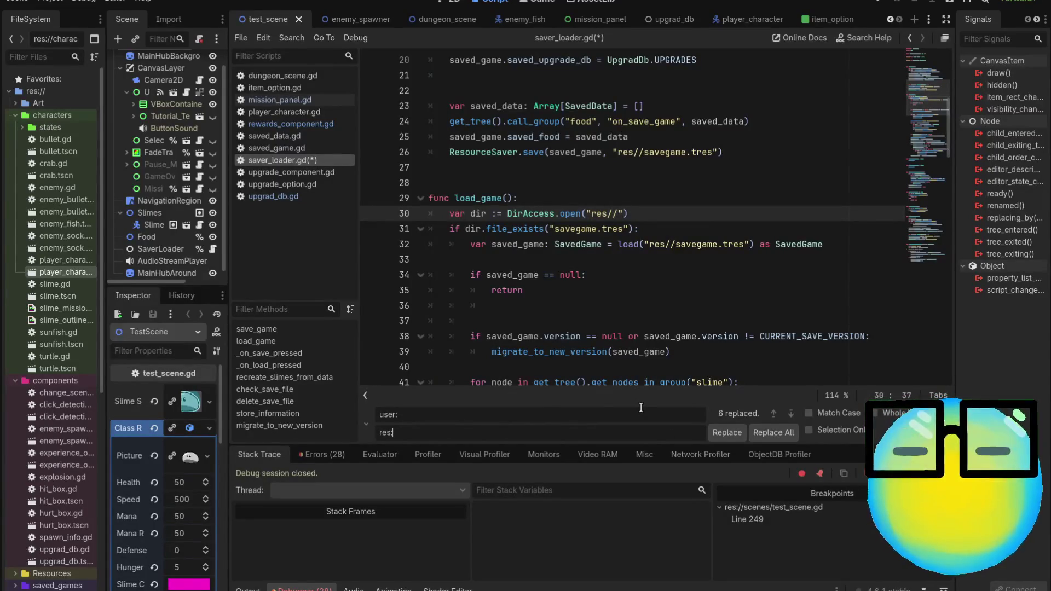
pyautogui.click(639, 304)
pyautogui.hotkey('ctrl', 'z')
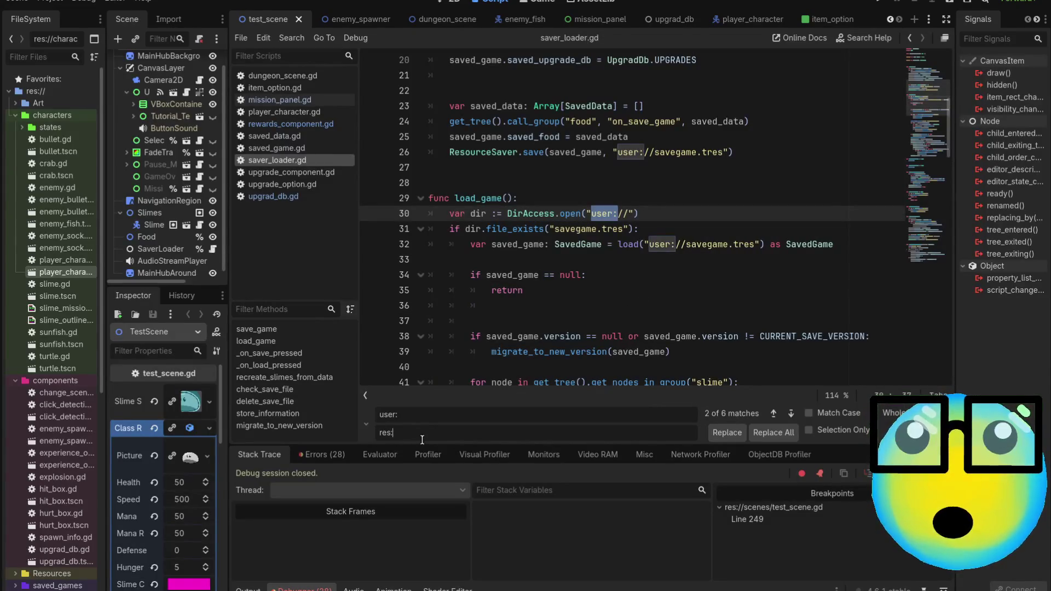
pyautogui.click(757, 432)
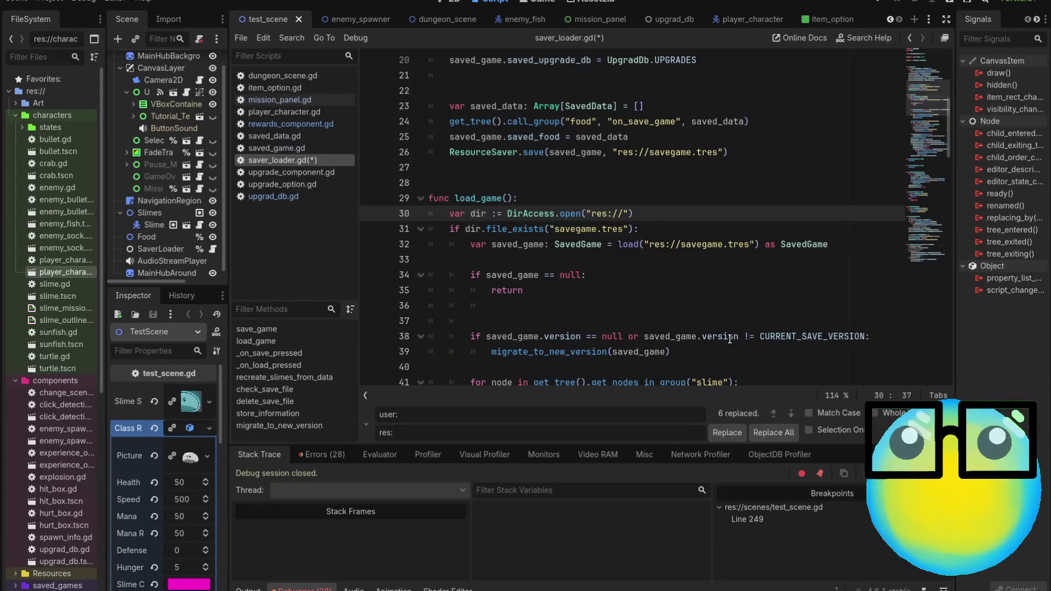
pyautogui.click(725, 279)
pyautogui.hotkey('ctrl', 's')
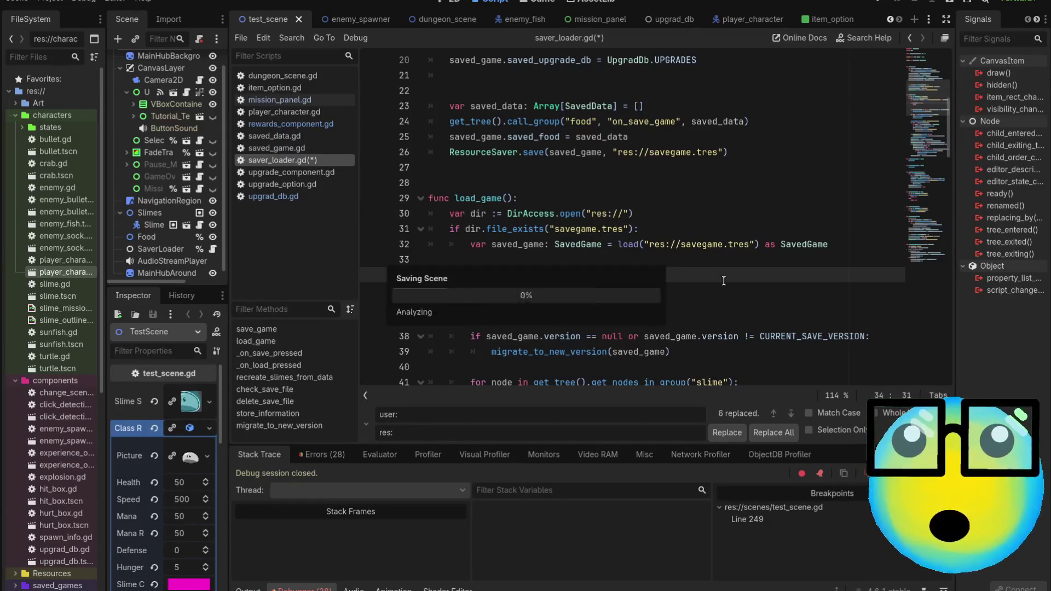
pyautogui.click(297, 101)
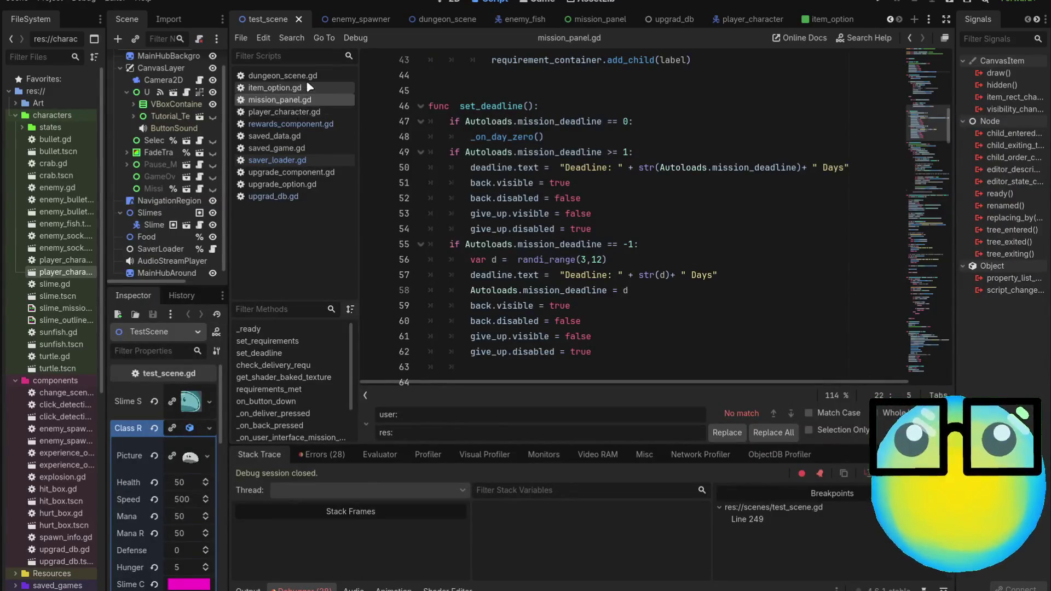
# Review mission_panel.gd, dungeon_scene.gd and pick_reward, then run the project with F5
pyautogui.click(298, 76)
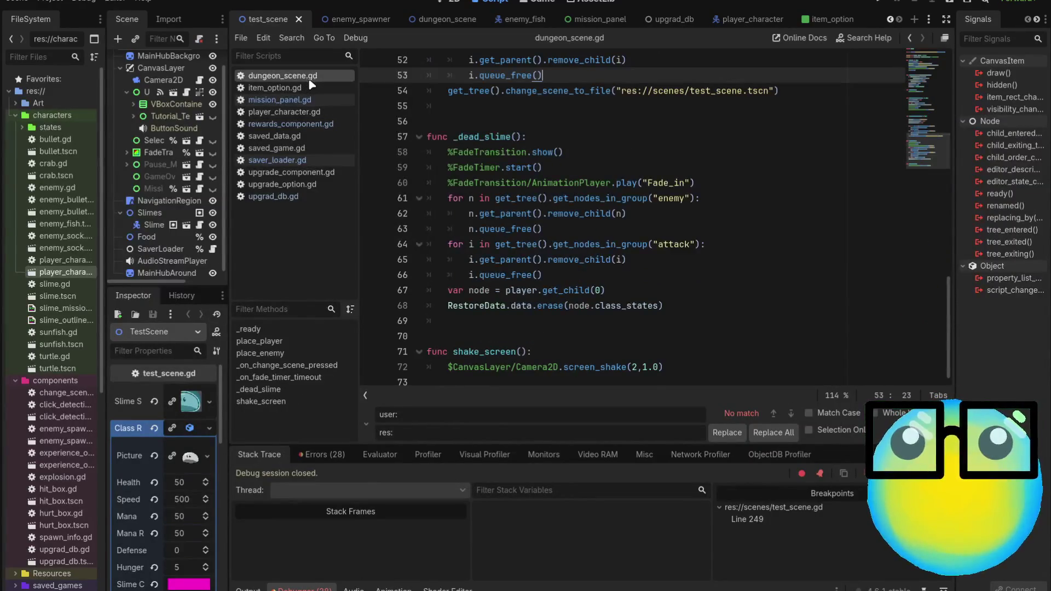
pyautogui.click(303, 102)
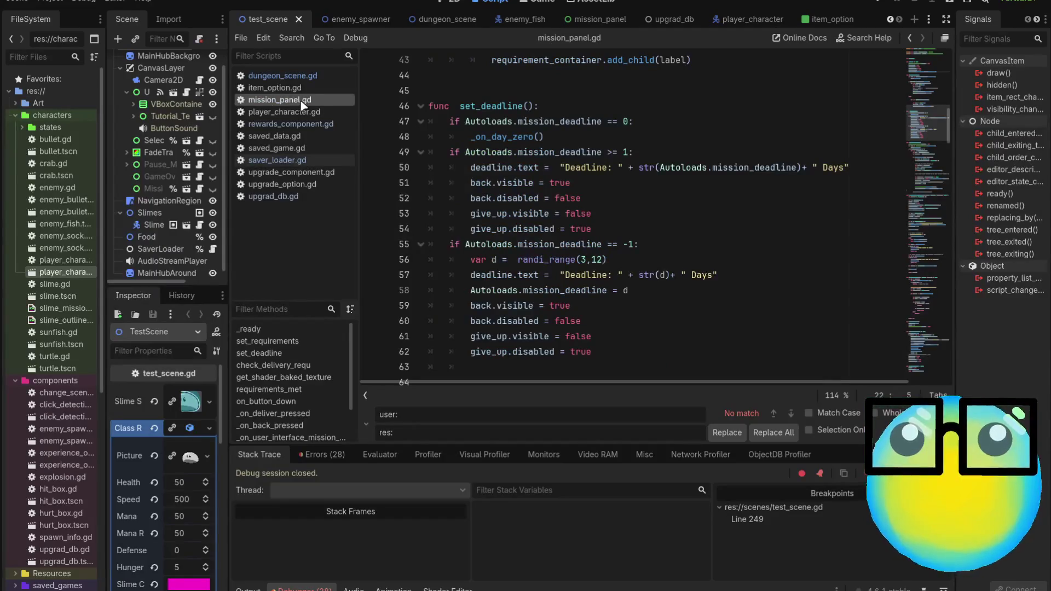
pyautogui.click(316, 124)
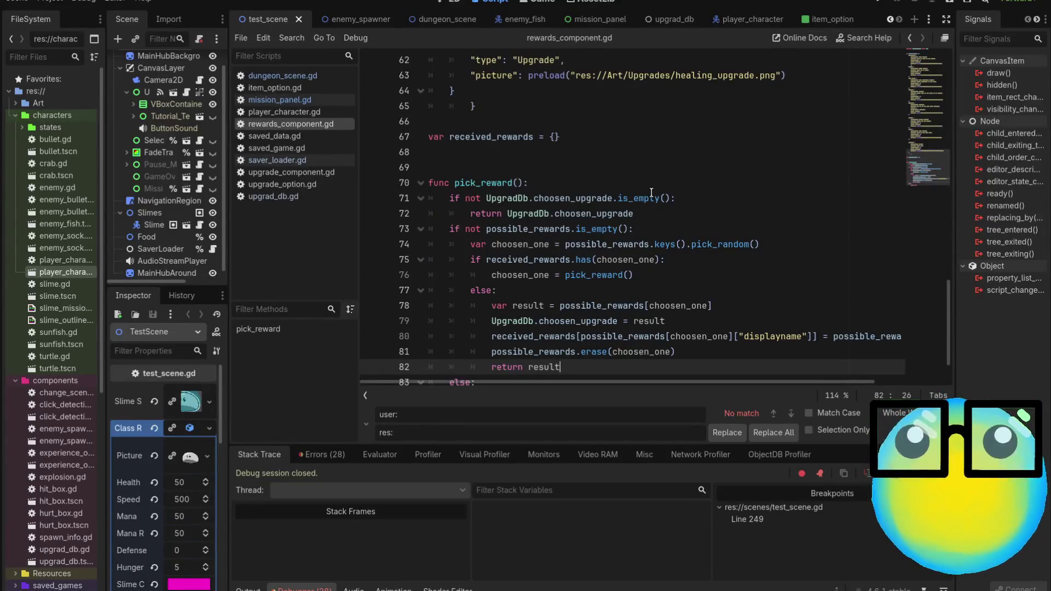
pyautogui.scroll(-2, 652, 192)
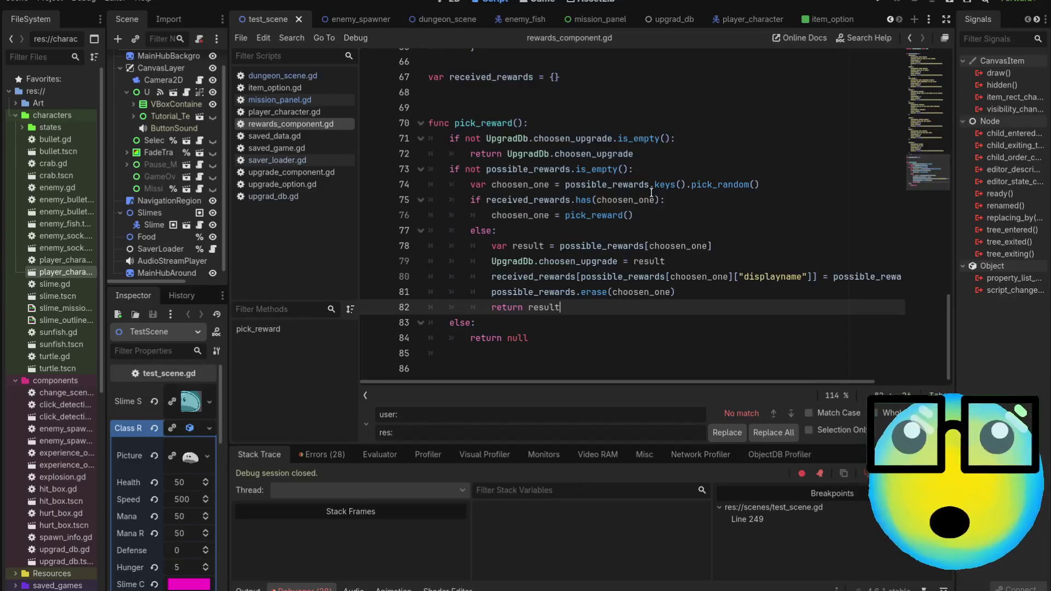
pyautogui.scroll(3, 651, 192)
pyautogui.scroll(-2, 651, 192)
pyautogui.scroll(1, 651, 192)
pyautogui.scroll(-1, 651, 192)
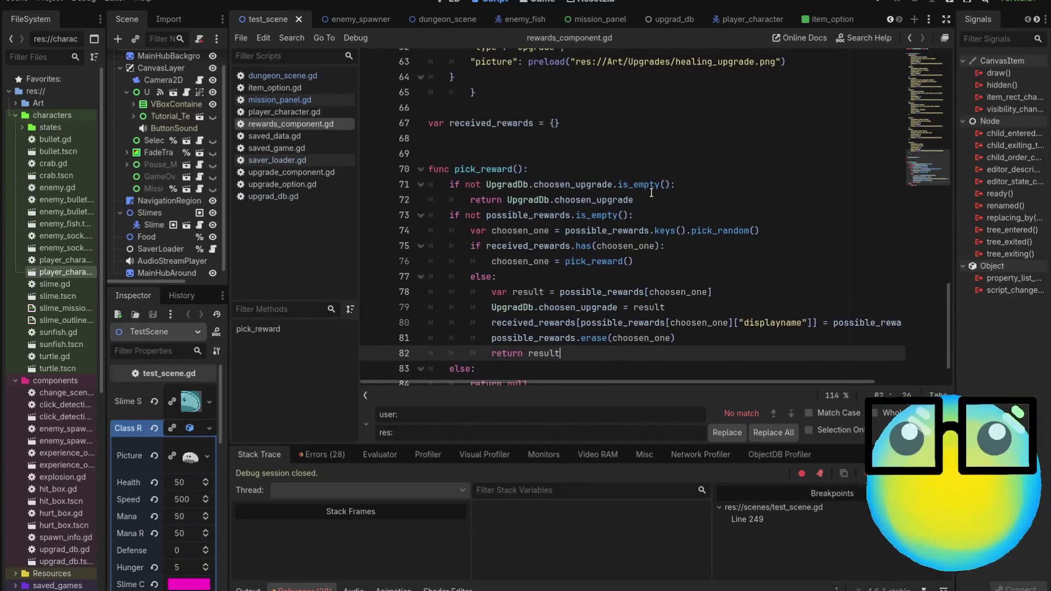
pyautogui.press('F5')
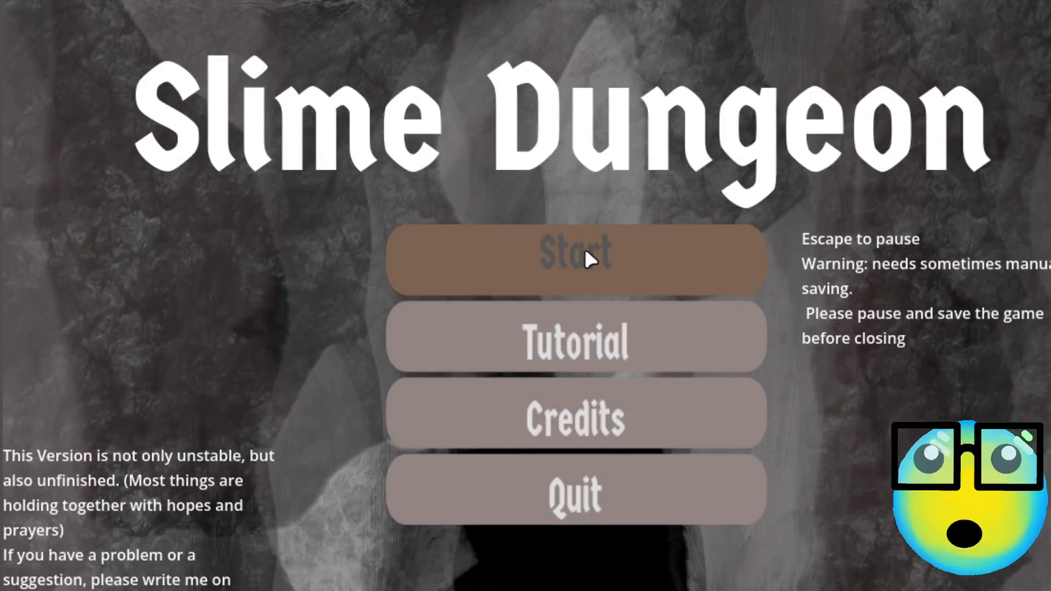
# Start a new game and check the mission request briefing several times
pyautogui.click(585, 251)
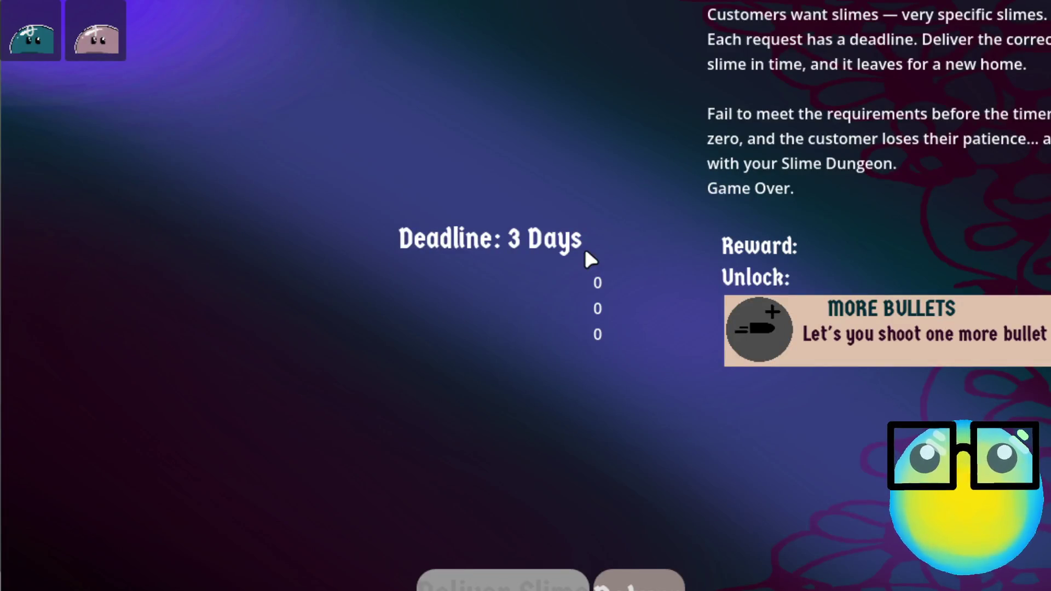
pyautogui.click(638, 583)
pyautogui.click(539, 104)
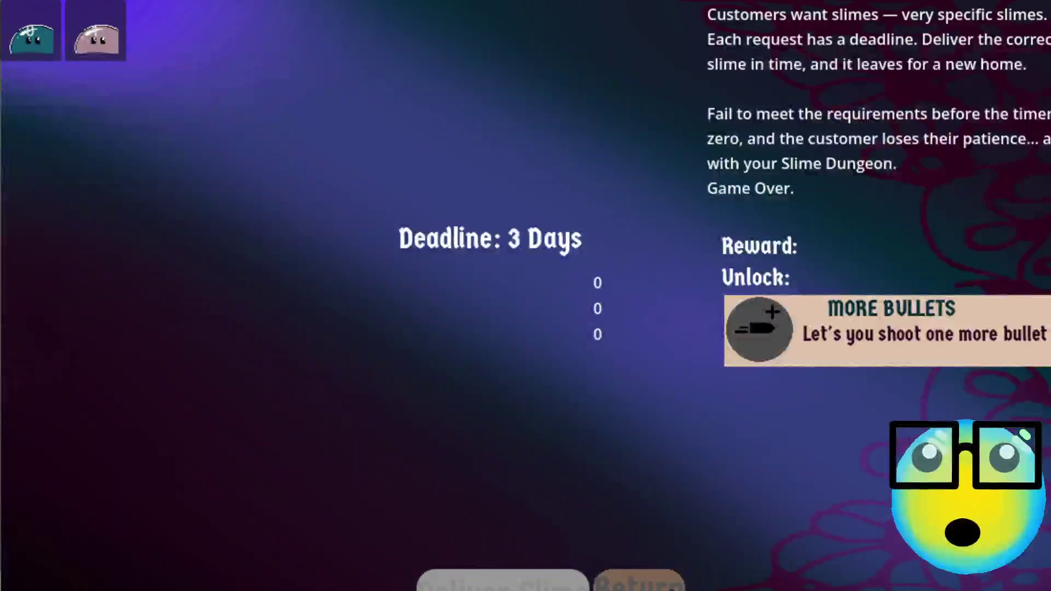
pyautogui.click(637, 583)
pyautogui.click(556, 119)
pyautogui.click(640, 580)
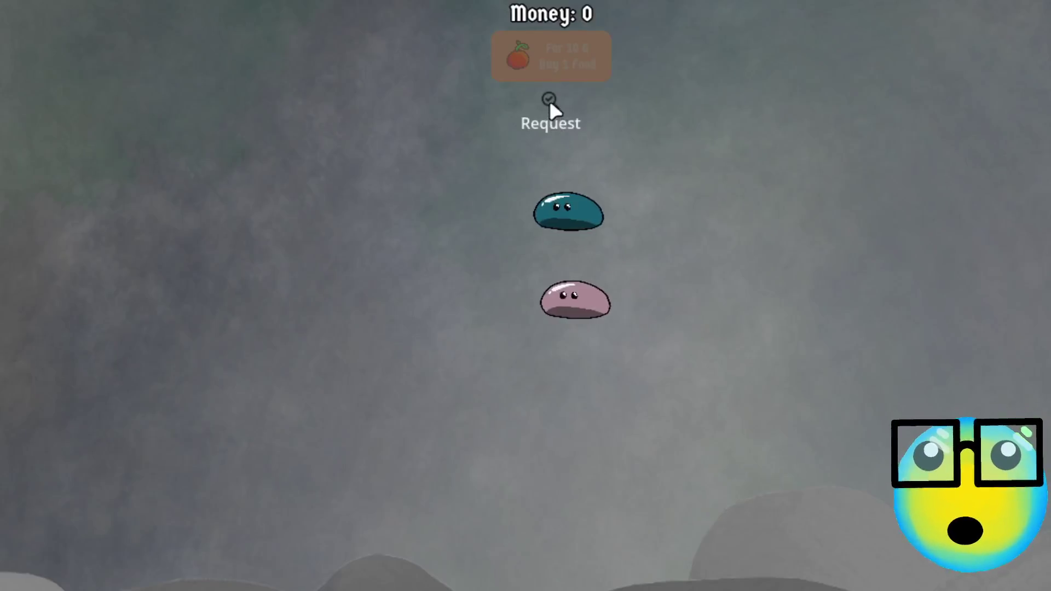
pyautogui.click(550, 100)
pyautogui.click(643, 574)
pyautogui.click(563, 119)
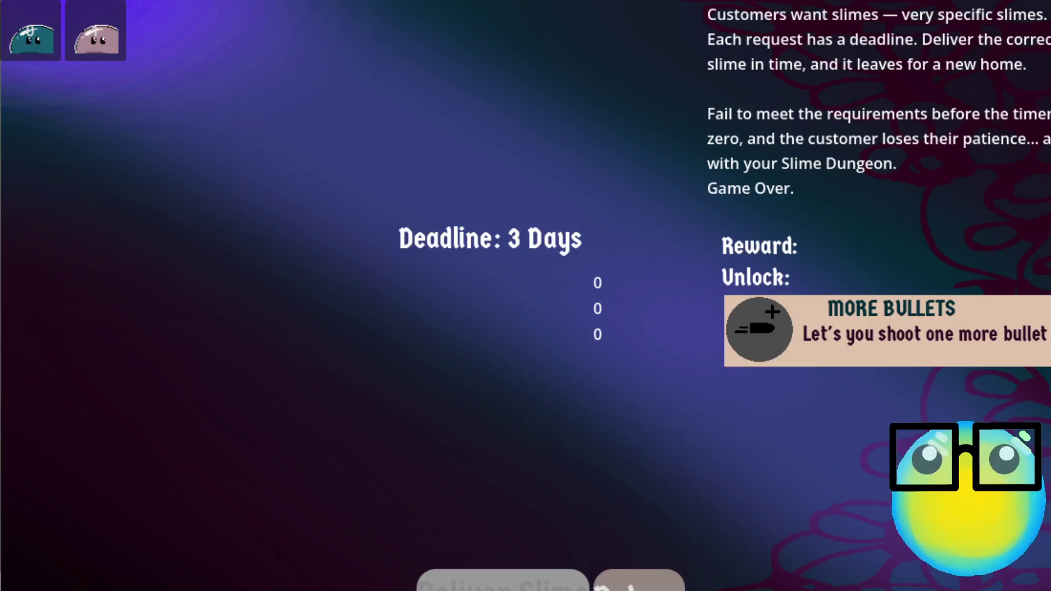
pyautogui.click(640, 580)
# Send the teal slime into Level 1, then recheck the request showing 2 days left
pyautogui.click(601, 314)
pyautogui.click(472, 580)
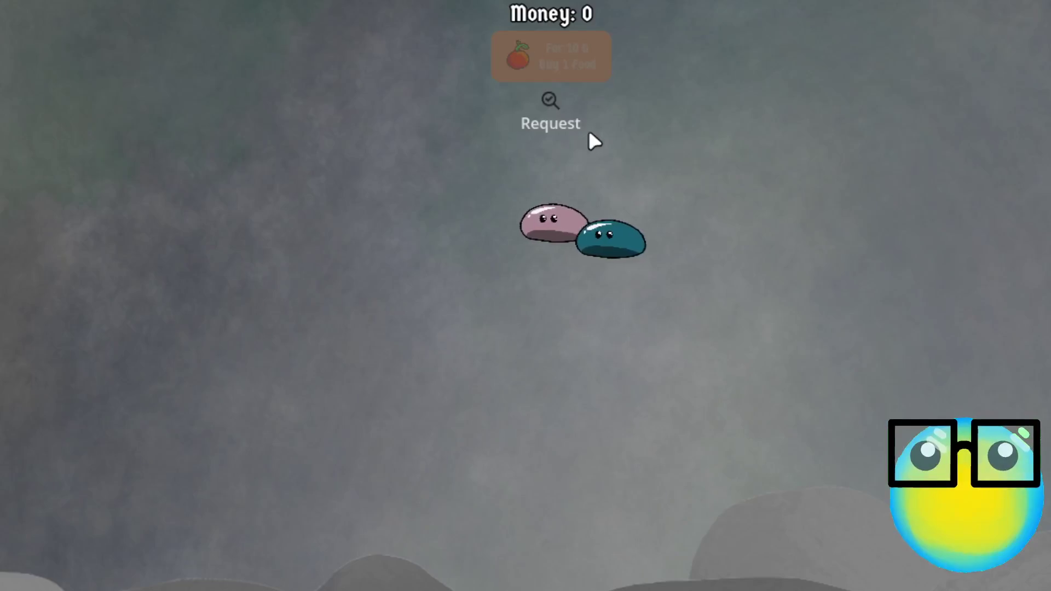
pyautogui.click(567, 116)
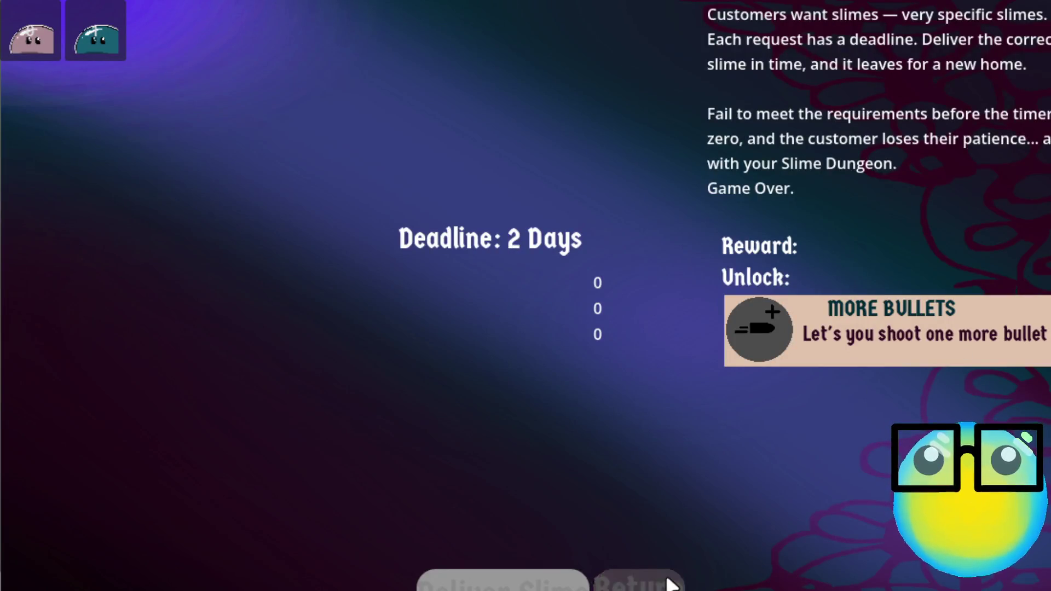
pyautogui.click(670, 583)
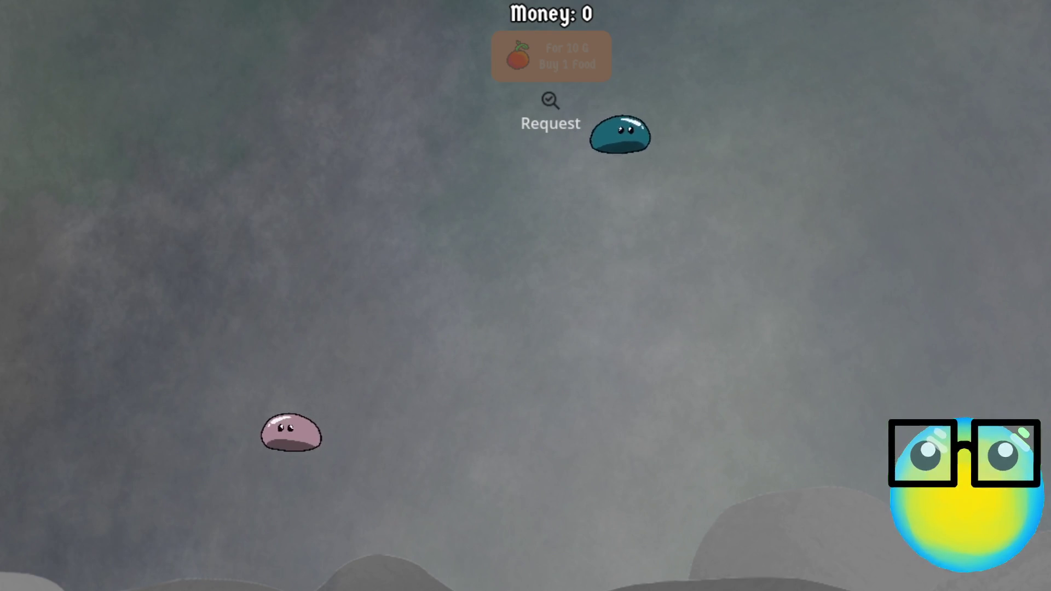
# Pause the game, save it, and quit
pyautogui.press('Escape')
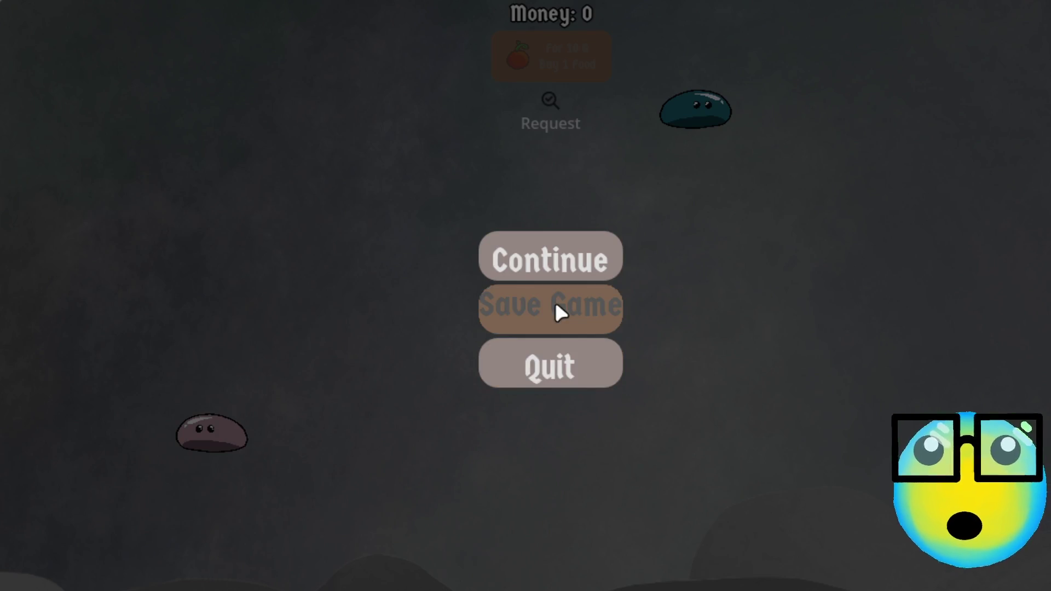
pyautogui.click(556, 310)
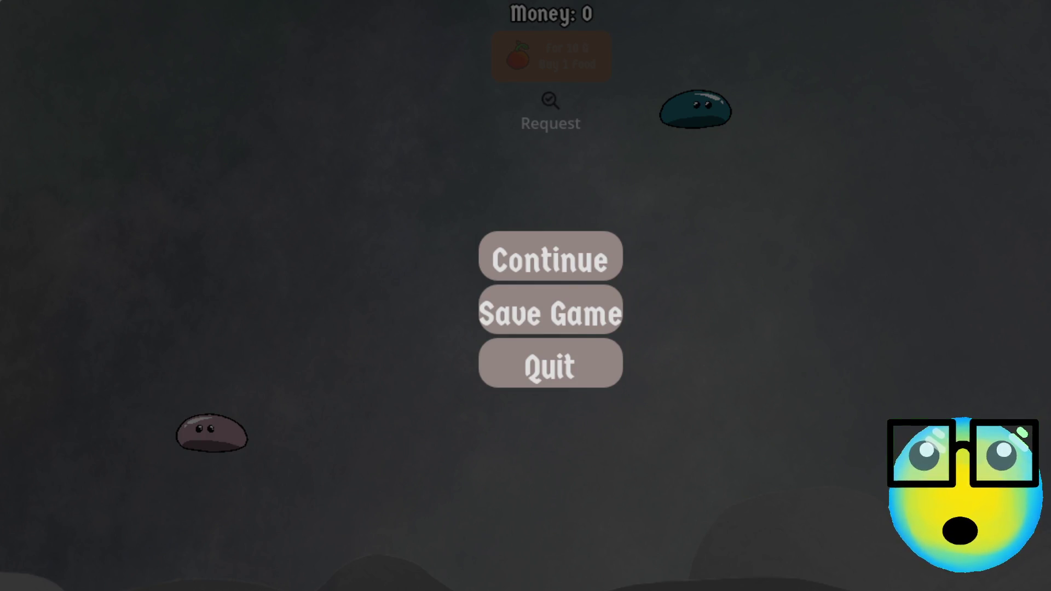
pyautogui.click(569, 366)
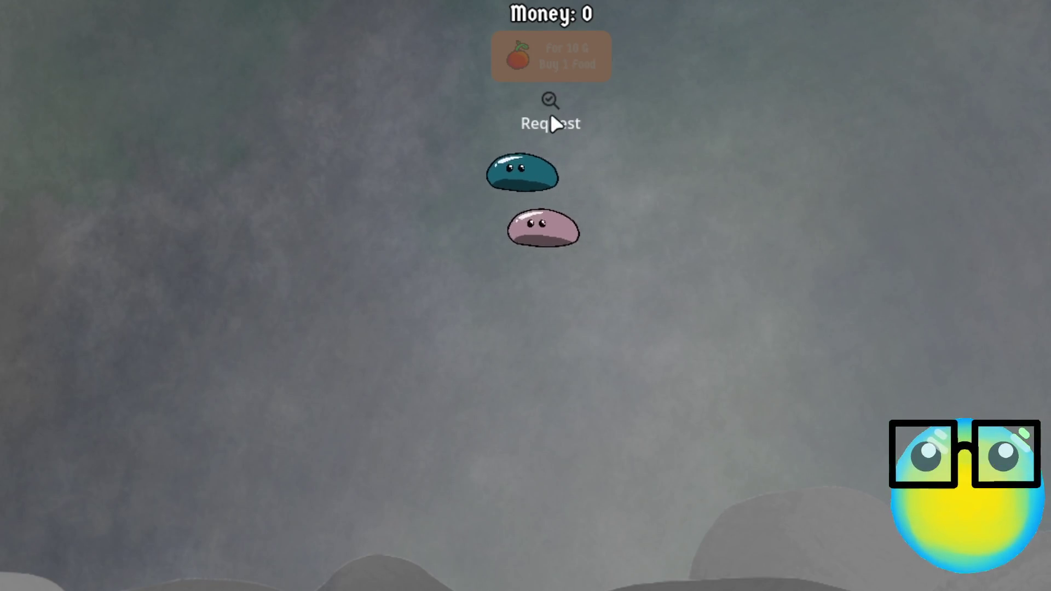
pyautogui.click(553, 121)
pyautogui.click(656, 581)
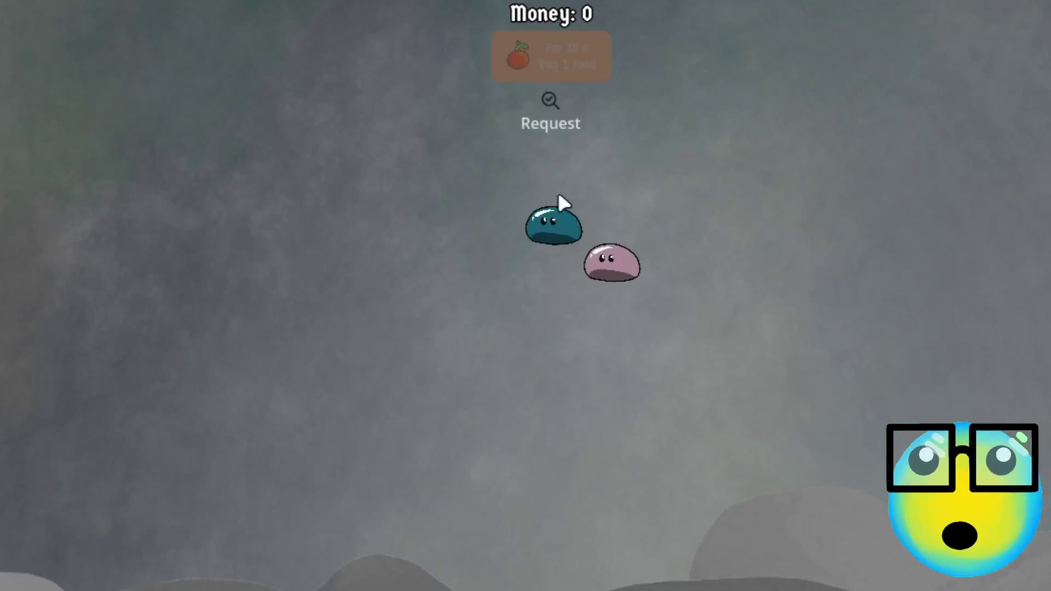
pyautogui.click(576, 115)
pyautogui.click(643, 579)
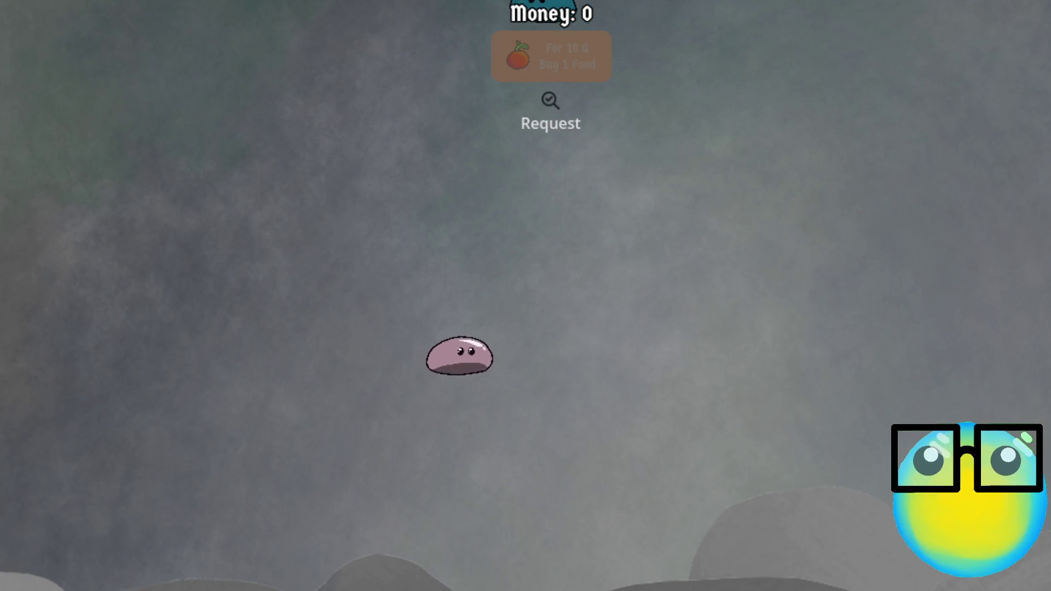
# Check the request, then send the teal slime on a mission and return
pyautogui.click(546, 114)
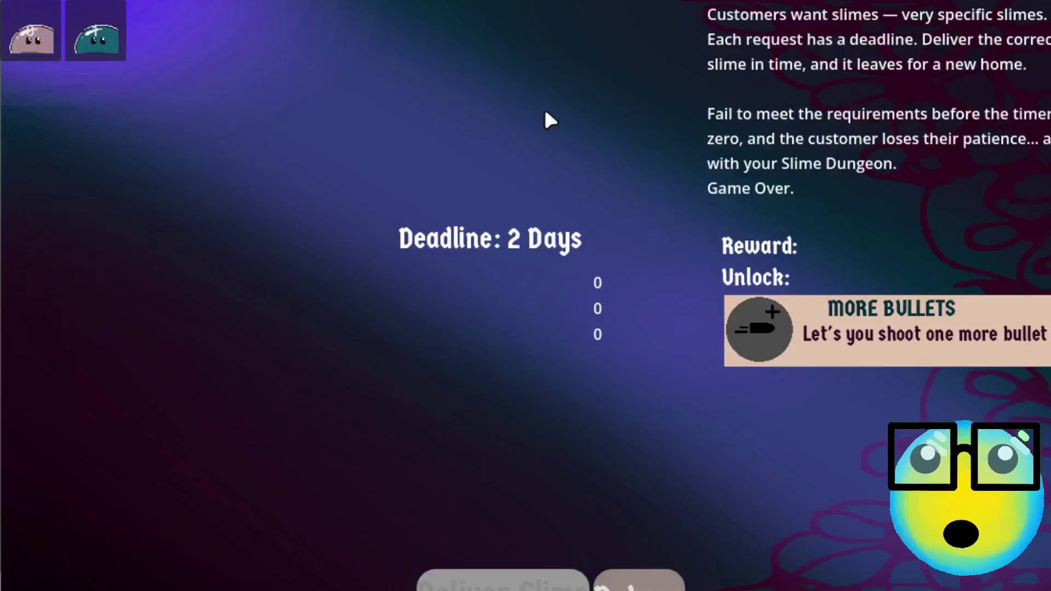
pyautogui.click(639, 580)
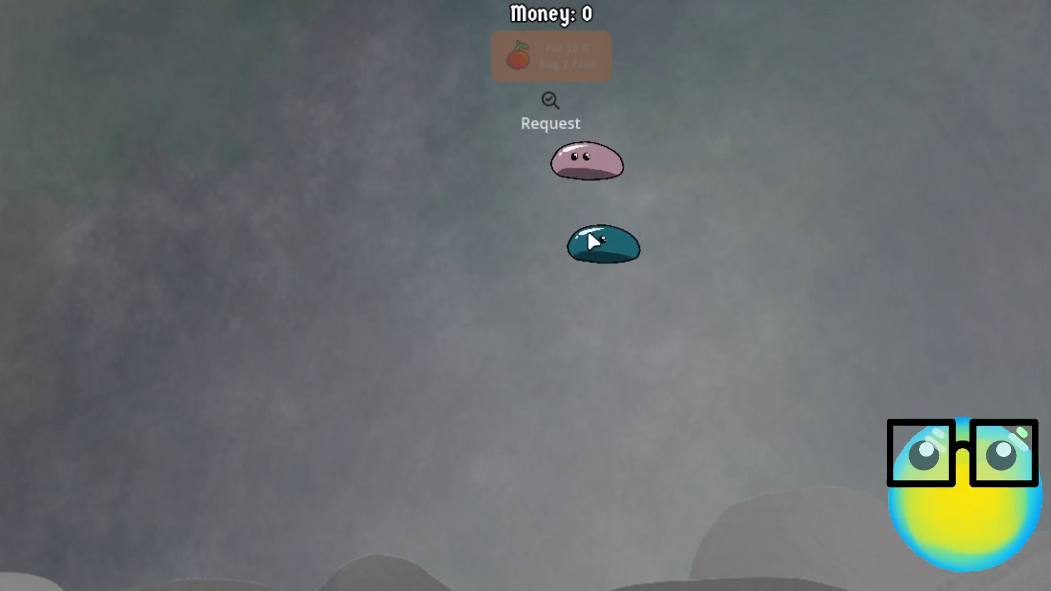
pyautogui.click(593, 239)
pyautogui.click(421, 582)
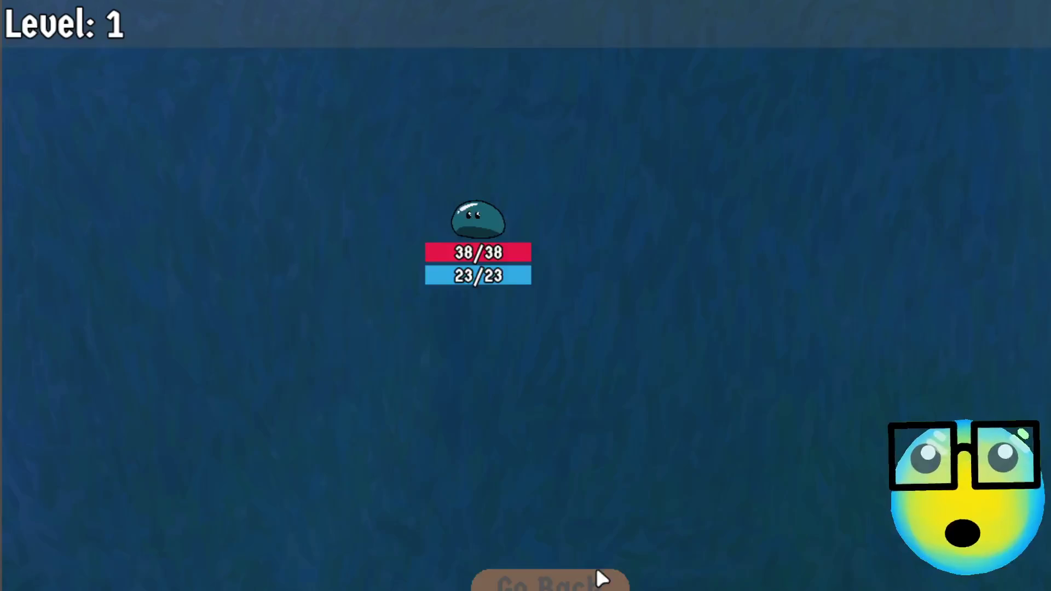
pyautogui.click(515, 581)
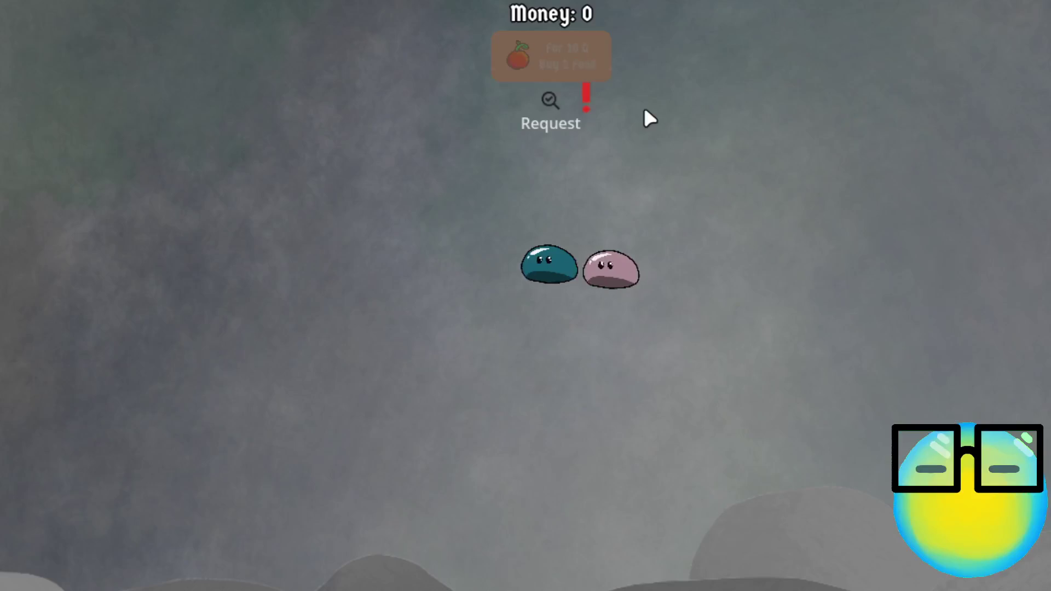
# Recheck the request to confirm it still offers More Bullets with 1 day left
pyautogui.click(548, 118)
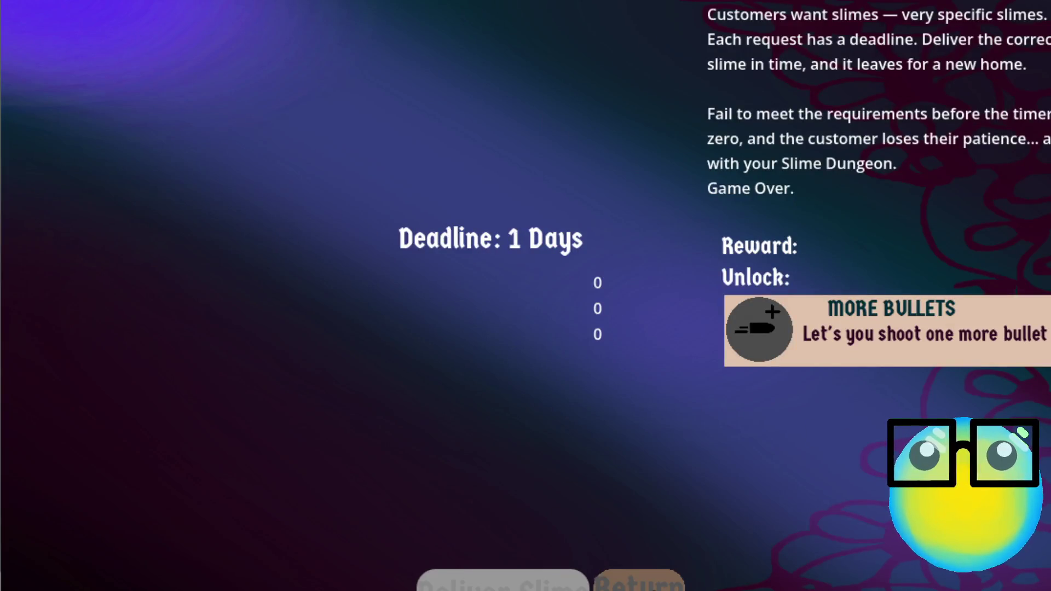
pyautogui.click(638, 580)
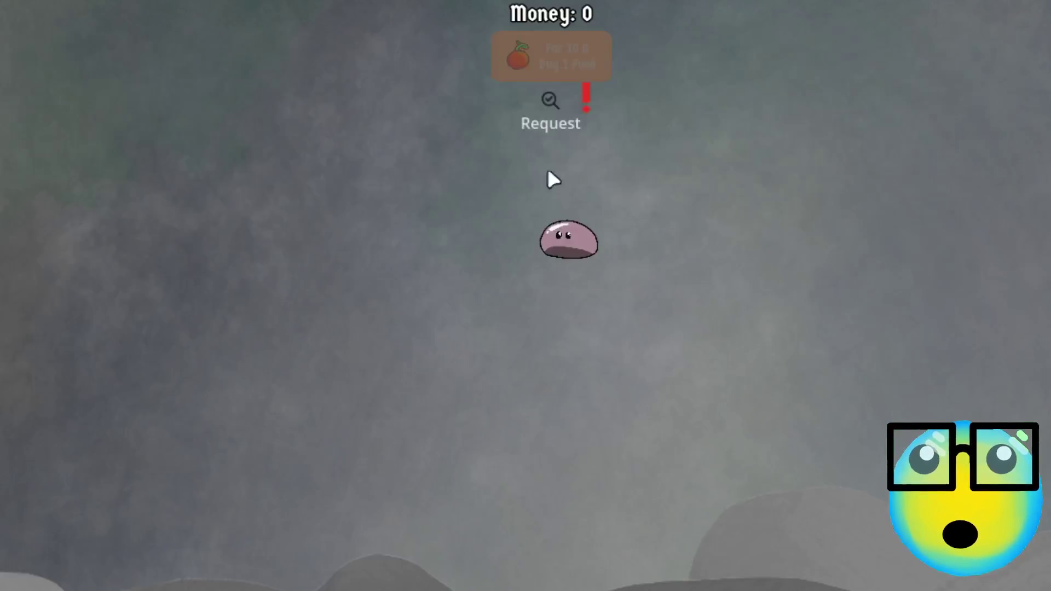
pyautogui.click(545, 120)
pyautogui.click(638, 585)
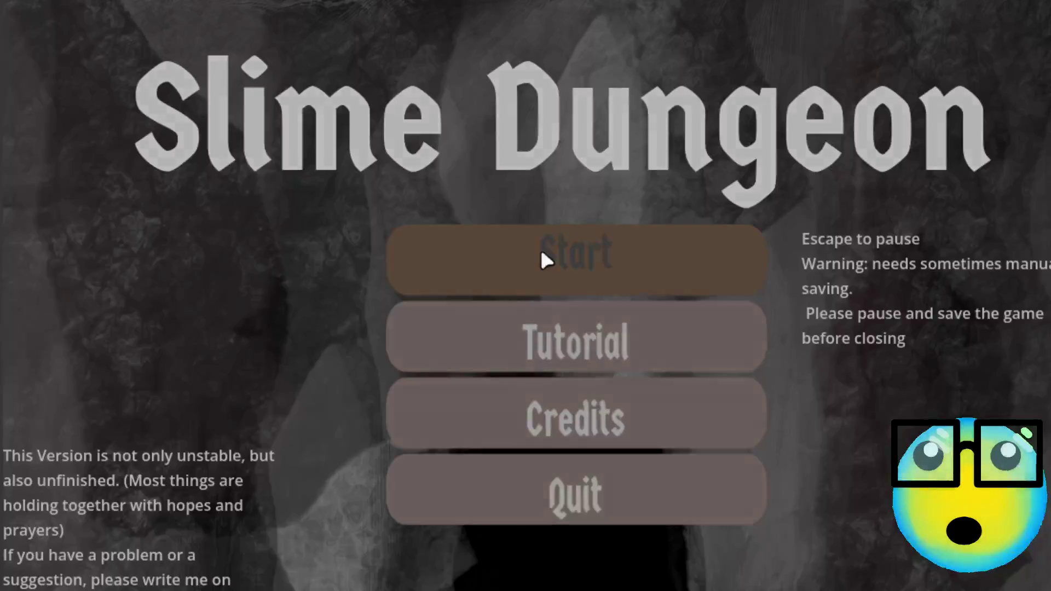
# Start a new game and send the red slime on a mission, checking the request before and after
pyautogui.click(540, 249)
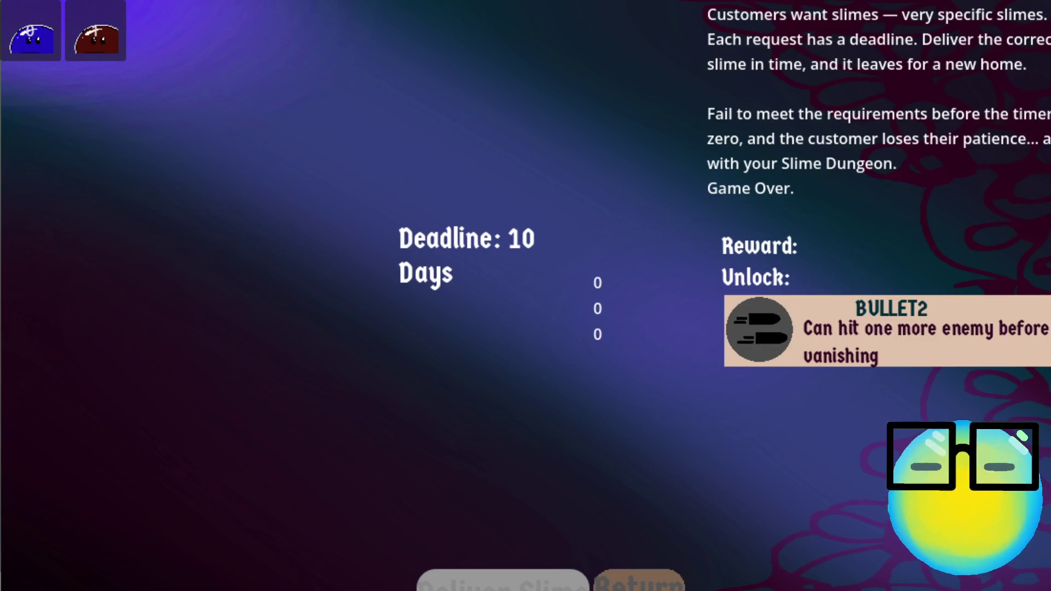
pyautogui.click(639, 580)
pyautogui.click(545, 101)
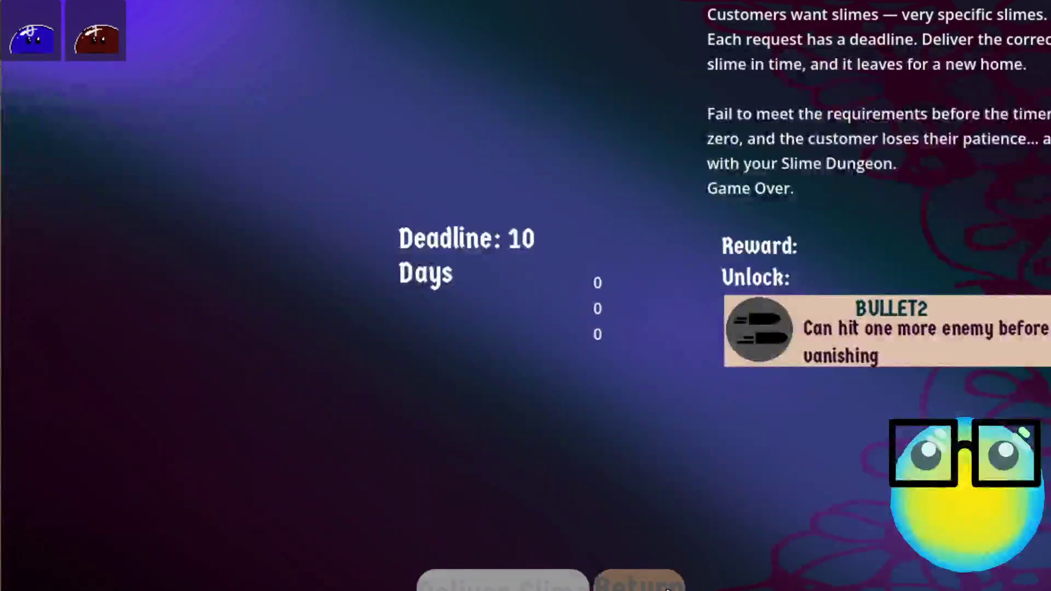
pyautogui.press('Escape')
pyautogui.click(562, 203)
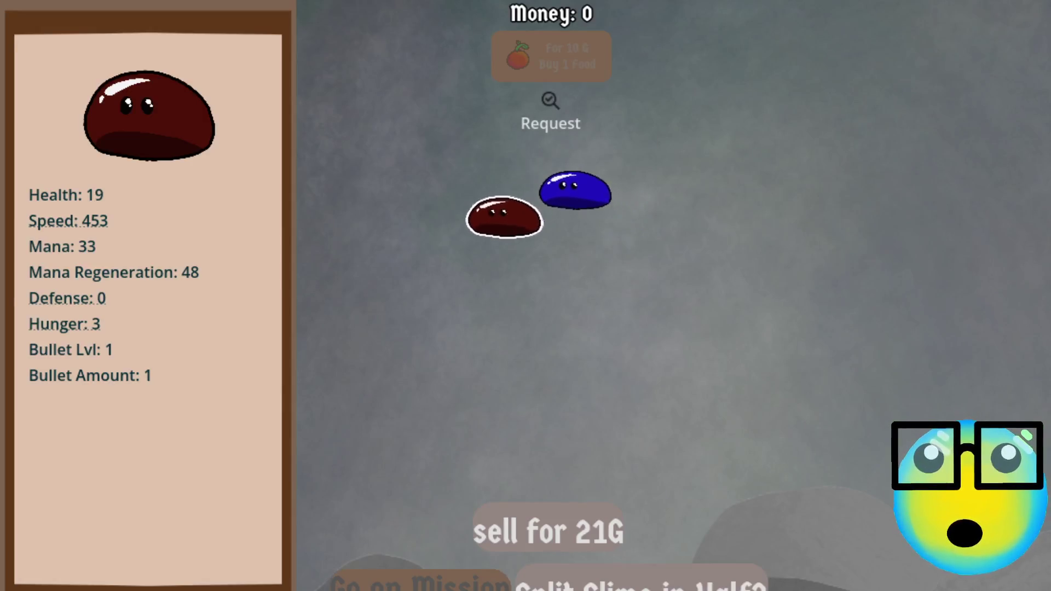
pyautogui.click(419, 583)
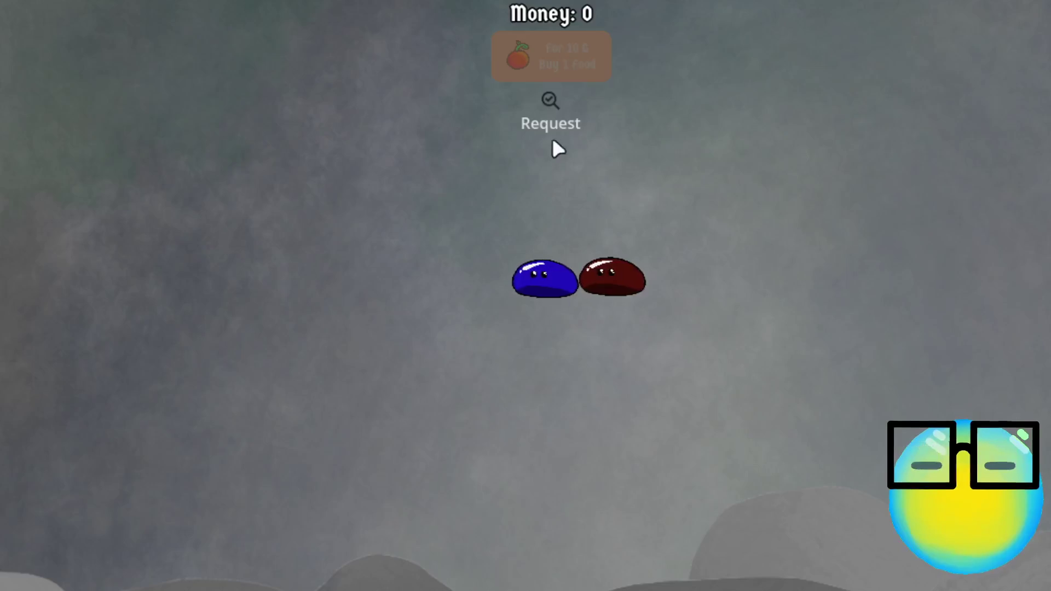
pyautogui.click(556, 122)
pyautogui.click(678, 580)
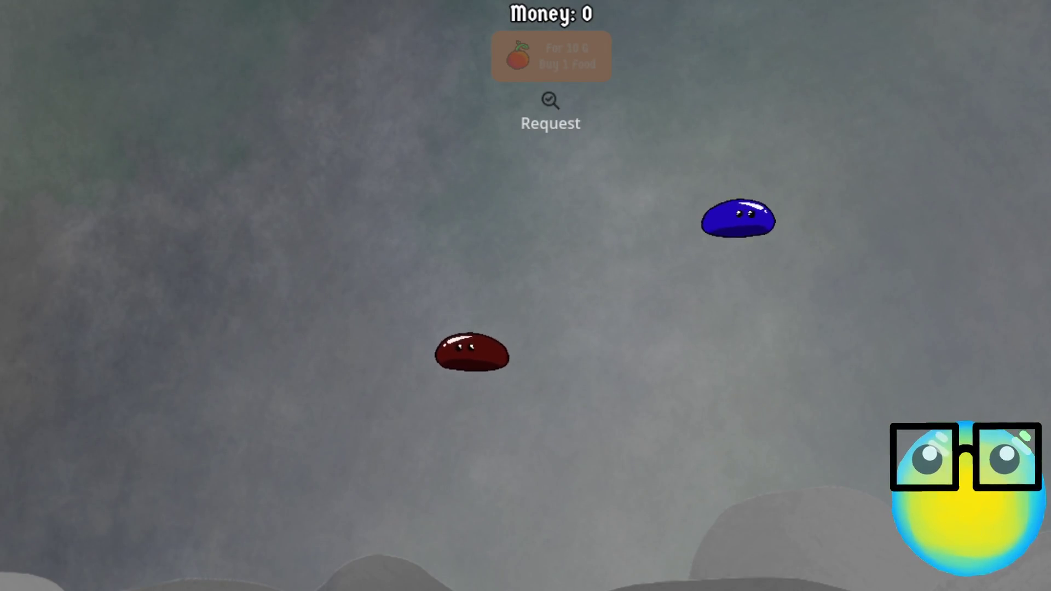
# Pause and save the game, then resume and confirm the request's BULLET2 reward
pyautogui.press('Escape')
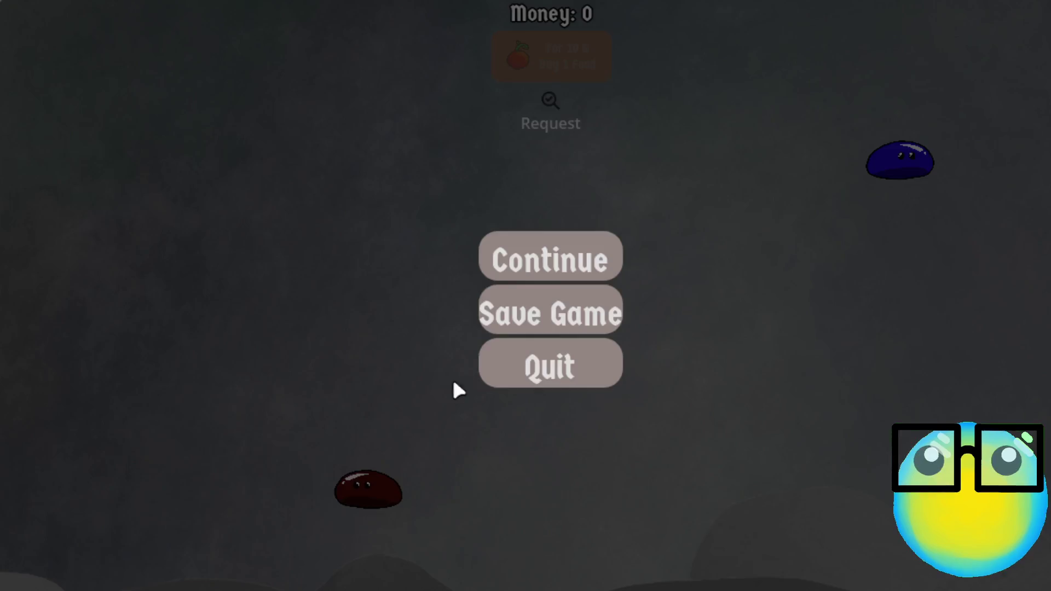
pyautogui.click(503, 323)
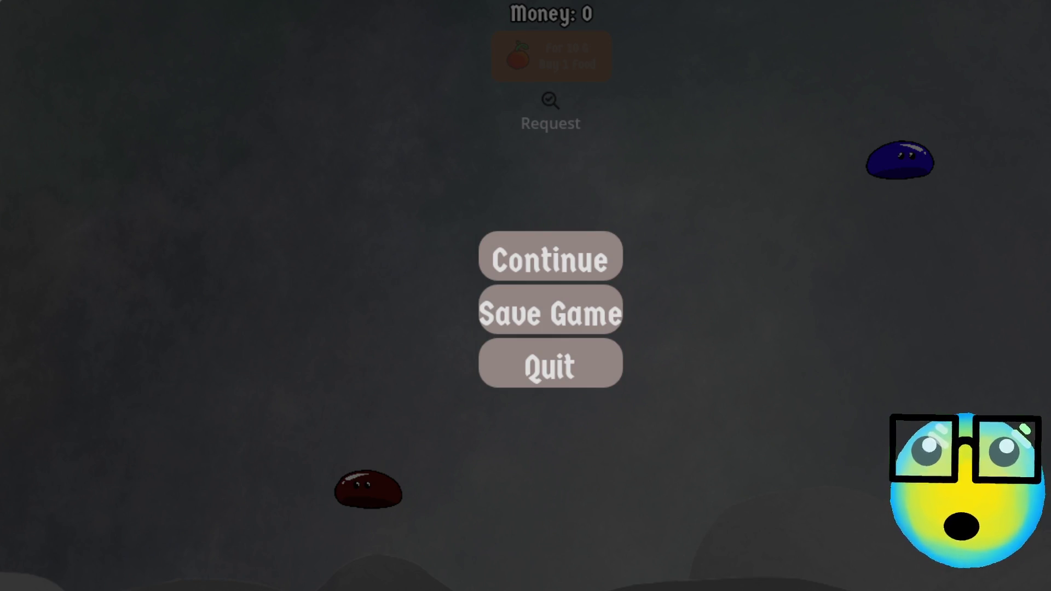
pyautogui.click(557, 250)
pyautogui.click(556, 117)
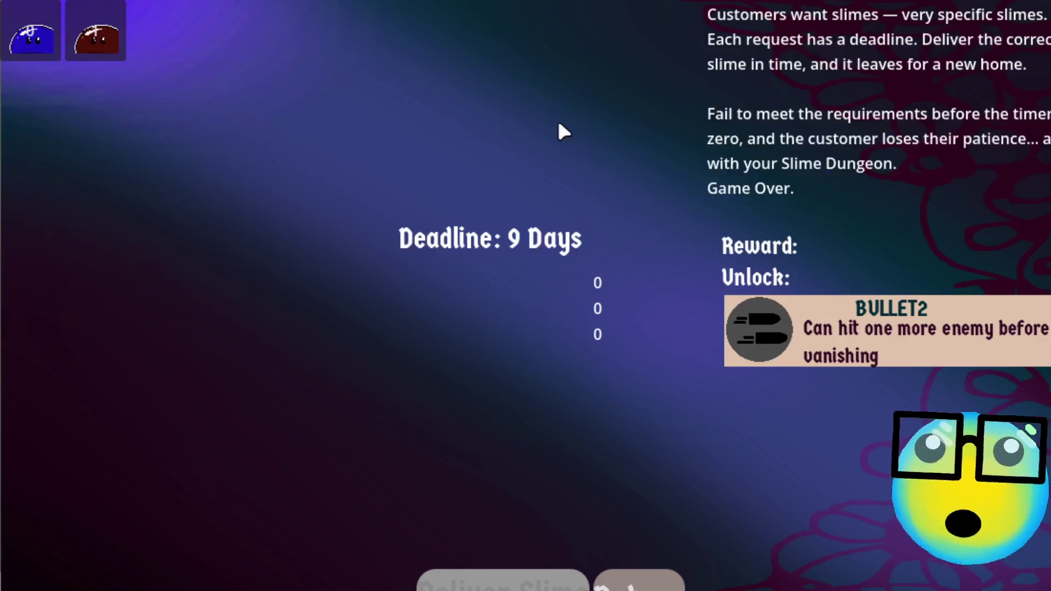
pyautogui.click(656, 586)
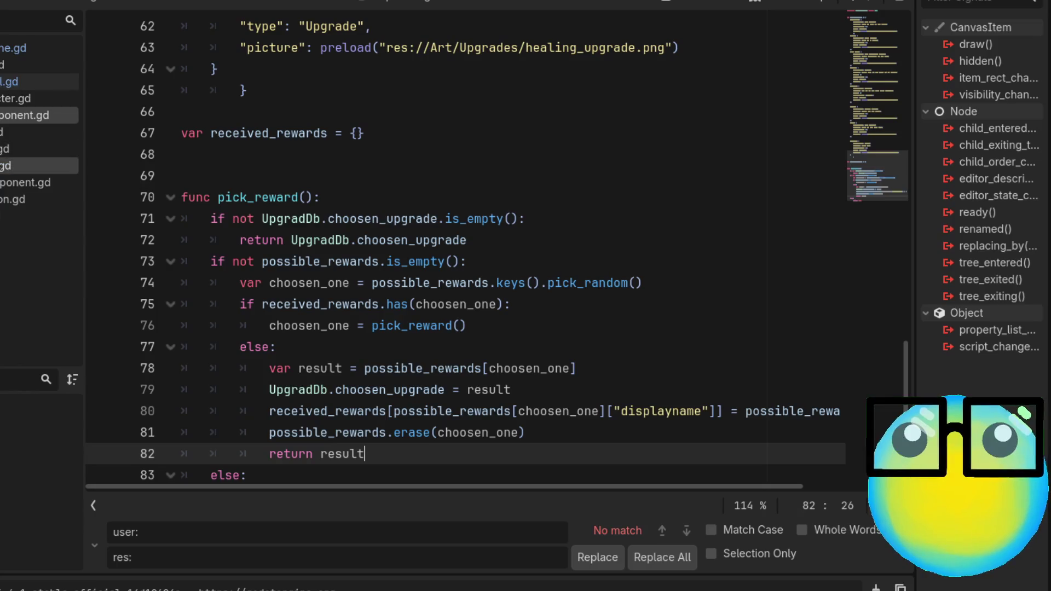
# Show saver_loader.gd's save_game function with the find-and-replace bar closed
pyautogui.click(22, 165)
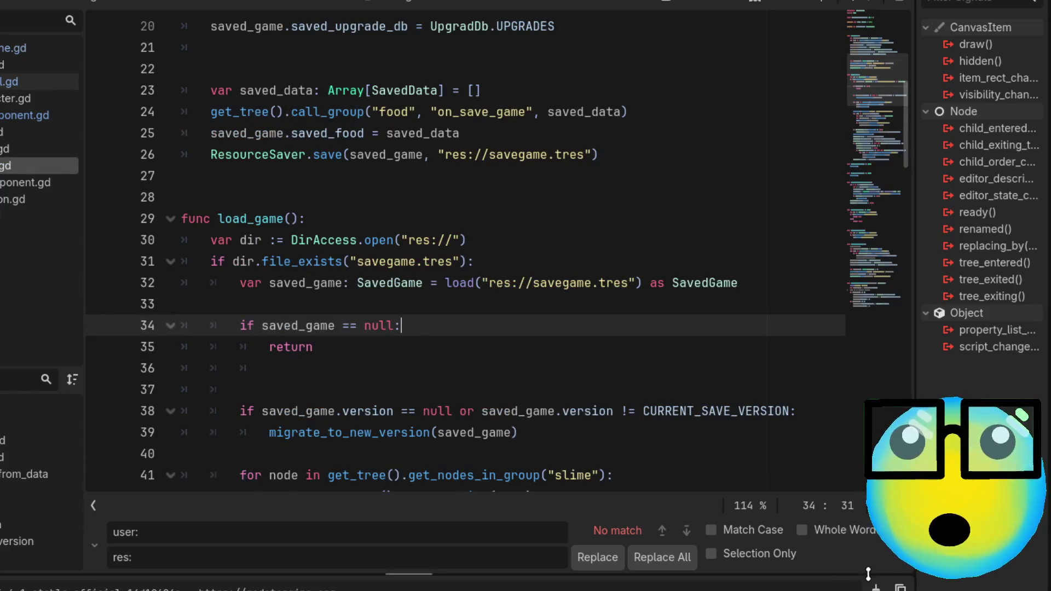
pyautogui.click(899, 560)
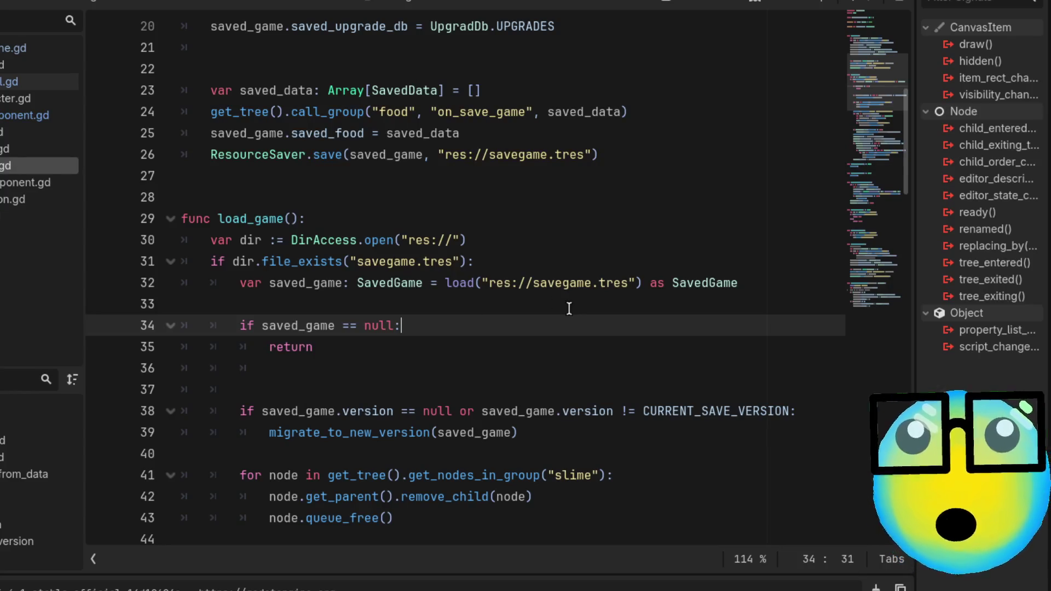
pyautogui.scroll(3, 569, 309)
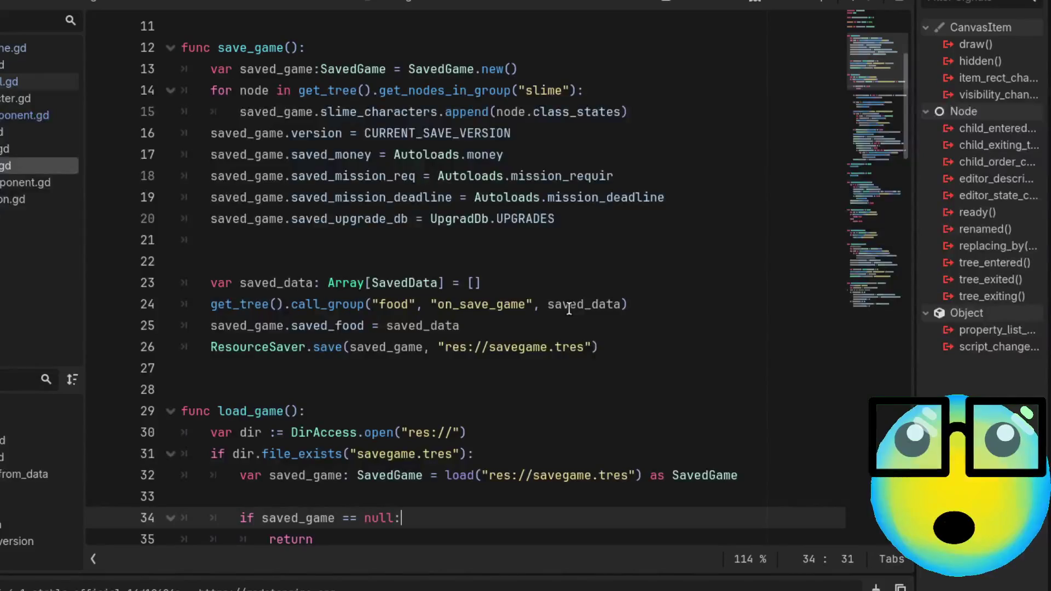
pyautogui.keyDown('ctrl'); pyautogui.click(426, 78); pyautogui.keyUp('ctrl')
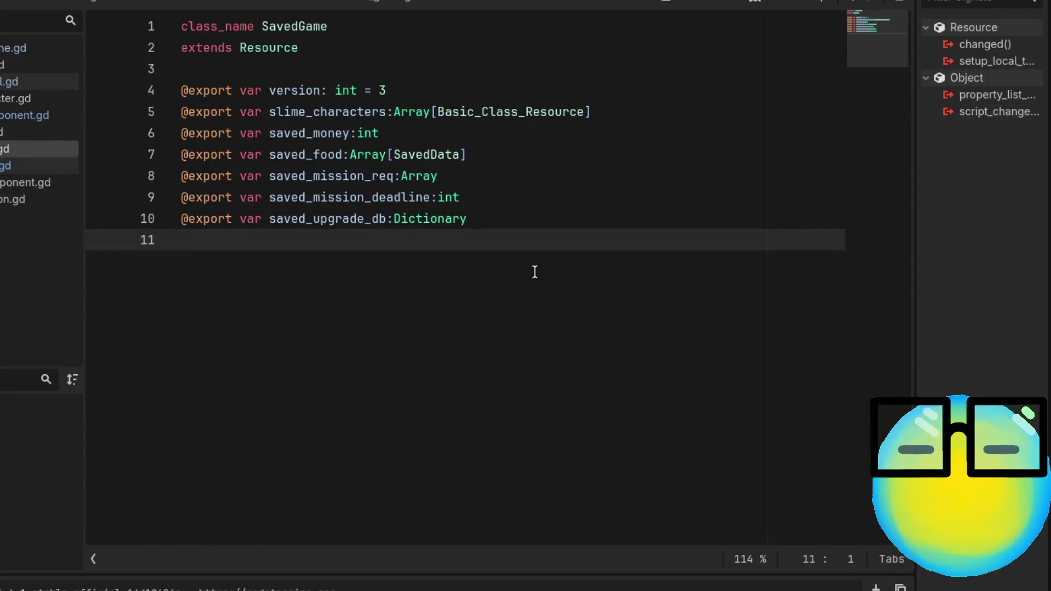
pyautogui.hotkey('ctrl', 'z')
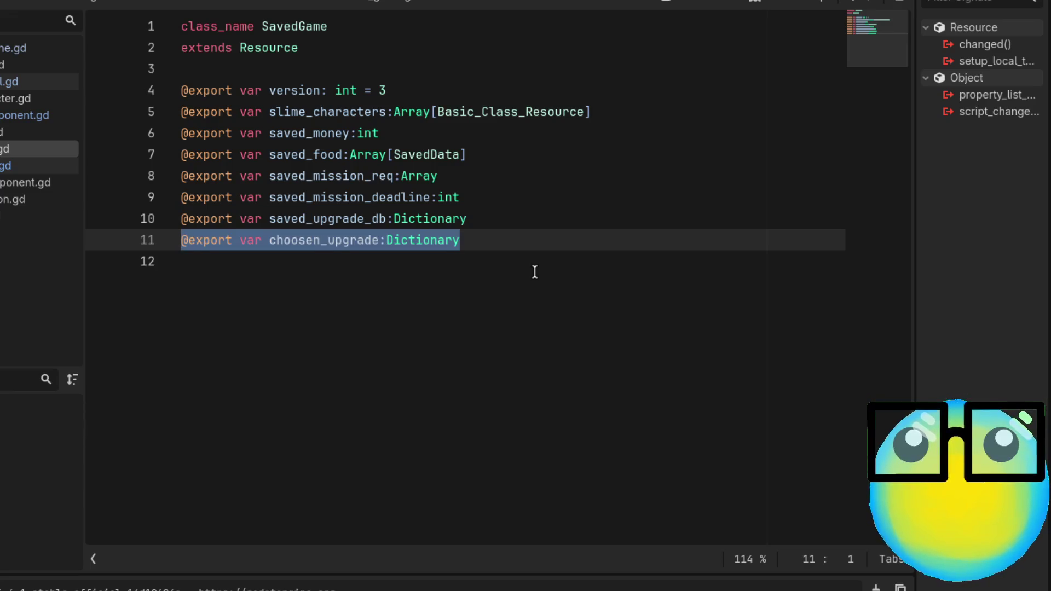
pyautogui.click(534, 272)
pyautogui.hotkey('ctrl', 's')
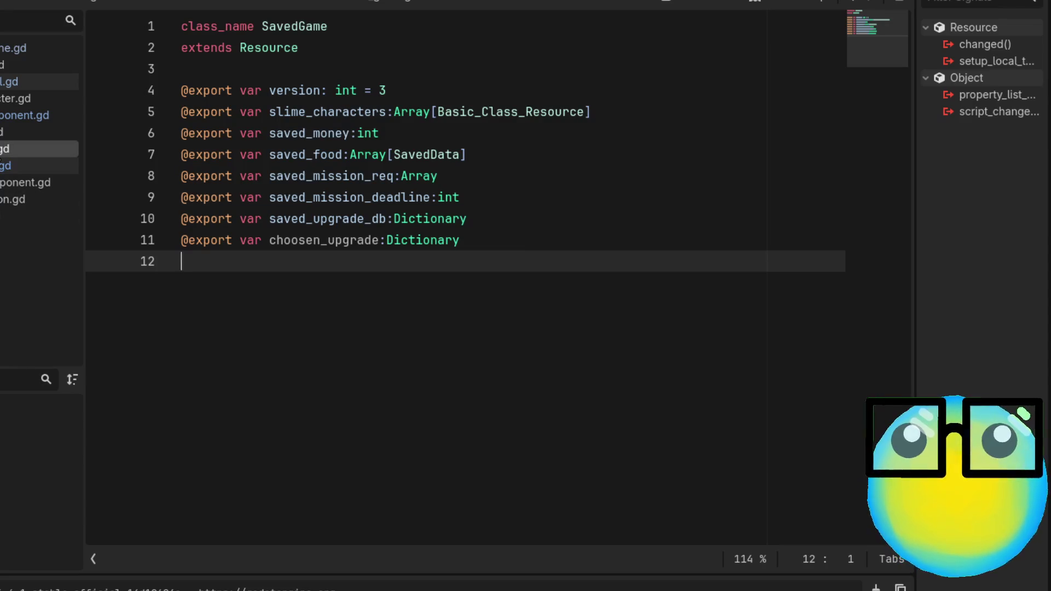
# In save_game(), add 'saved_game.choosen_upgrade = UpgradDb.choosen_upgrade' after line 20 and save
pyautogui.click(22, 165)
pyautogui.click(591, 218)
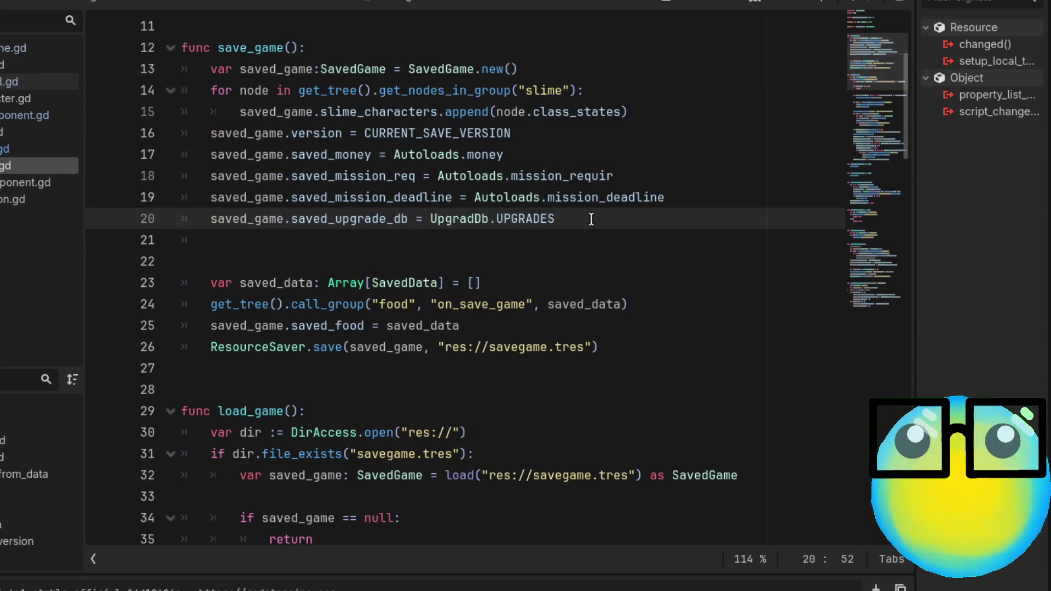
pyautogui.press('Return')
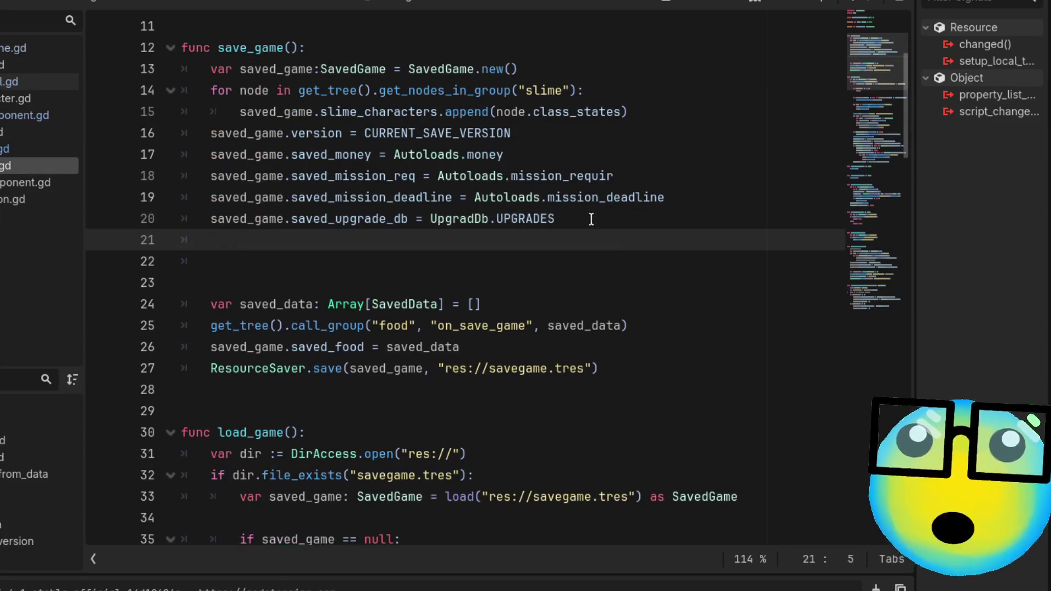
pyautogui.write('ve')
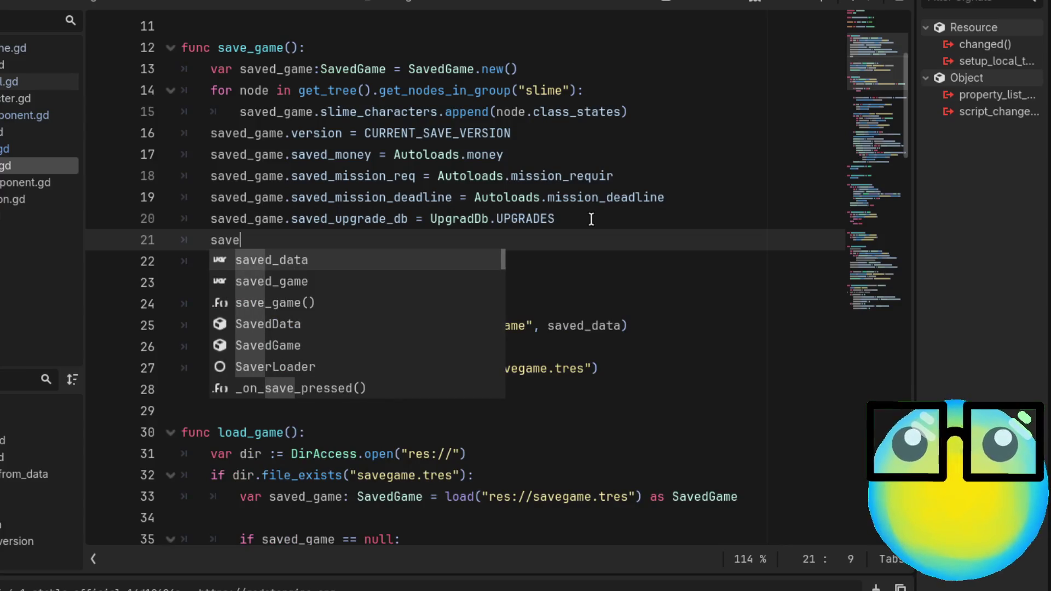
pyautogui.press('Down')
pyautogui.press('Return')
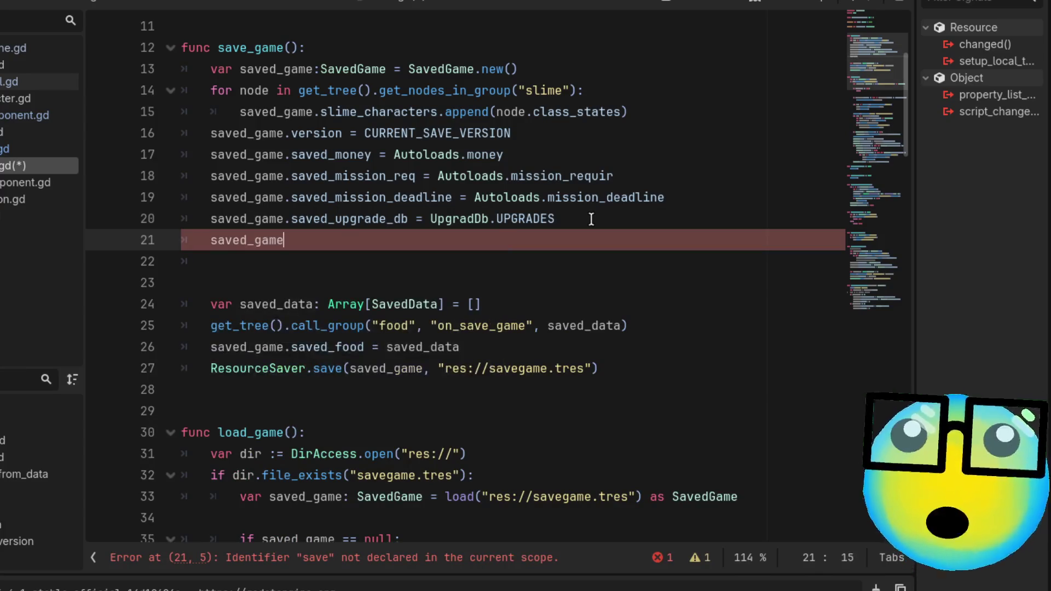
pyautogui.write('.sa')
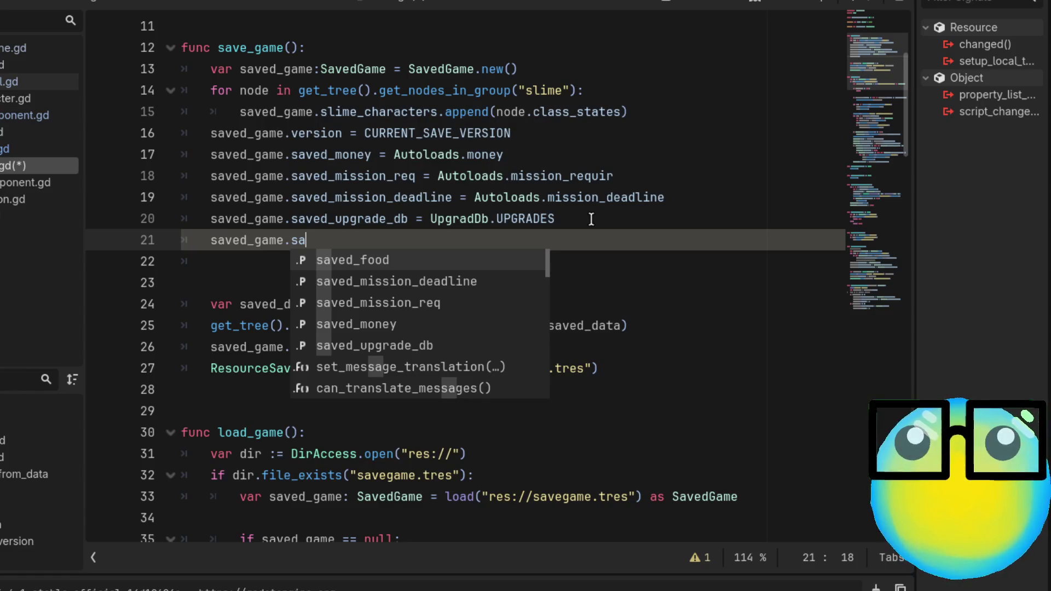
pyautogui.press('BackSpace')
pyautogui.press('BackSpace')
pyautogui.press('BackSpace')
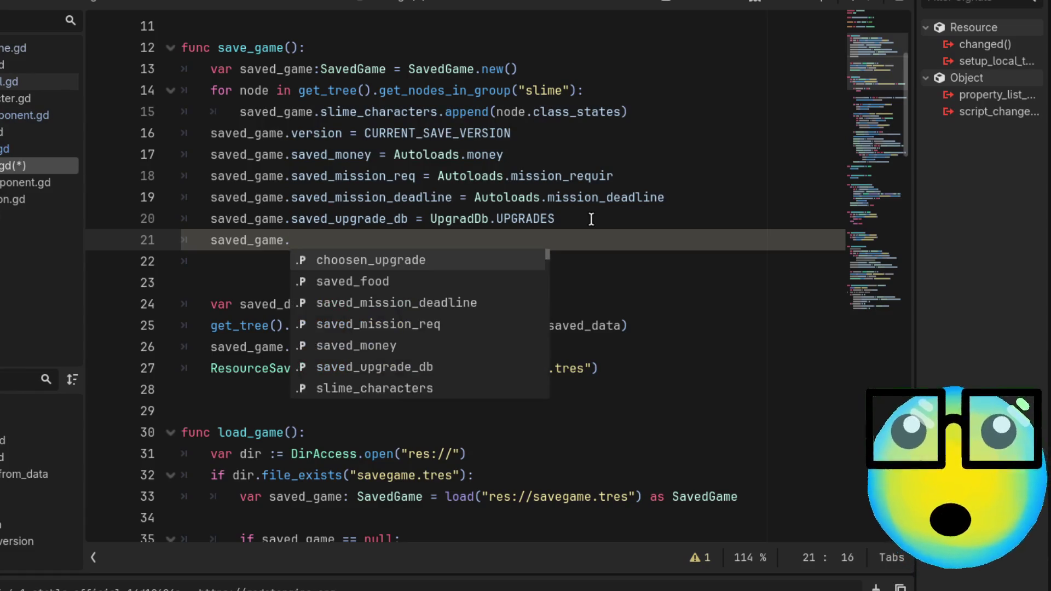
pyautogui.press('Return')
pyautogui.write('UpgradDb.')
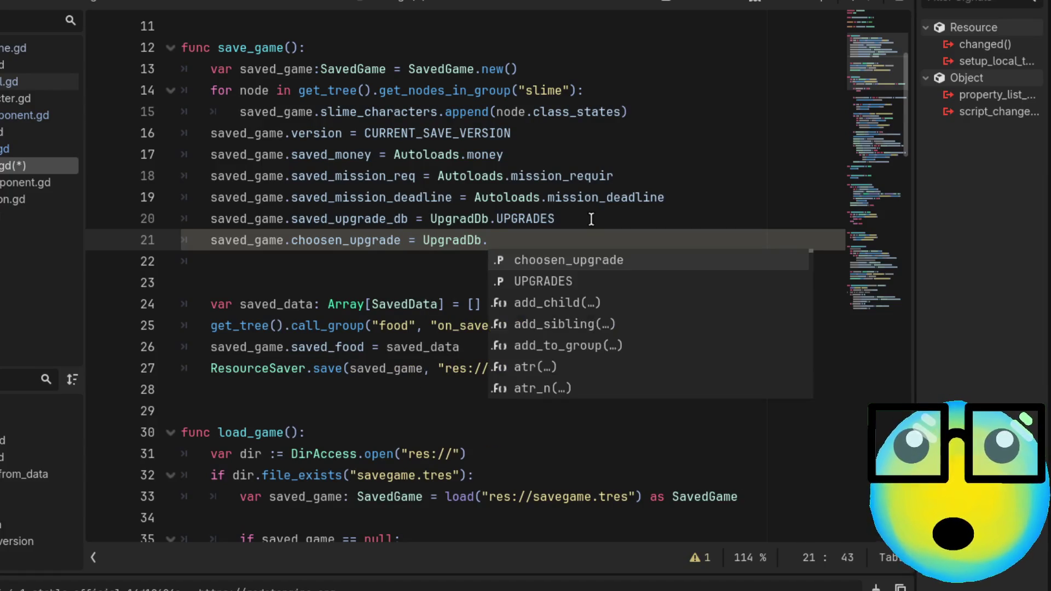
pyautogui.press('Return')
pyautogui.hotkey('ctrl', 's')
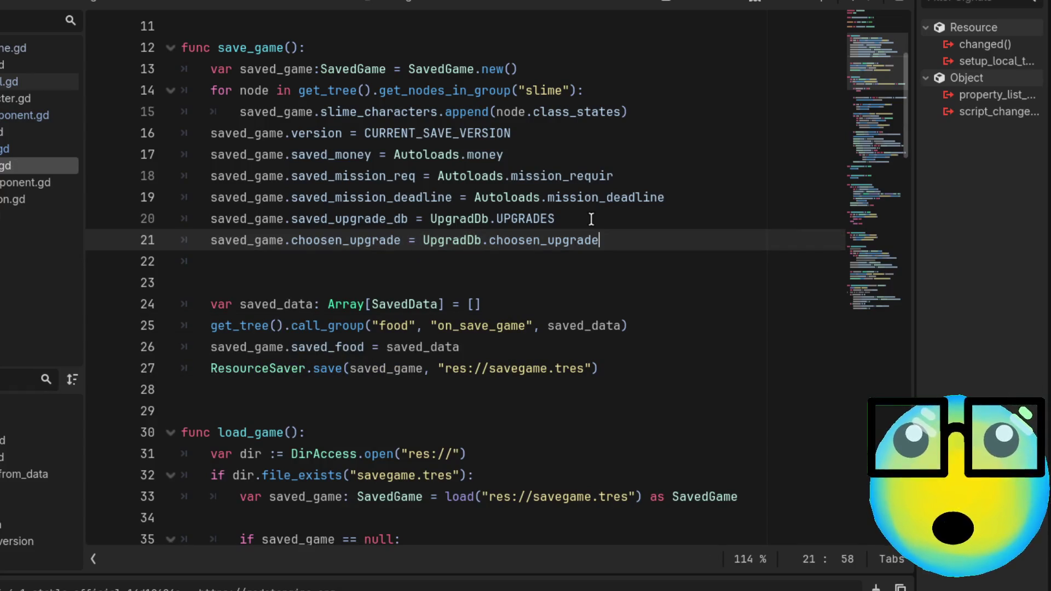
# Insert line 68 in load_game: 'UpgradDb.UPGRADES = saved_game.choosen_upgrade'
pyautogui.scroll(-3, 591, 219)
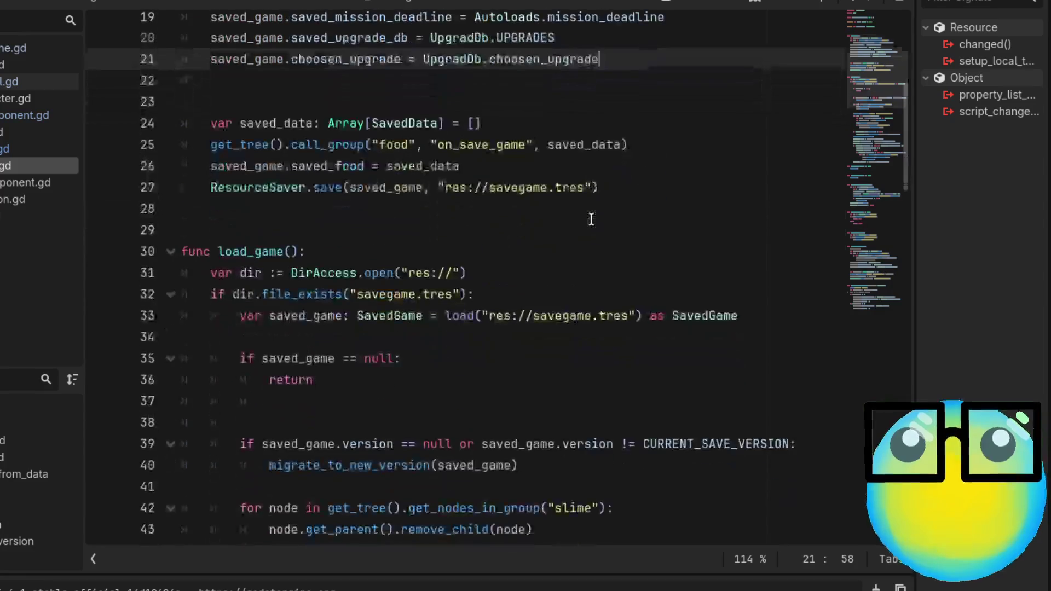
pyautogui.moveTo(862, 59); pyautogui.dragTo(875, 133)
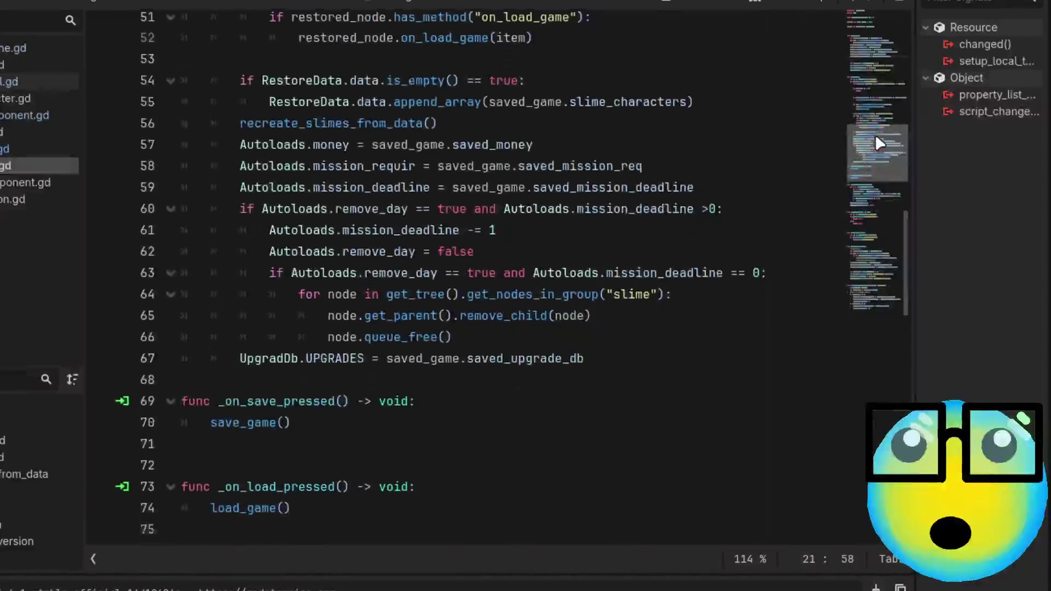
pyautogui.click(615, 330)
pyautogui.press('Return')
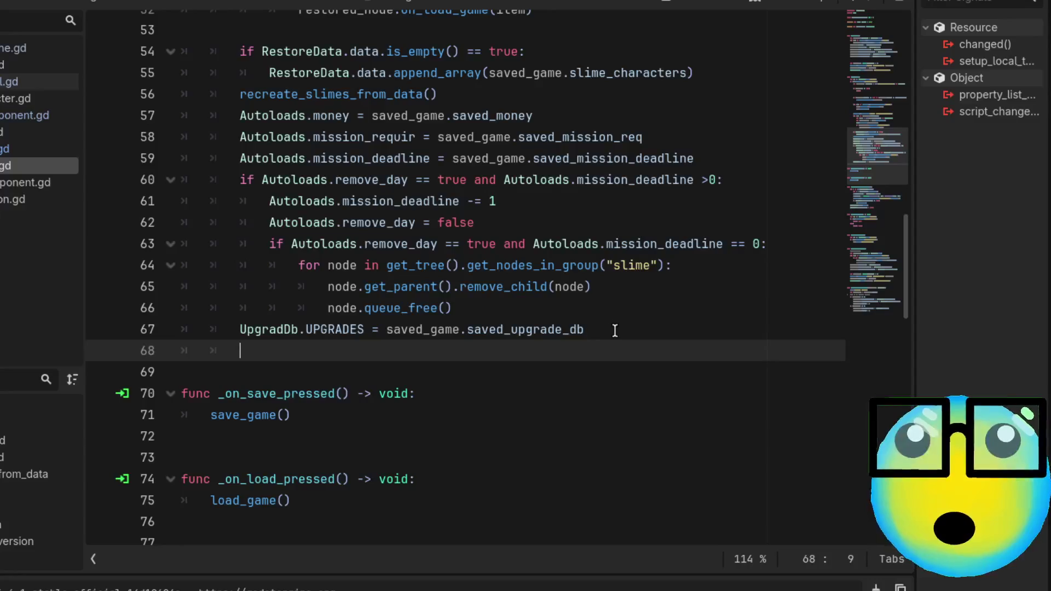
pyautogui.write('Up')
pyautogui.press('Return')
pyautogui.write('.')
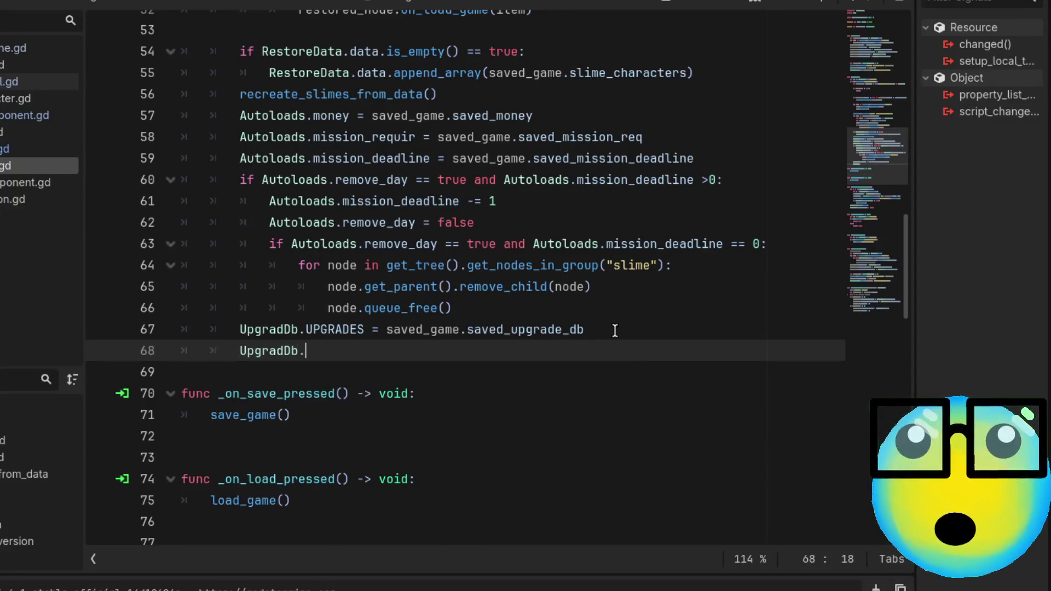
pyautogui.write('Up')
pyautogui.press('Return')
pyautogui.write('= sa')
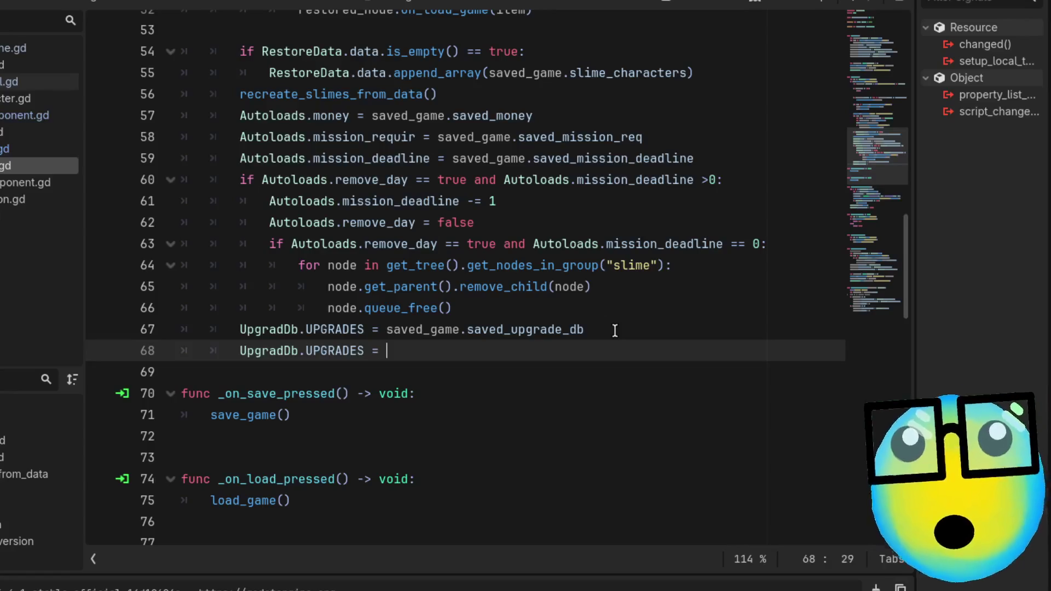
pyautogui.press('Return')
pyautogui.write('.')
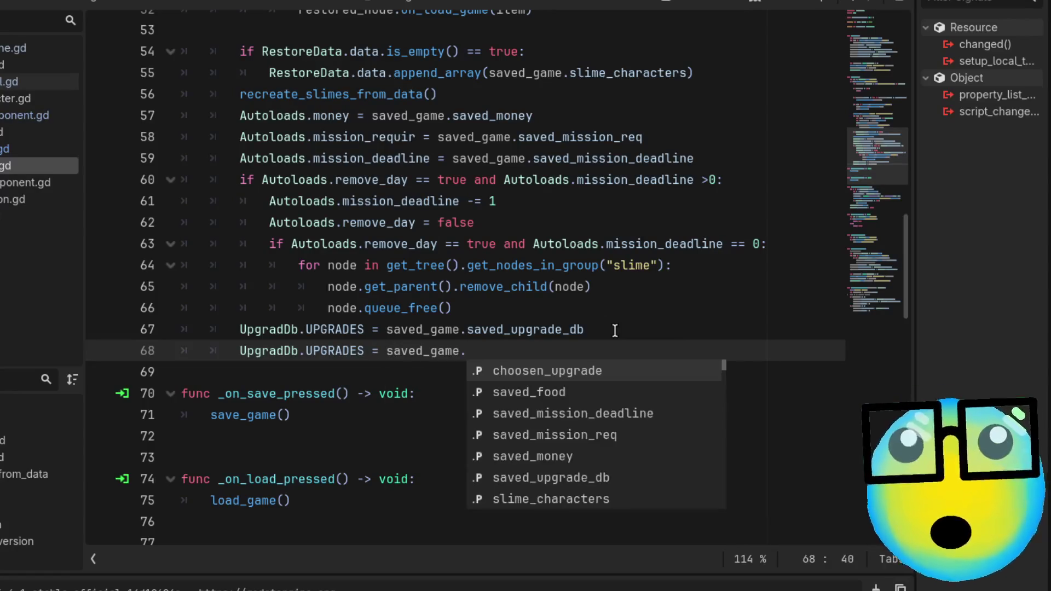
pyautogui.press('Return')
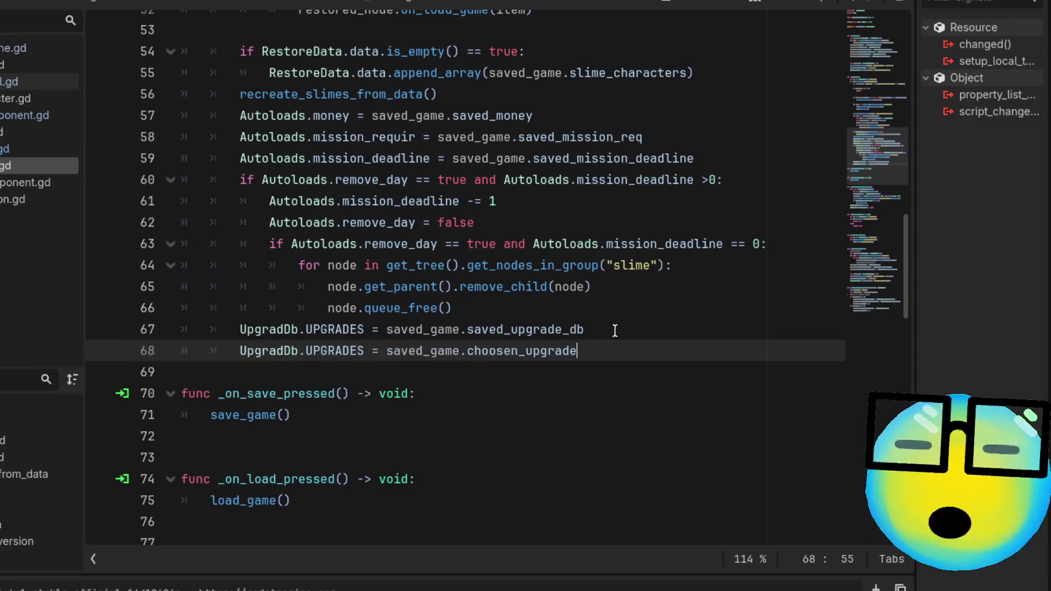
pyautogui.scroll(-4, 615, 330)
pyautogui.moveTo(875, 192); pyautogui.dragTo(891, 379)
# Add 'saved_game.choosen_upgrade = UpgradDb.choosen_upgrade' on line 132 of the version-3 migration branch
pyautogui.click(627, 495)
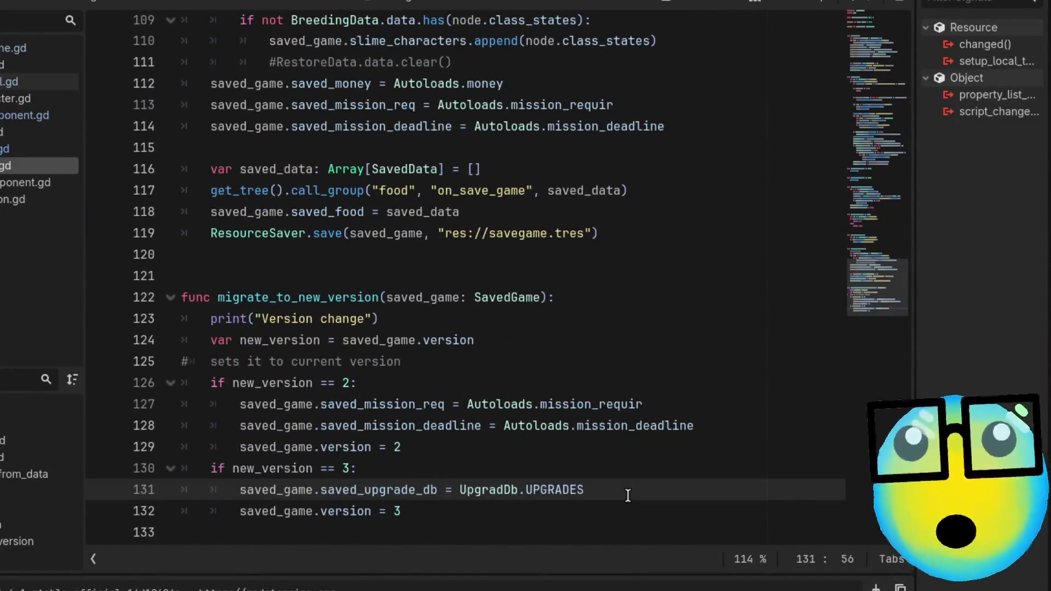
pyautogui.press('Return')
pyautogui.write('save')
pyautogui.press('Return')
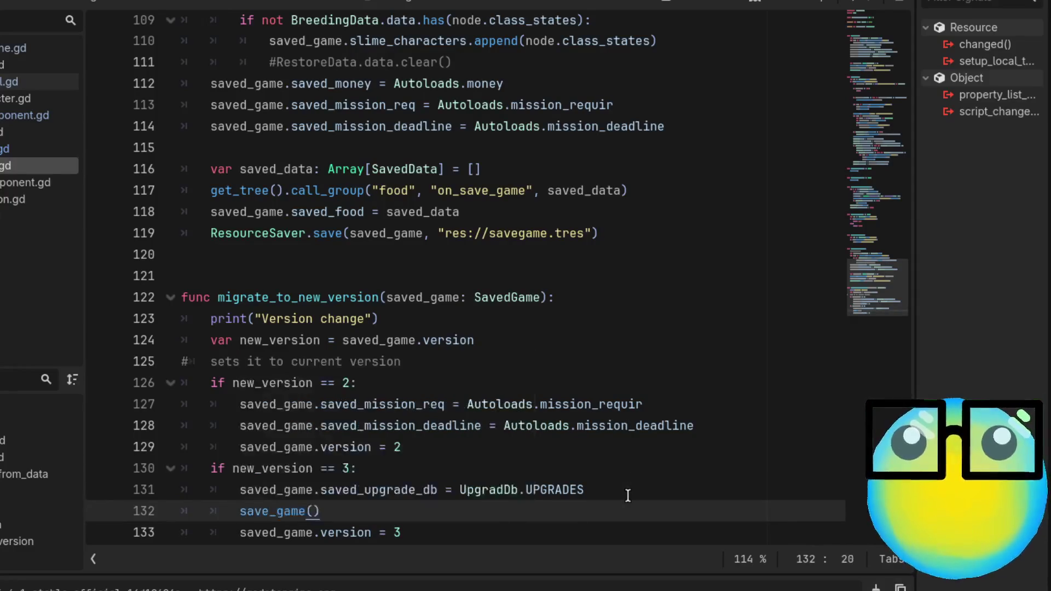
pyautogui.press('BackSpace')
pyautogui.press('BackSpace')
pyautogui.press('BackSpace')
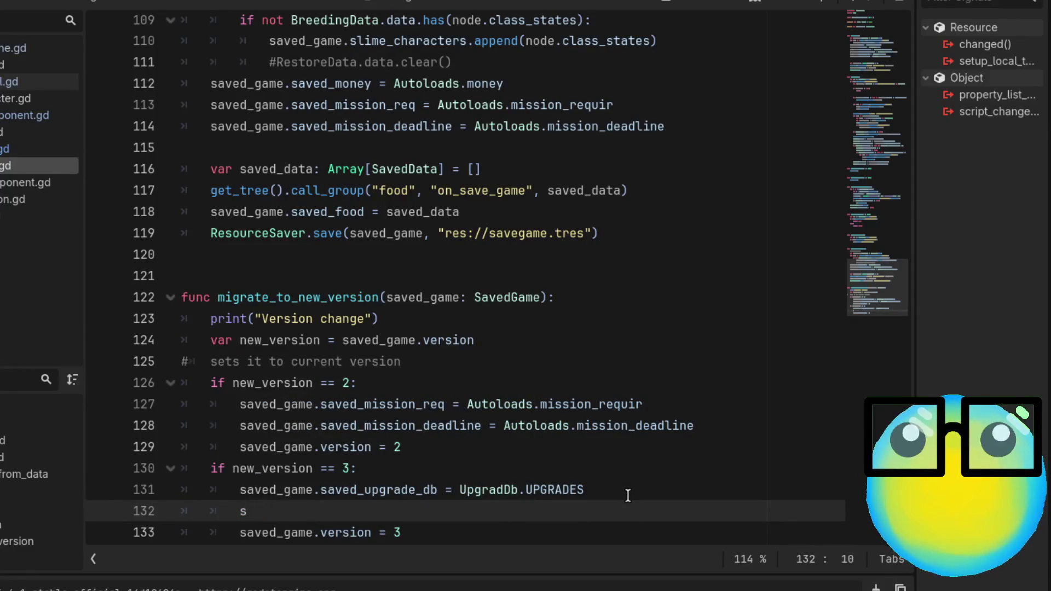
pyautogui.write('ave')
pyautogui.press('Down')
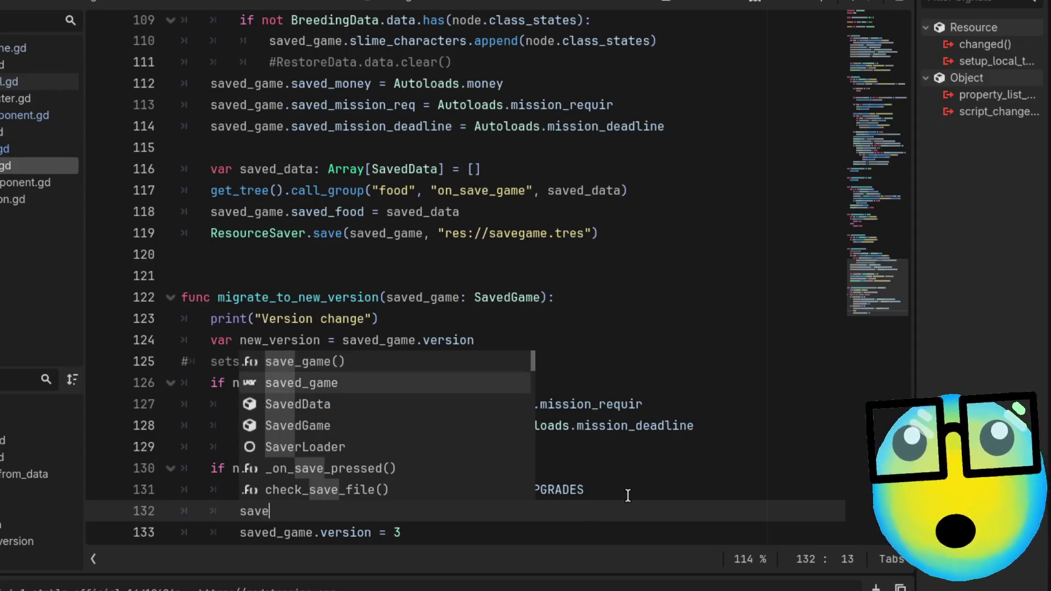
pyautogui.press('Return')
pyautogui.write('.saved')
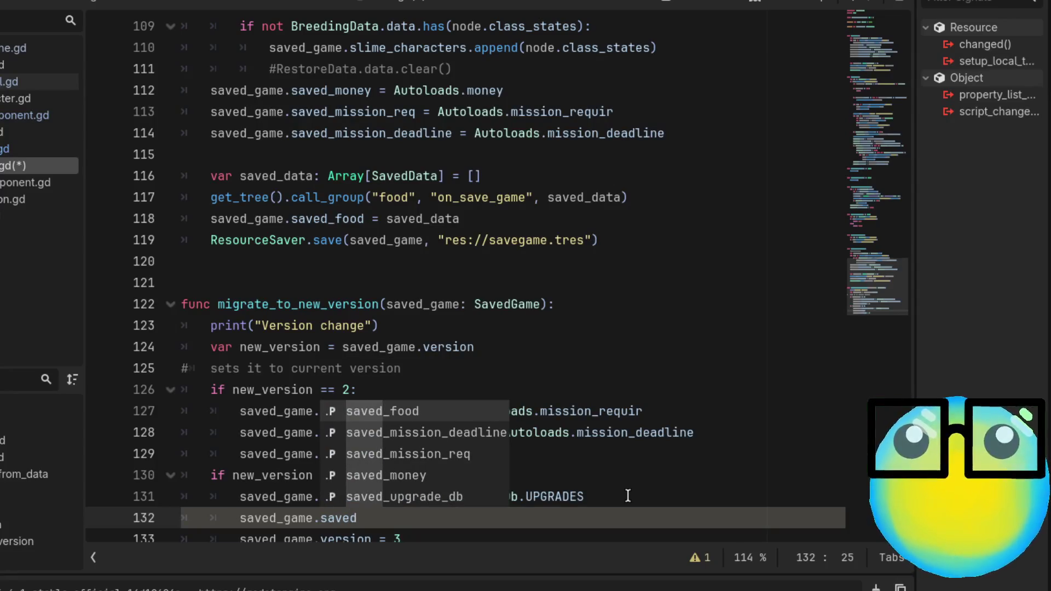
pyautogui.press('Down')
pyautogui.press('Down')
pyautogui.press('Down')
pyautogui.press('Up')
pyautogui.press('Up')
pyautogui.press('Up')
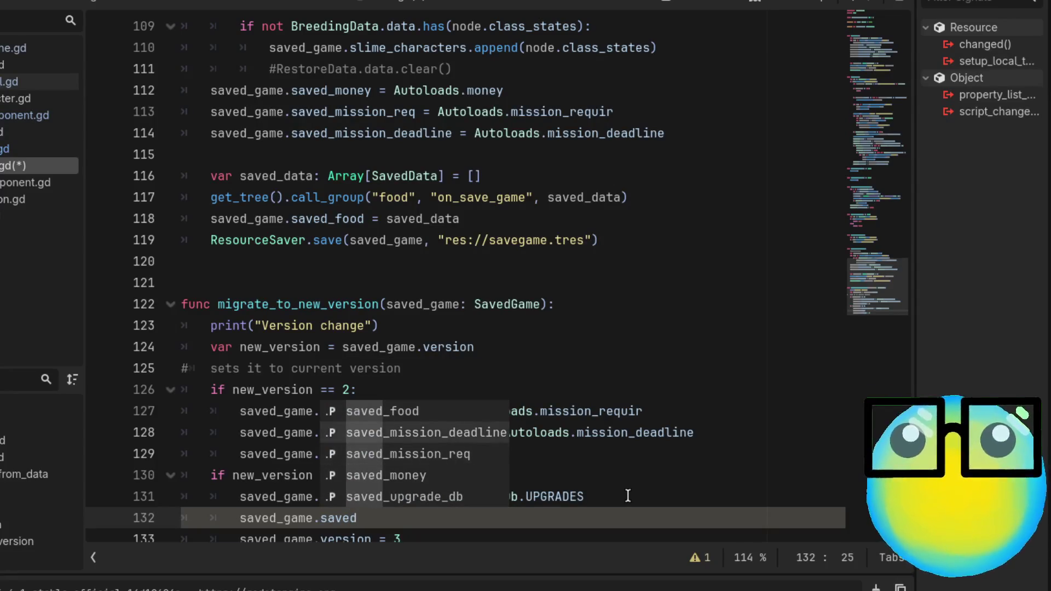
pyautogui.press('BackSpace')
pyautogui.press('BackSpace')
pyautogui.press('BackSpace')
pyautogui.write('ch')
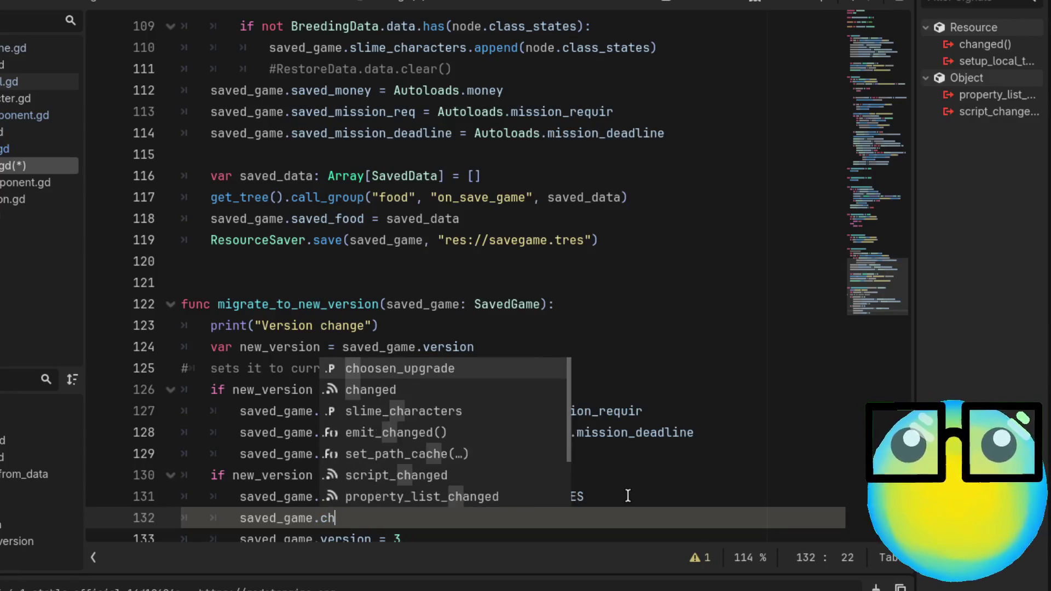
pyautogui.press('Return')
pyautogui.write('= Up')
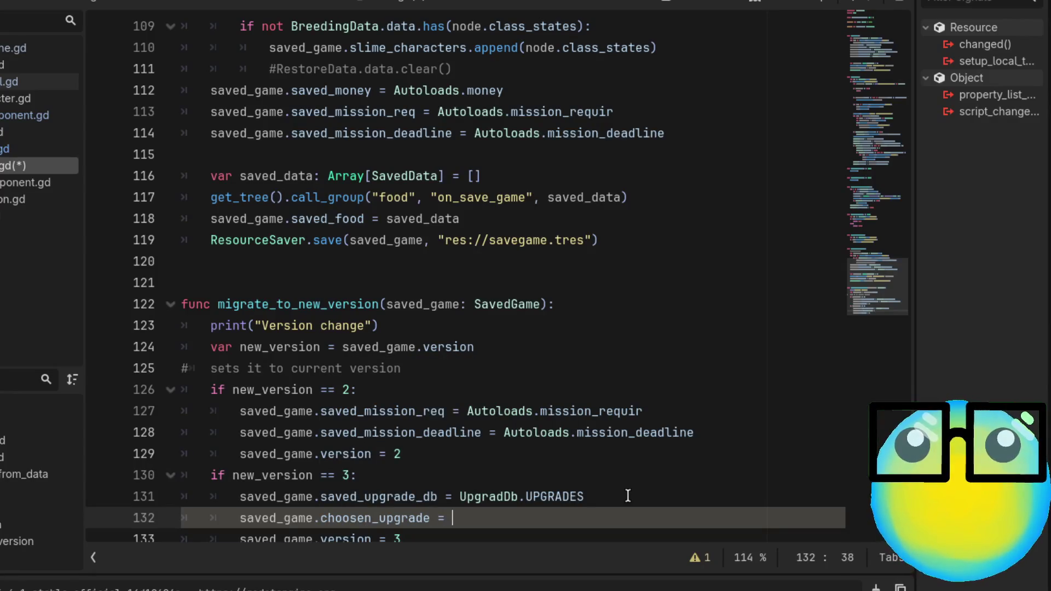
pyautogui.press('Return')
pyautogui.write('.')
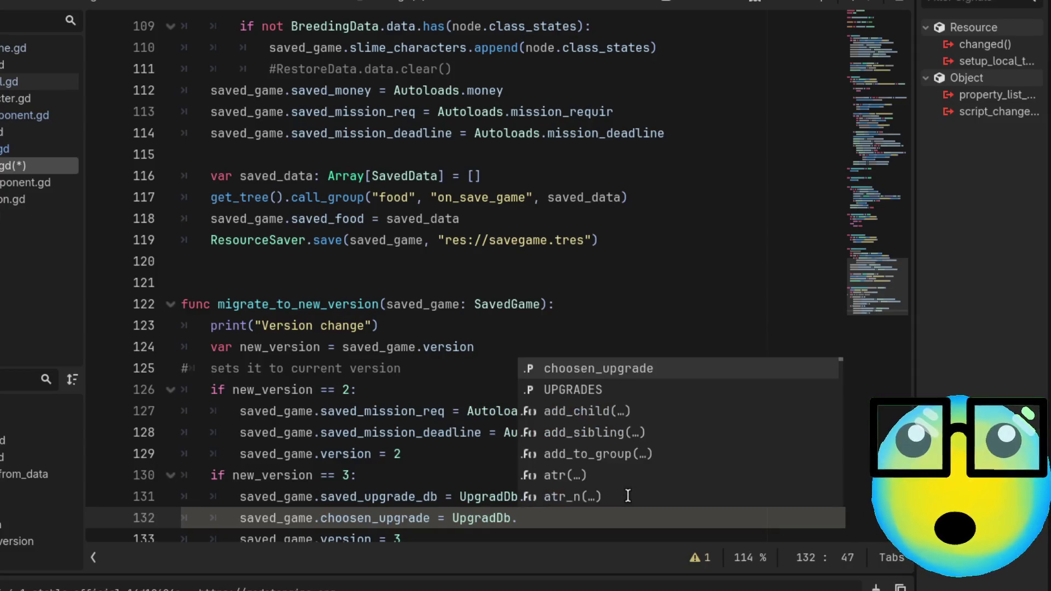
pyautogui.press('Return')
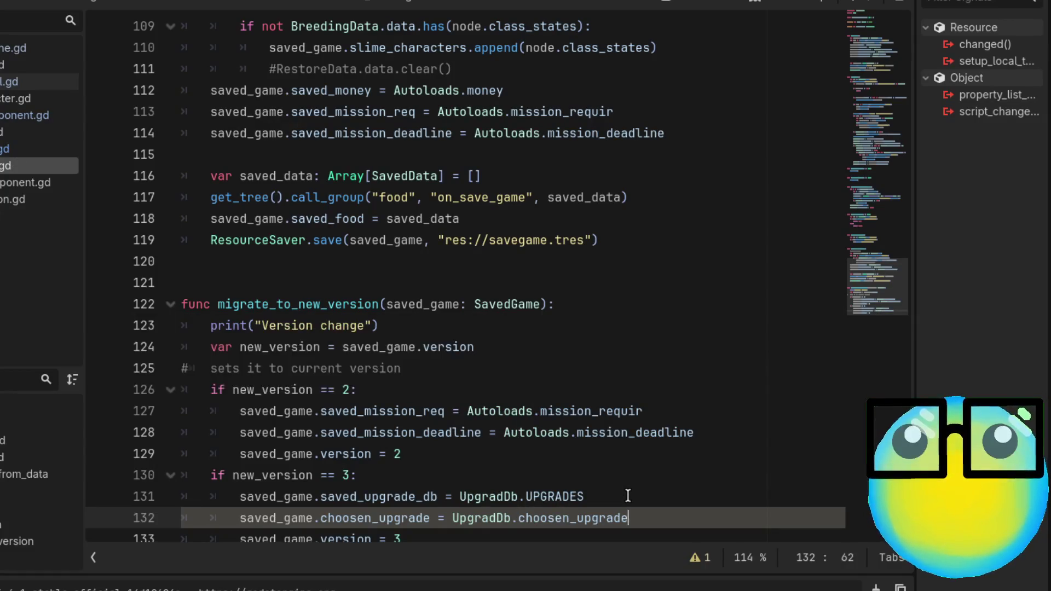
# Save saver_loader.gd and scroll back up to review the migration code
pyautogui.hotkey('ctrl', 's')
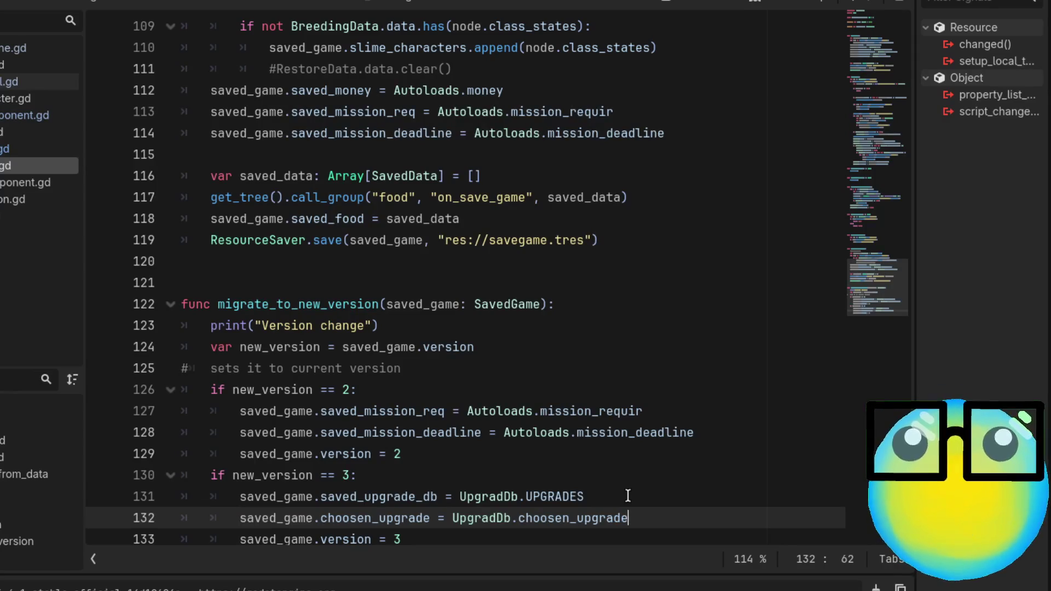
pyautogui.scroll(1, 607, 368)
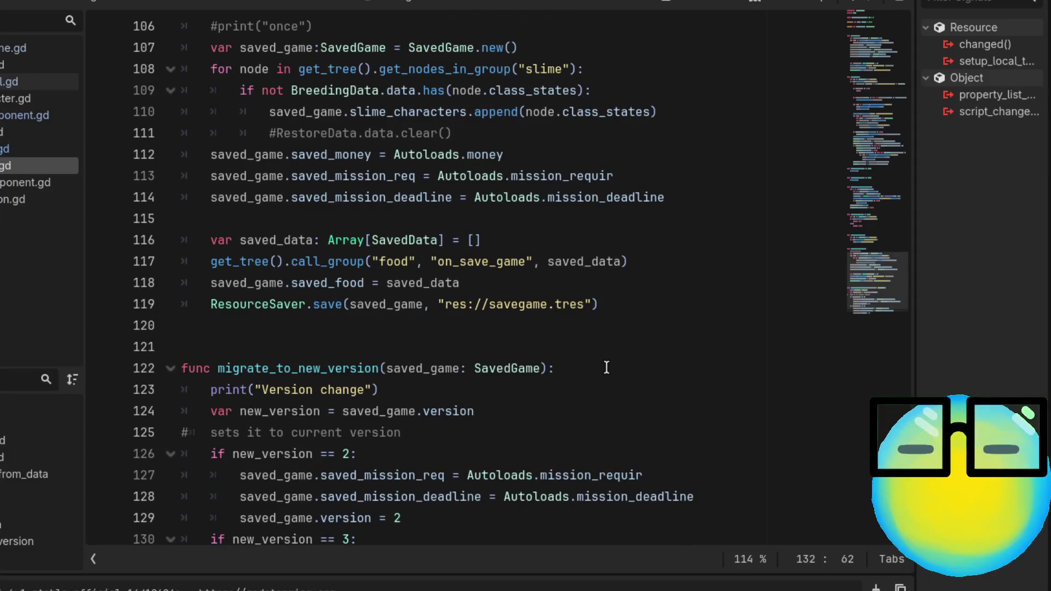
pyautogui.scroll(-1, 606, 367)
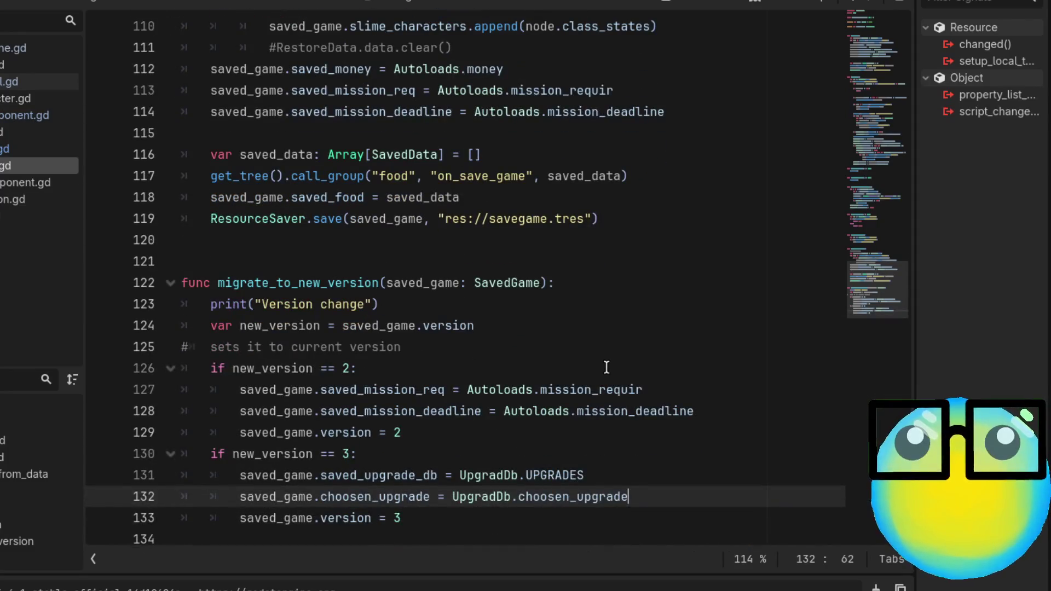
pyautogui.scroll(12, 606, 367)
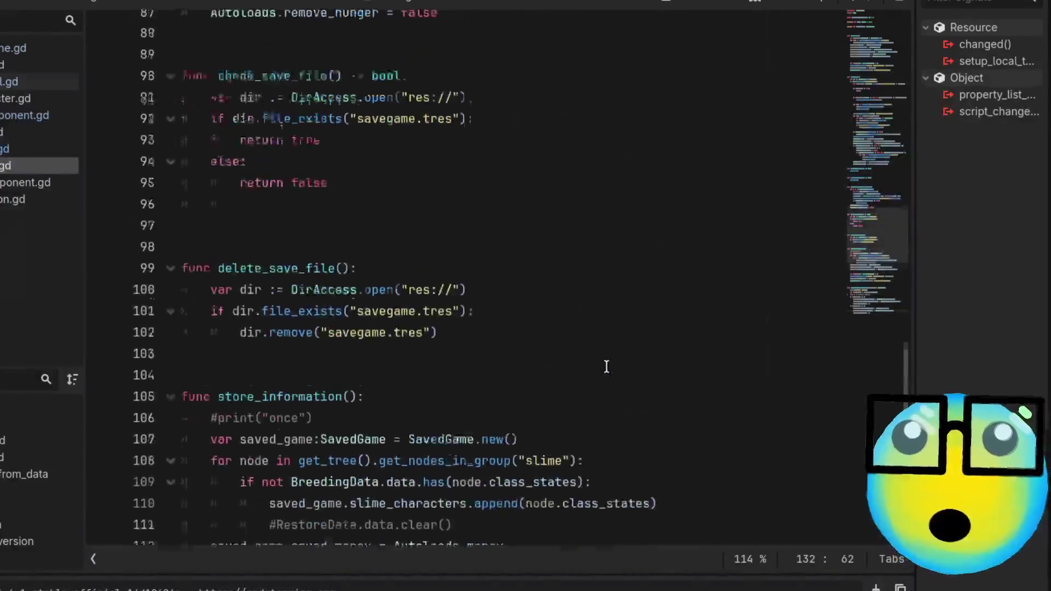
pyautogui.scroll(15, 607, 366)
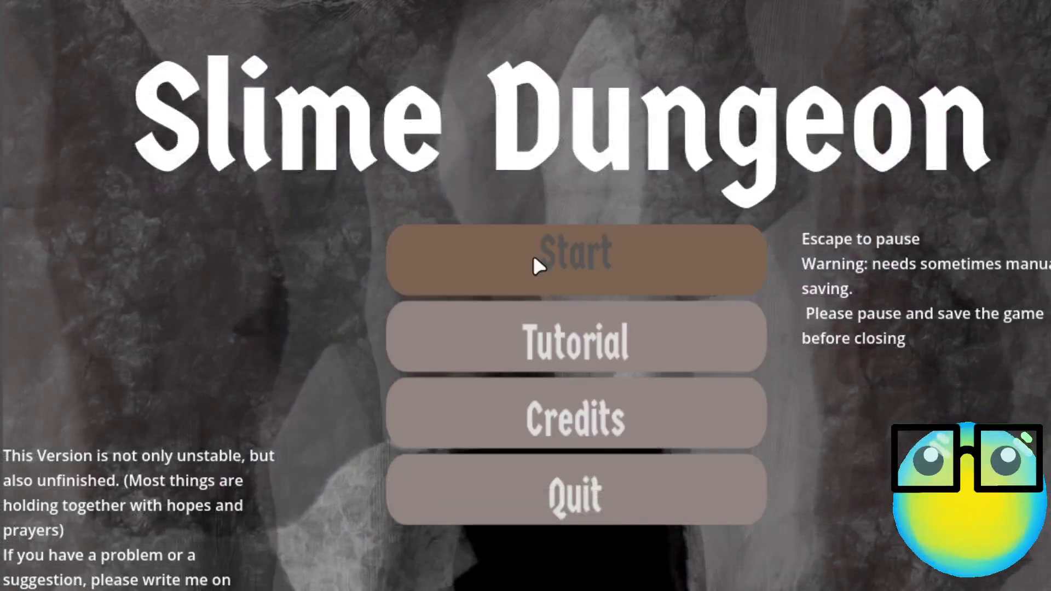
# Start the game, check the mission request a few times, and send the blue slime on a mission
pyautogui.click(533, 259)
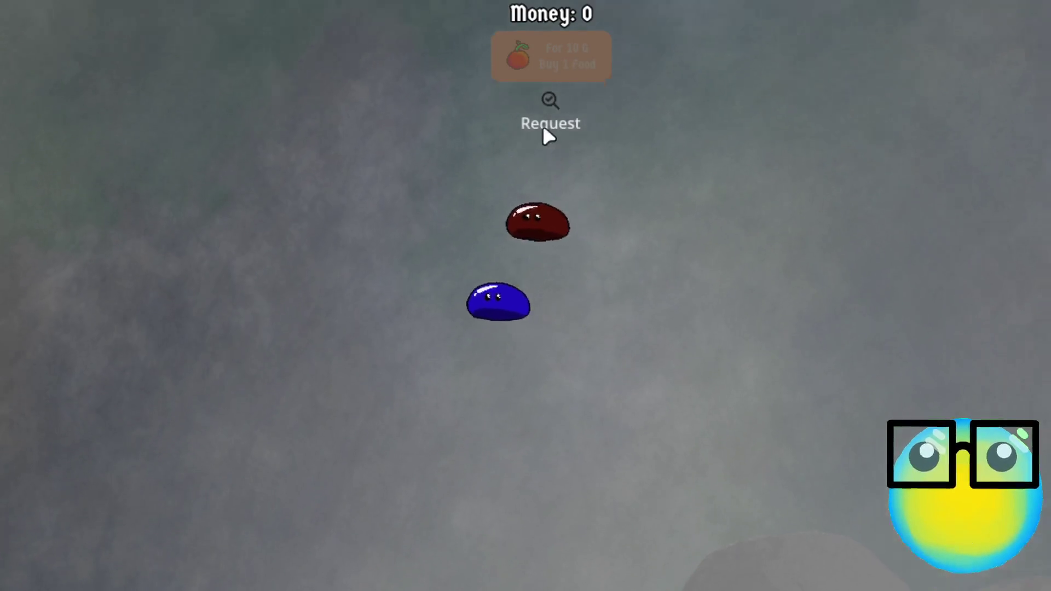
pyautogui.click(545, 124)
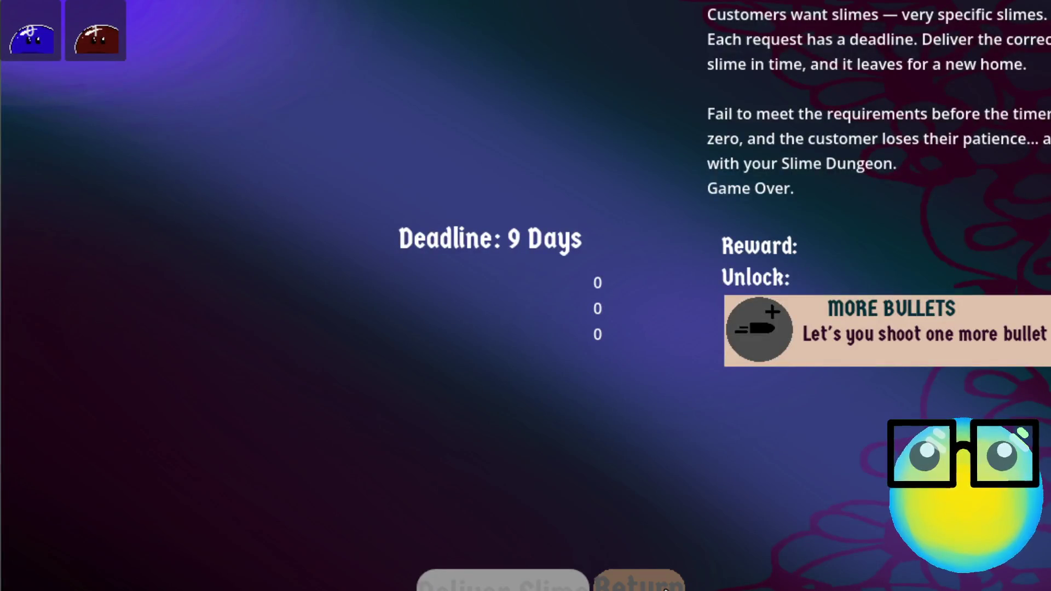
pyautogui.click(665, 587)
pyautogui.click(550, 124)
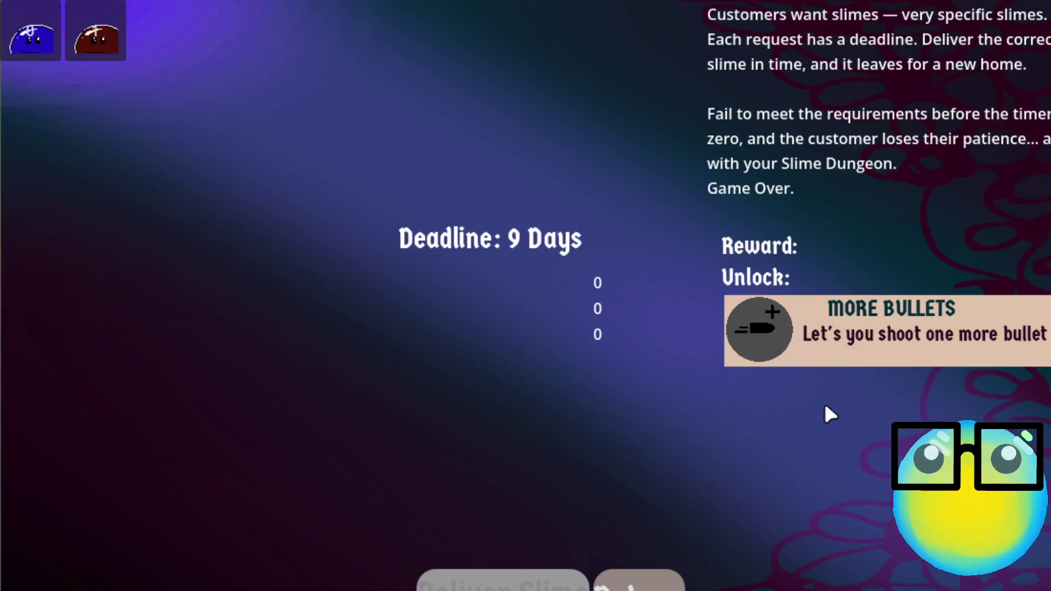
pyautogui.click(660, 586)
pyautogui.click(544, 113)
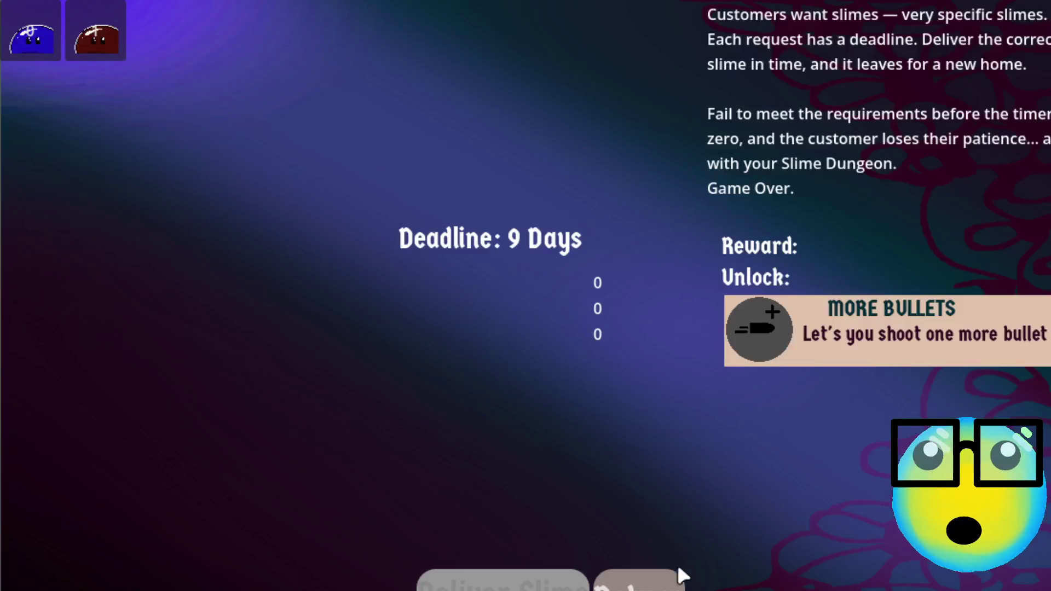
pyautogui.click(637, 579)
pyautogui.click(529, 330)
pyautogui.click(442, 580)
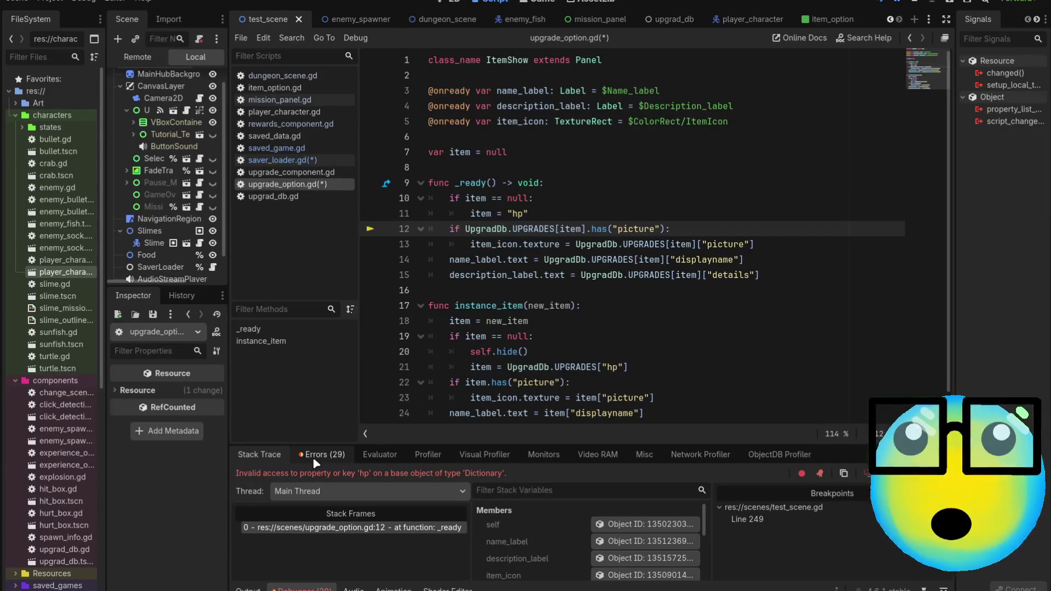
# Save saver_loader.gd and relaunch the project with F5
pyautogui.click(320, 160)
pyautogui.hotkey('ctrl', 's')
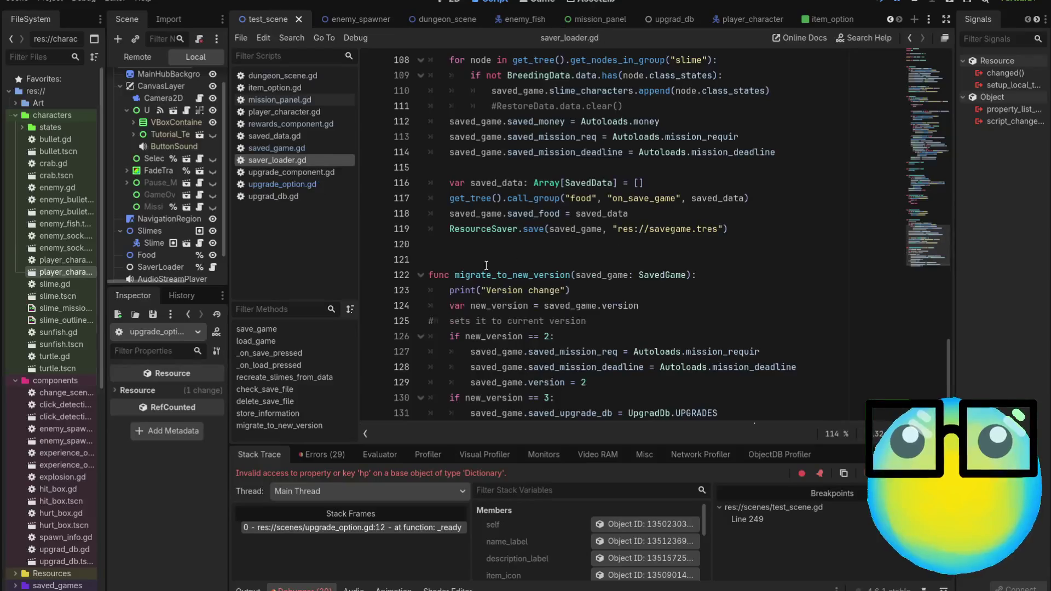
pyautogui.press('F5')
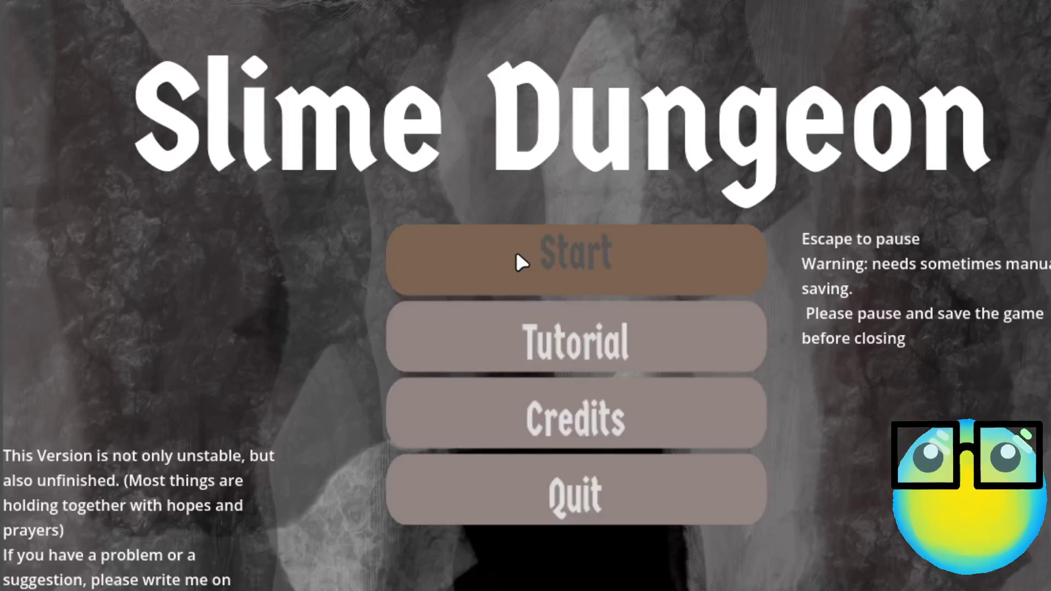
# Start the game, sell a slime, and restart after the game over
pyautogui.click(516, 253)
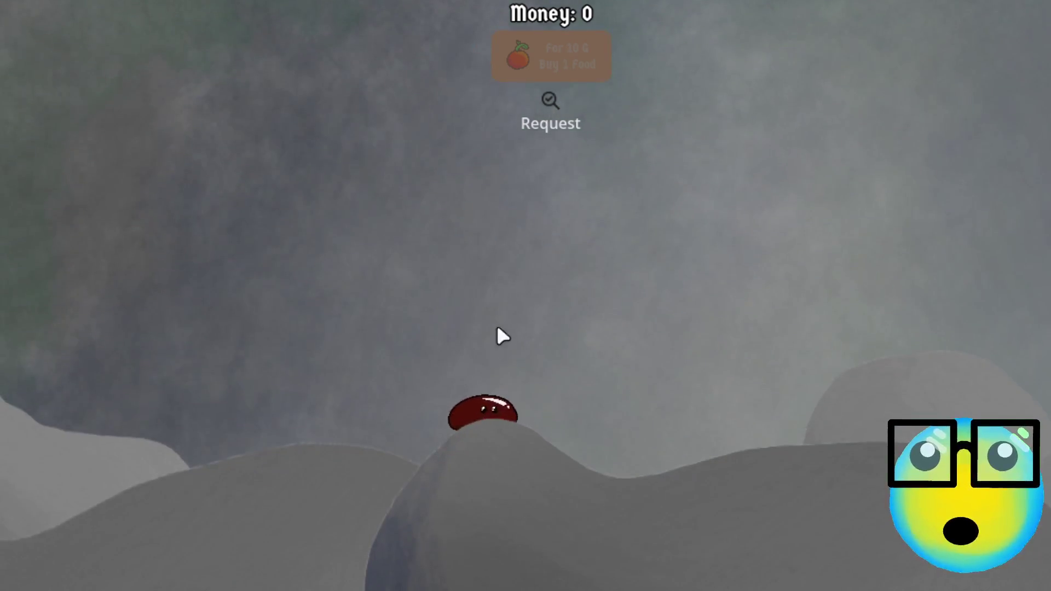
pyautogui.click(512, 402)
pyautogui.click(553, 530)
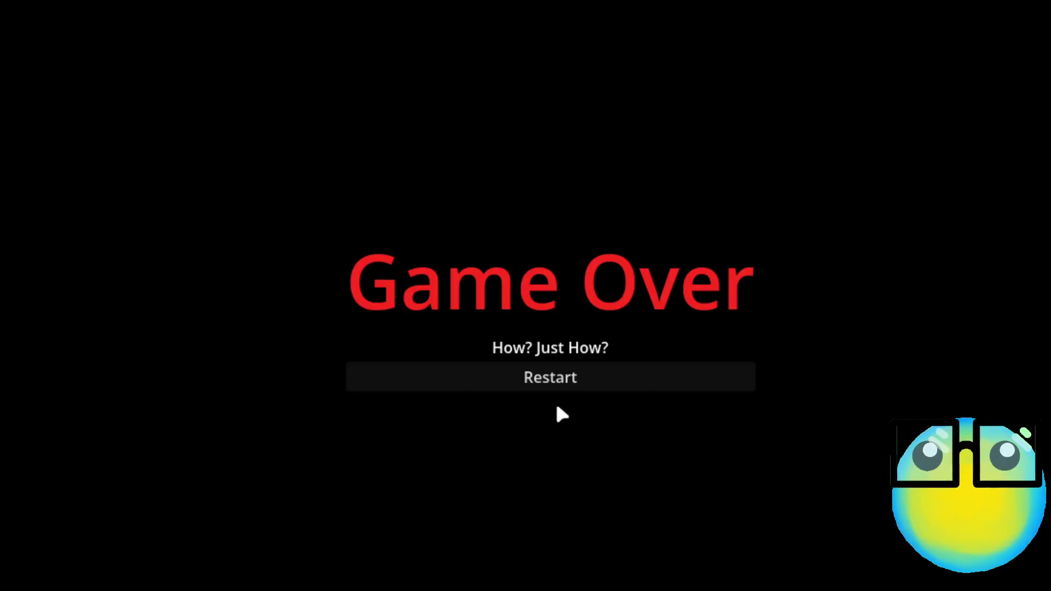
pyautogui.click(560, 375)
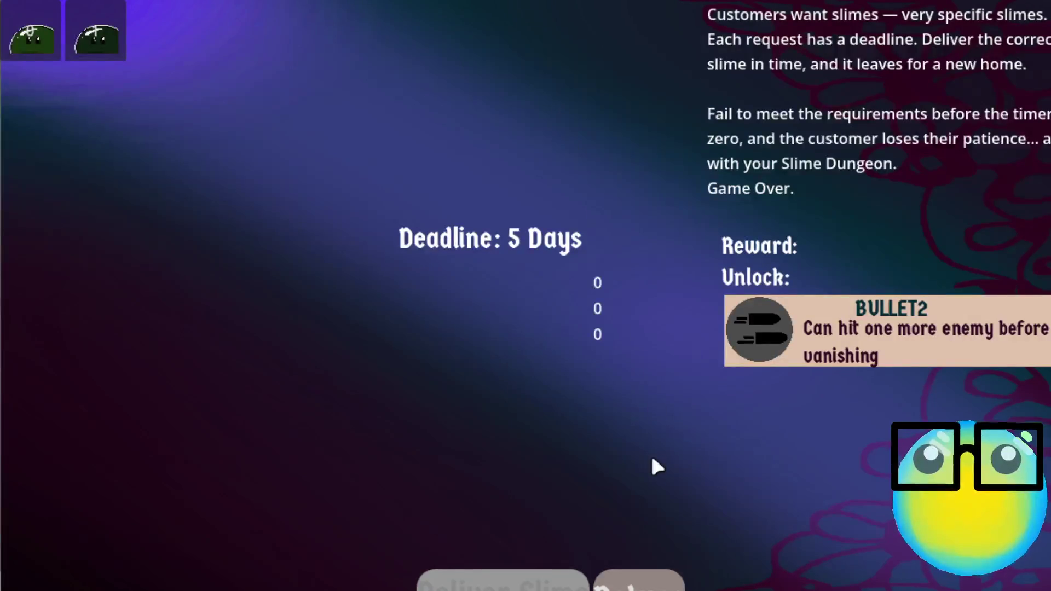
# Reopen the request repeatedly across reloads to confirm it offers More Bullets in 5 days
pyautogui.click(644, 581)
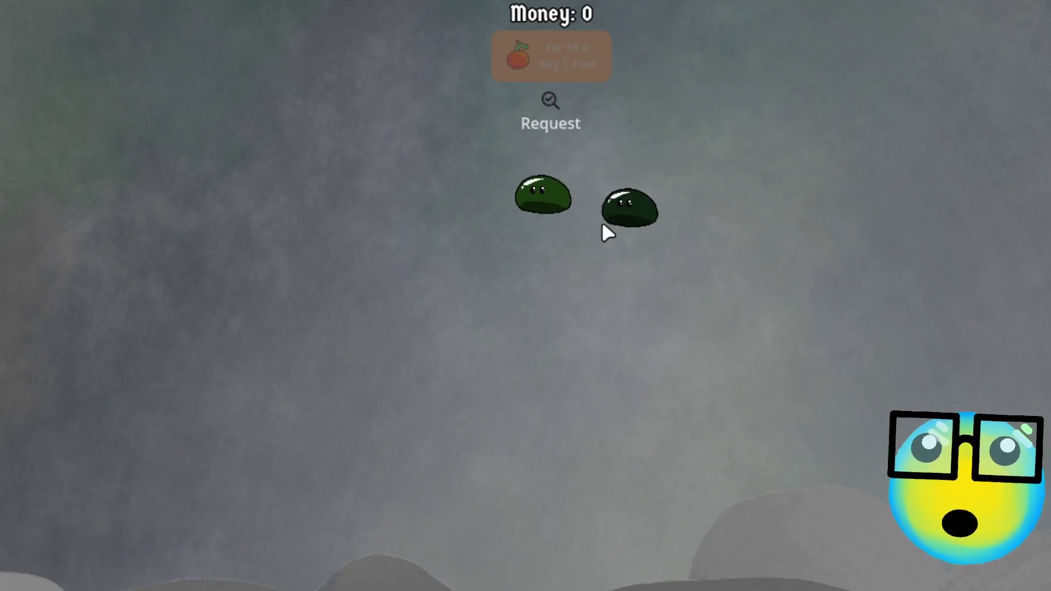
pyautogui.click(551, 121)
pyautogui.click(648, 578)
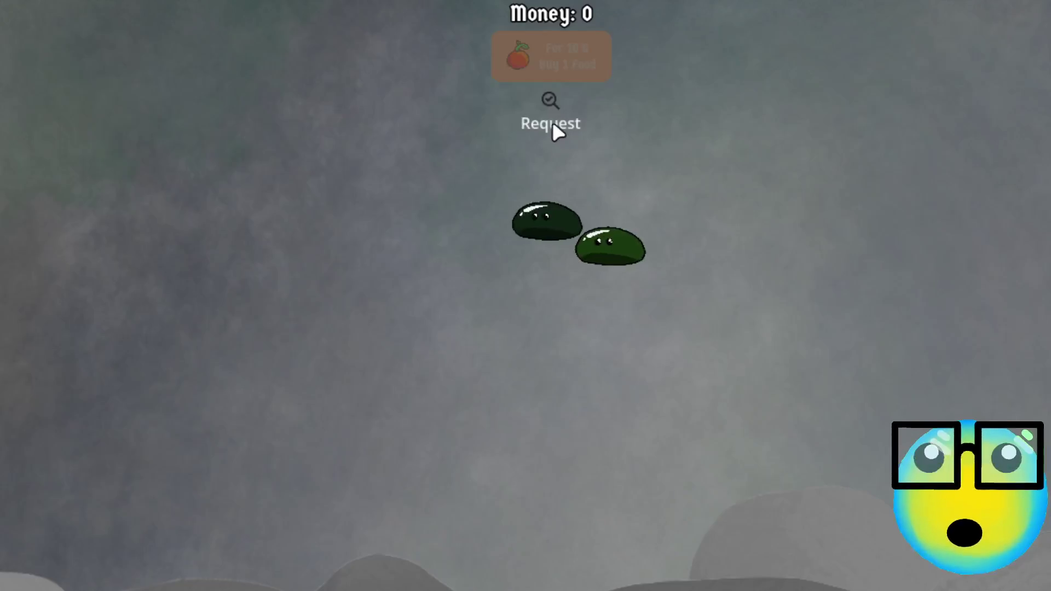
pyautogui.click(550, 125)
pyautogui.click(639, 579)
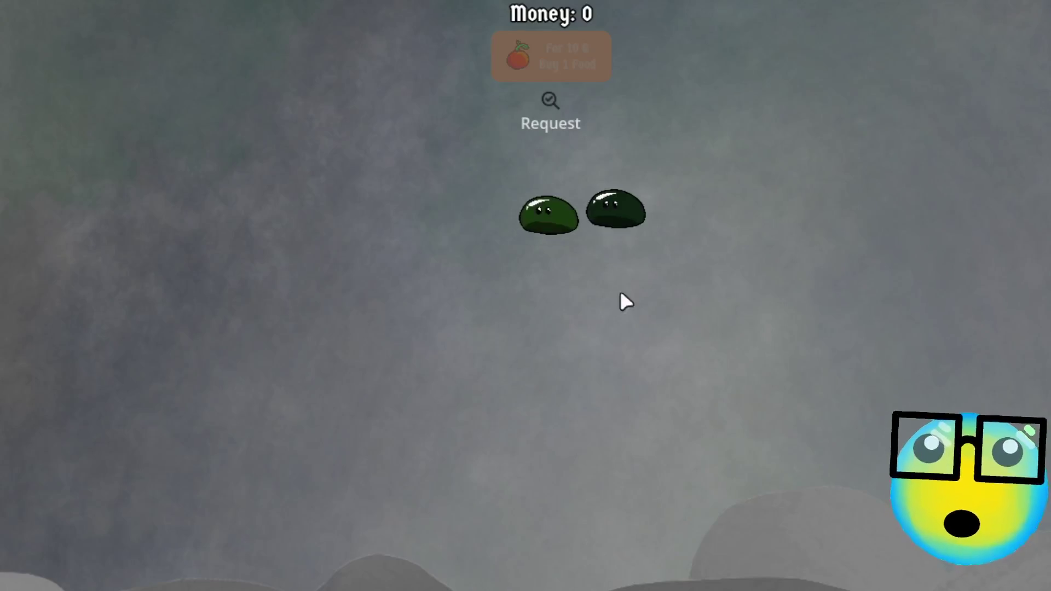
pyautogui.click(570, 123)
pyautogui.click(640, 580)
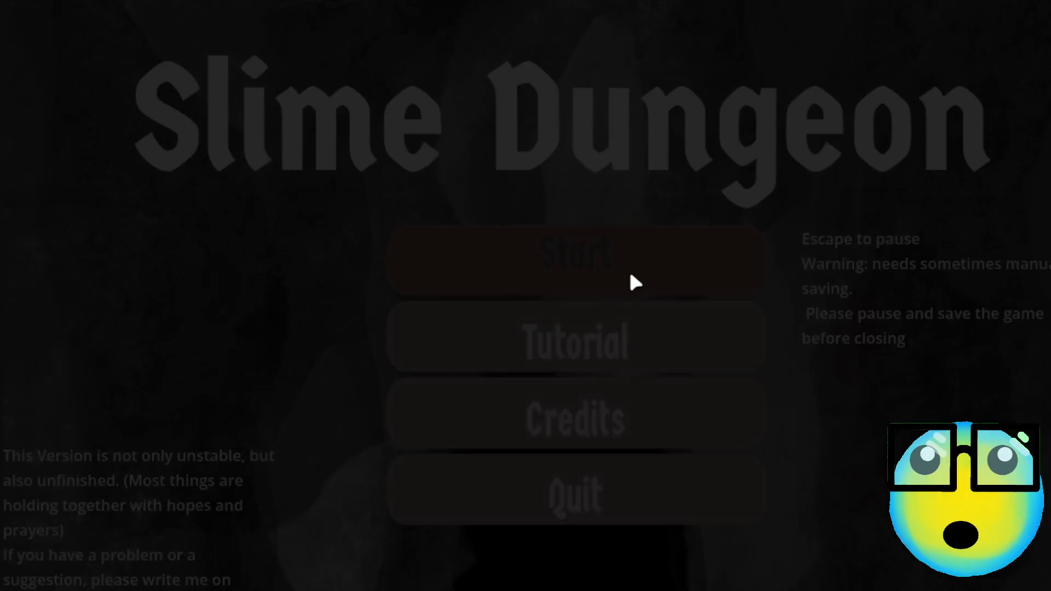
pyautogui.click(629, 273)
pyautogui.click(561, 117)
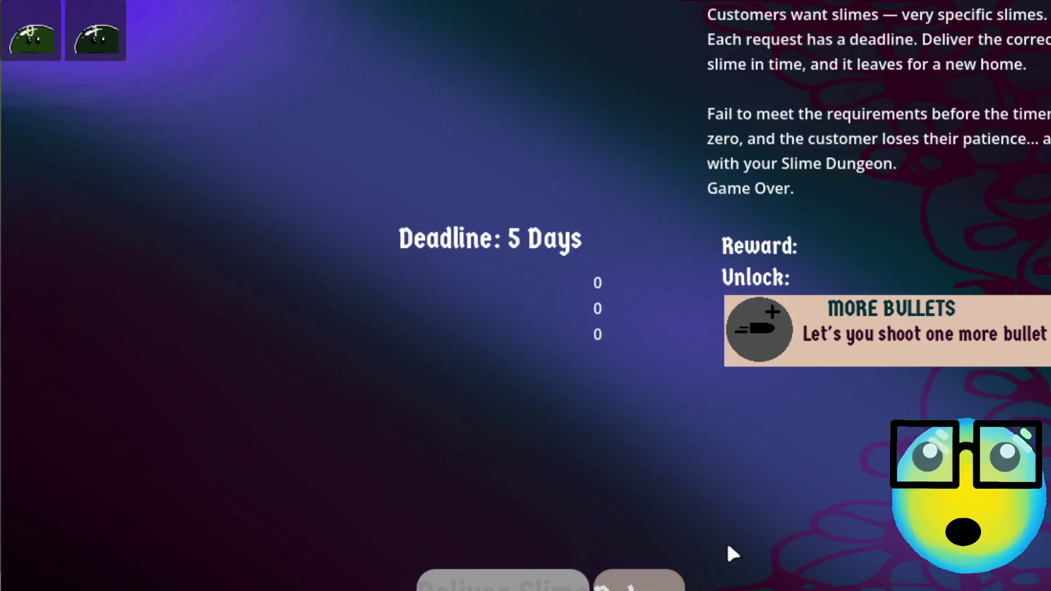
pyautogui.click(640, 579)
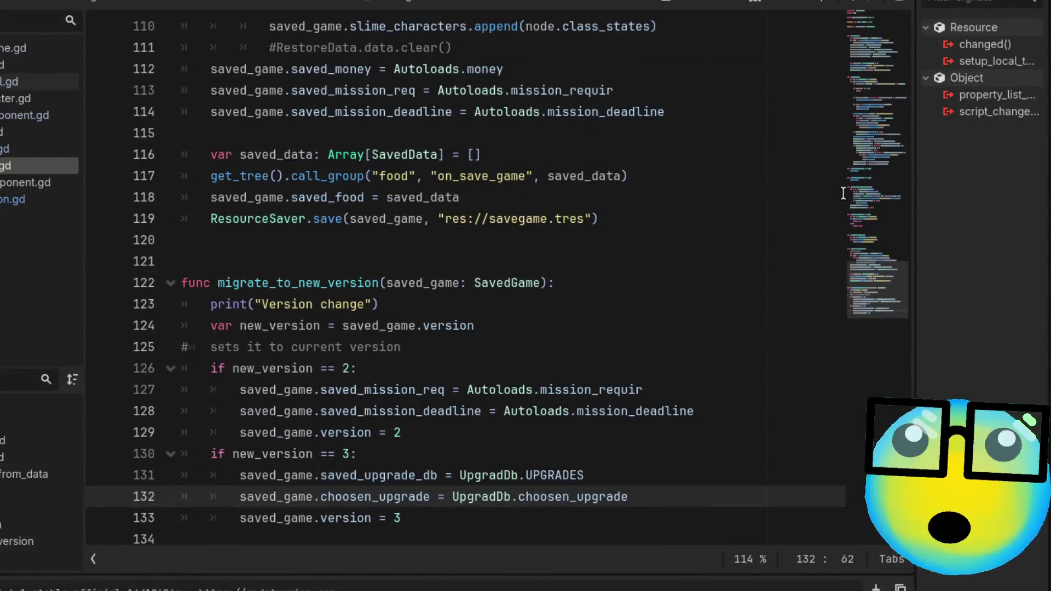
# Browse the script list to rewards_component.gd and its pick_reward function
pyautogui.click(843, 196)
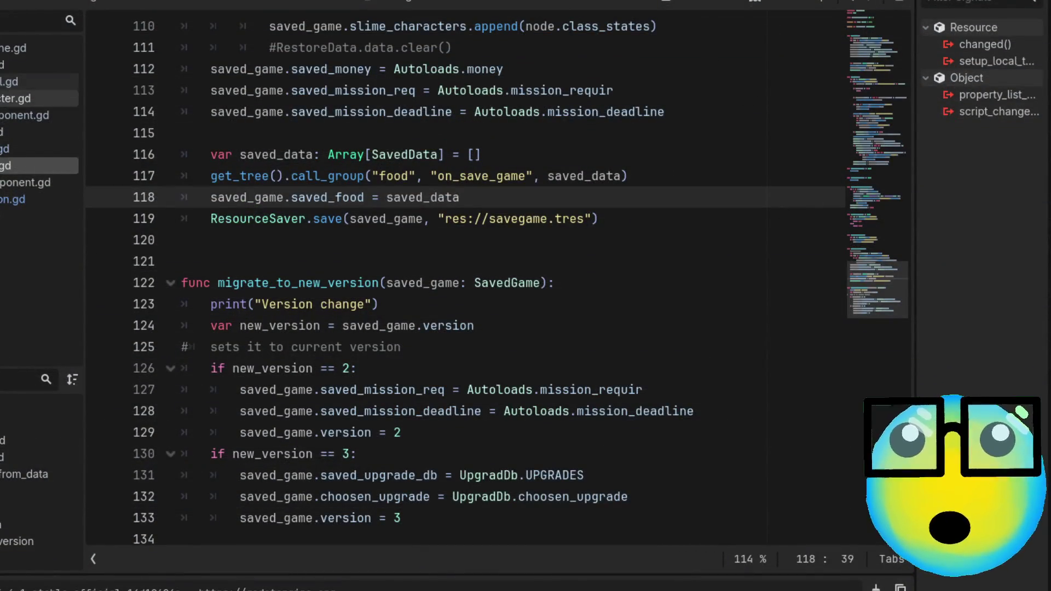
pyautogui.click(2, 70)
pyautogui.click(2, 83)
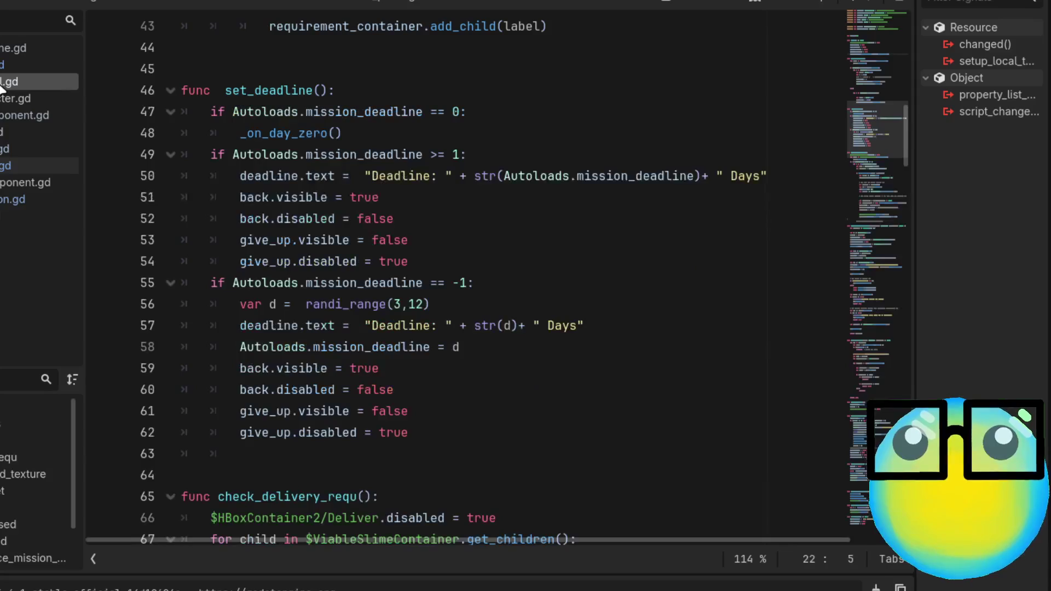
pyautogui.click(8, 116)
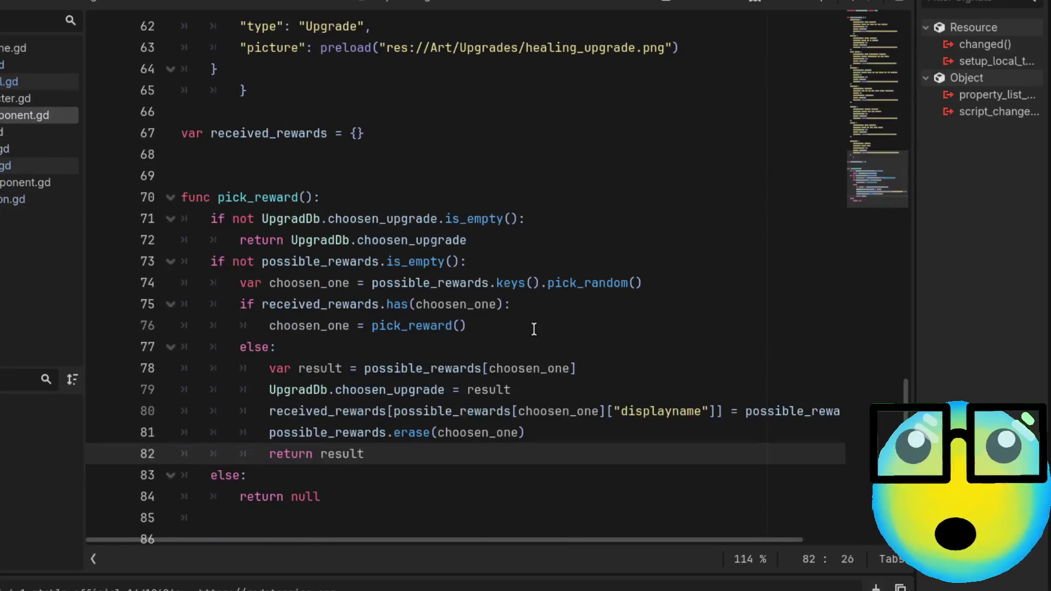
# Set a breakpoint on line 72, the early return of the chosen upgrade
pyautogui.click(499, 241)
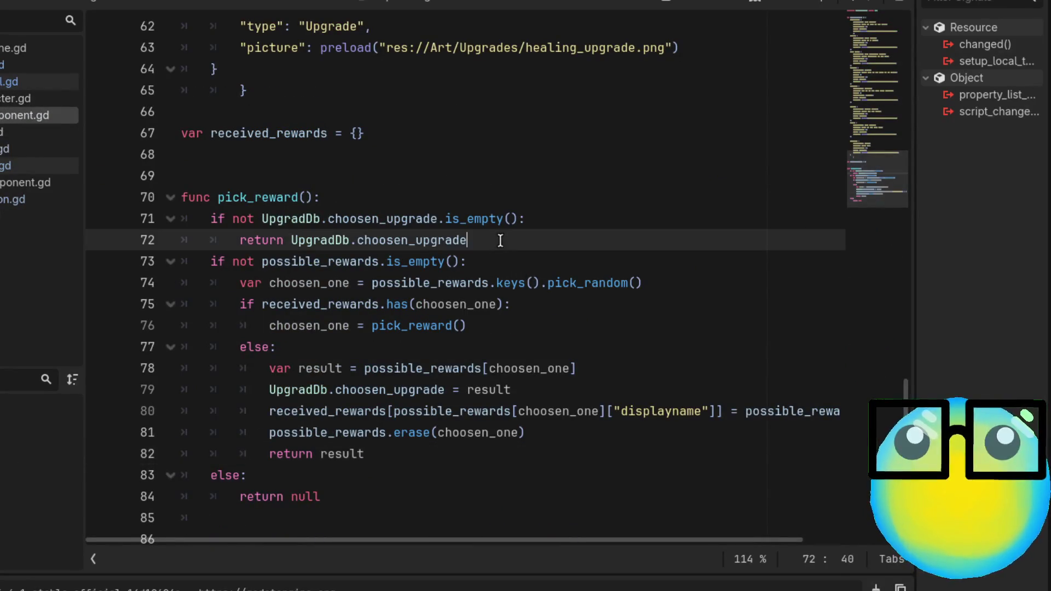
pyautogui.click(558, 218)
pyautogui.click(102, 241)
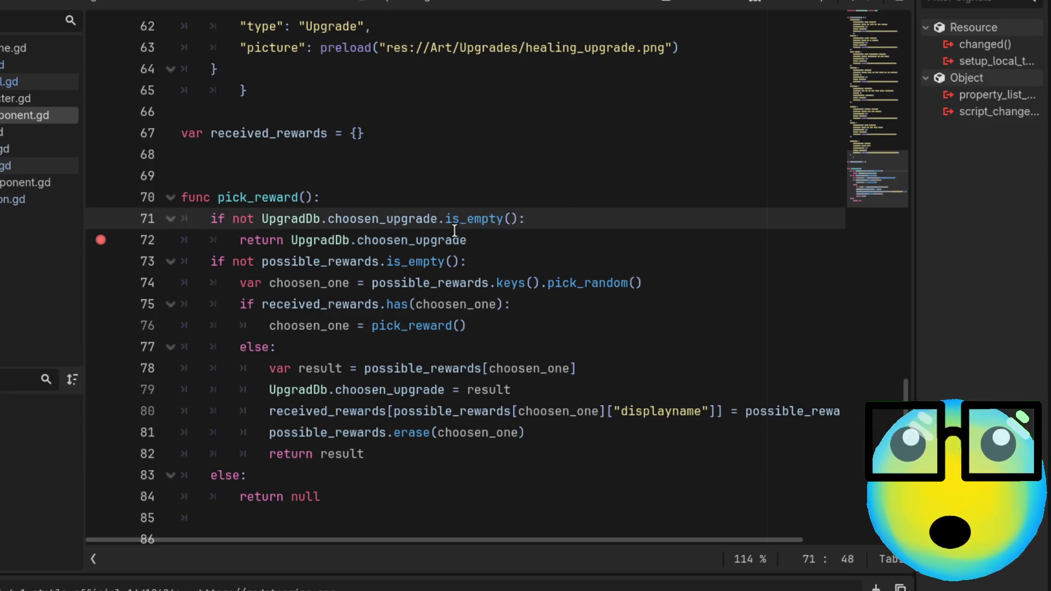
pyautogui.click(510, 240)
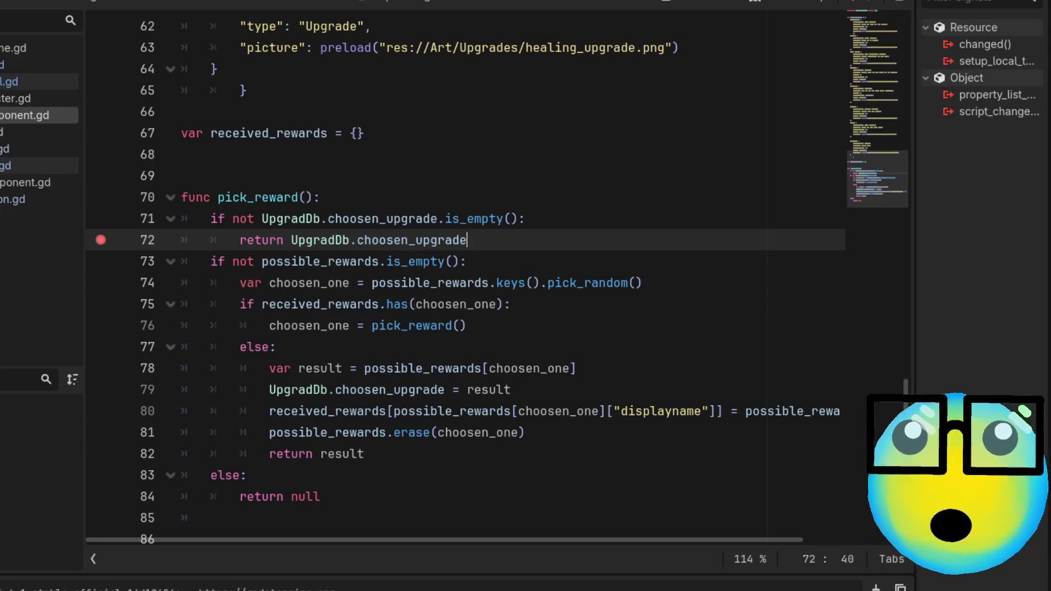
pyautogui.click(570, 227)
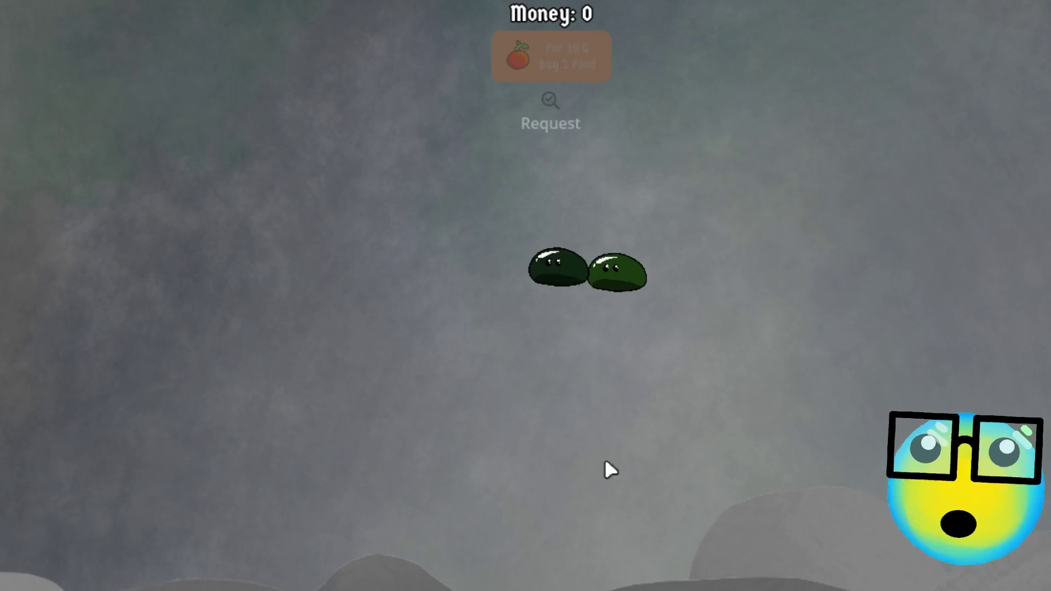
# Check the request's Mana Regeneration unlock, then send a slime on a mission
pyautogui.click(537, 124)
pyautogui.click(654, 575)
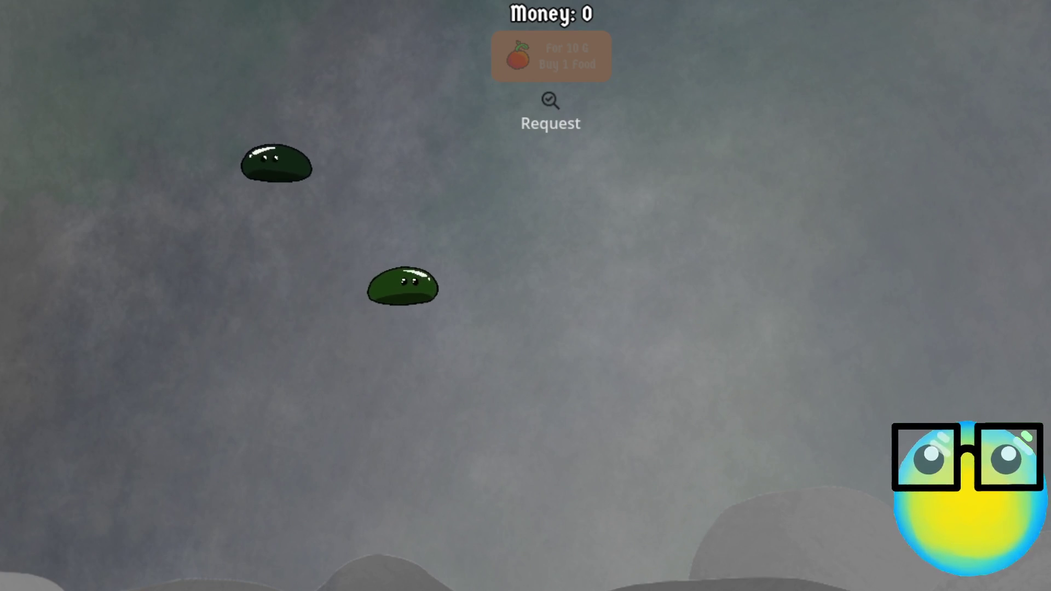
pyautogui.click(551, 103)
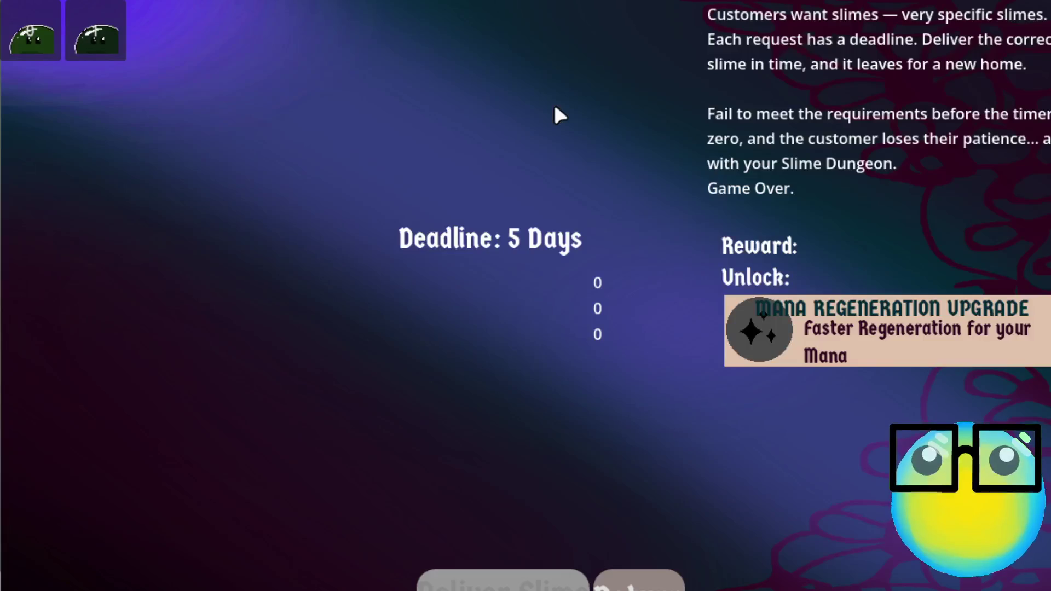
pyautogui.click(637, 580)
pyautogui.click(546, 117)
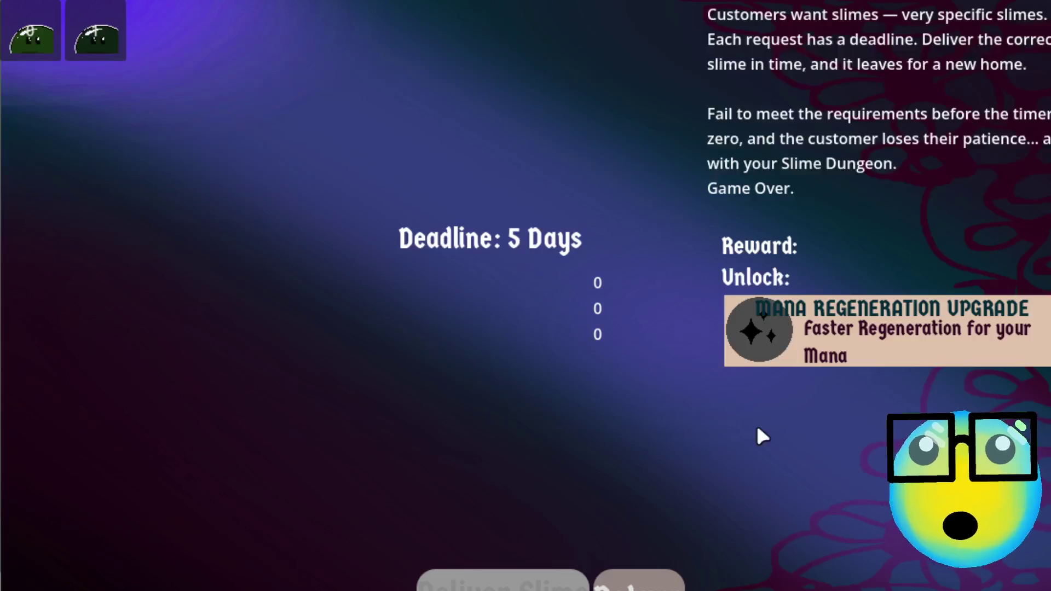
pyautogui.click(638, 580)
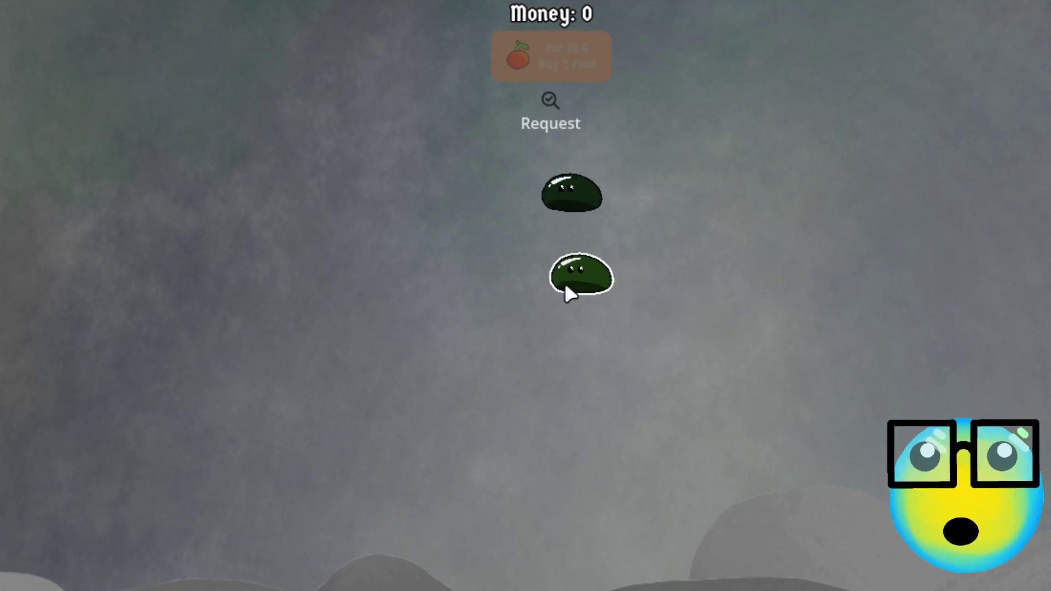
pyautogui.click(565, 289)
pyautogui.click(423, 586)
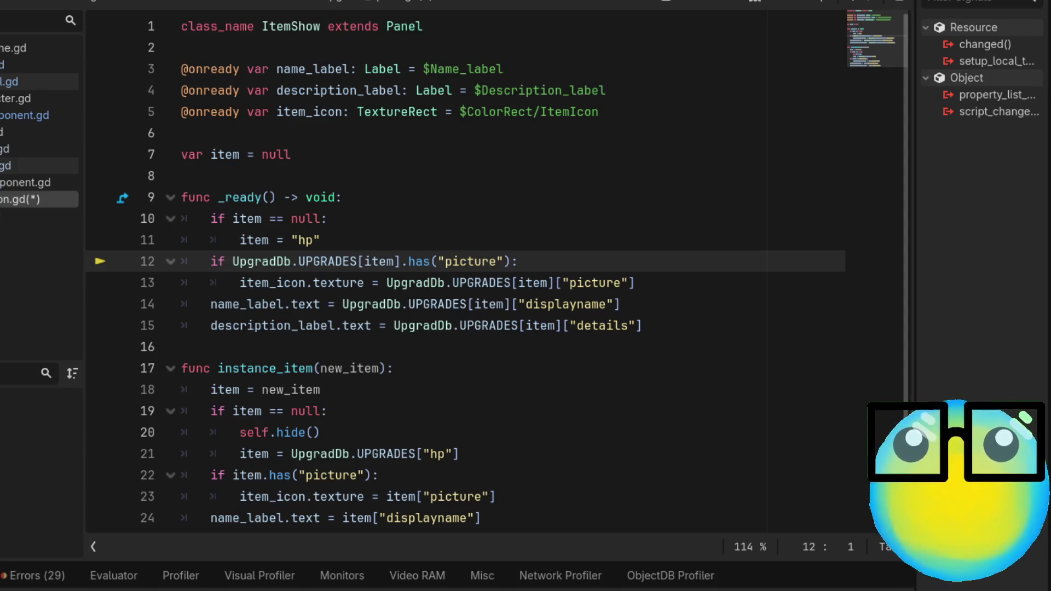
# Enlarge the debugger panel to reveal stack frames and the item variable holding hp
pyautogui.scroll(-1, 351, 216)
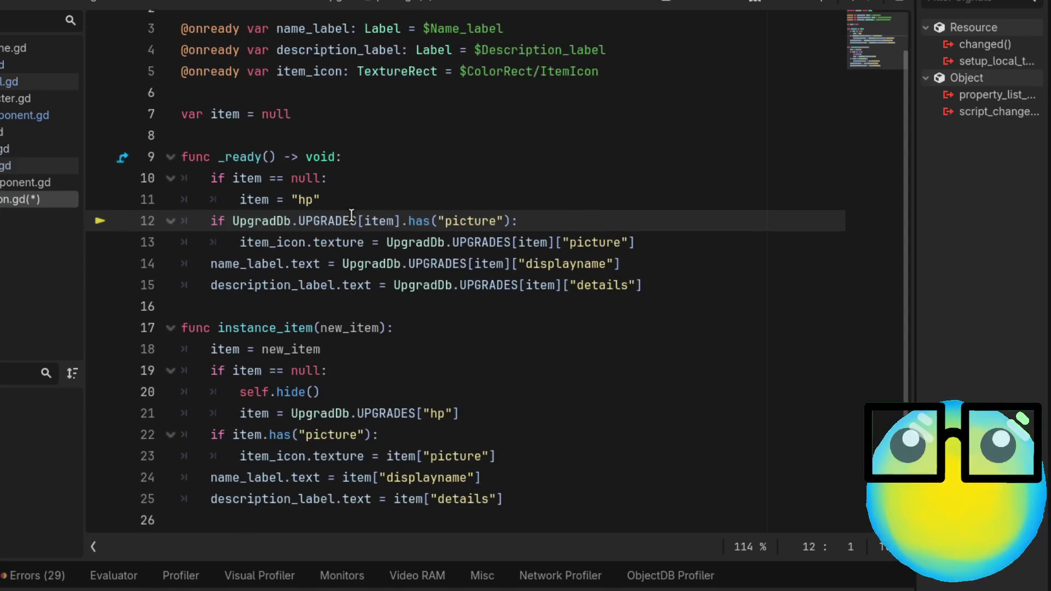
pyautogui.scroll(1, 352, 215)
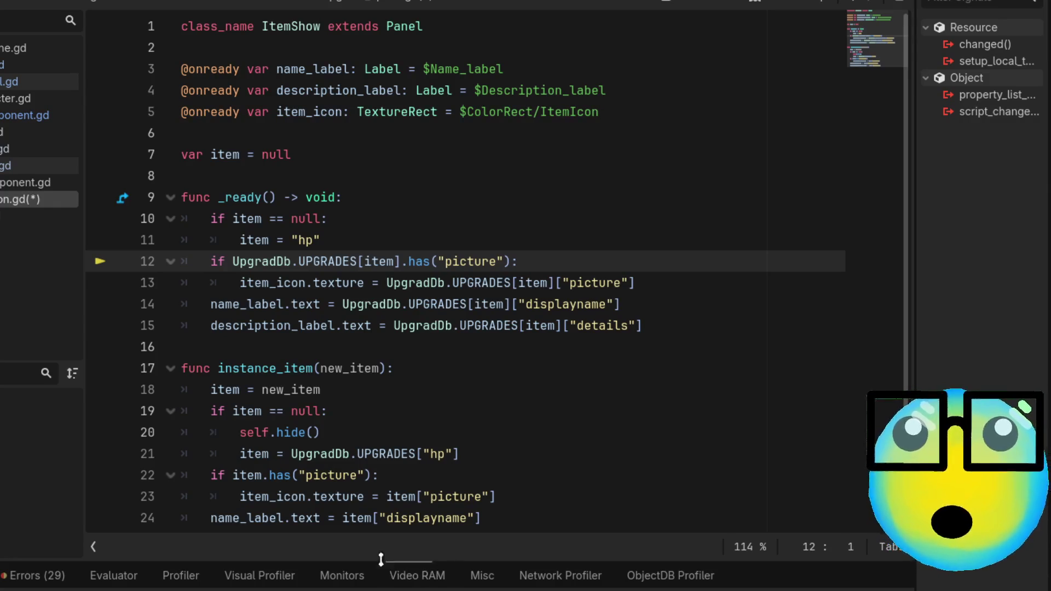
pyautogui.moveTo(378, 562); pyautogui.dragTo(377, 344)
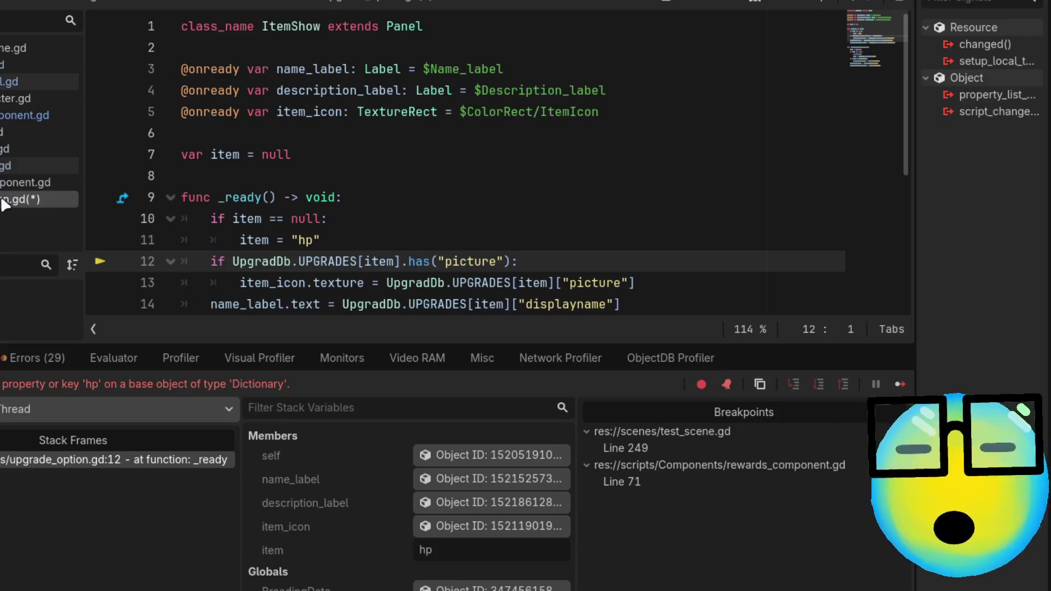
# Inspect the UPGRADES dictionary in the UpgradDb script and glance at the error list
pyautogui.click(28, 172)
pyautogui.click(22, 188)
pyautogui.click(22, 199)
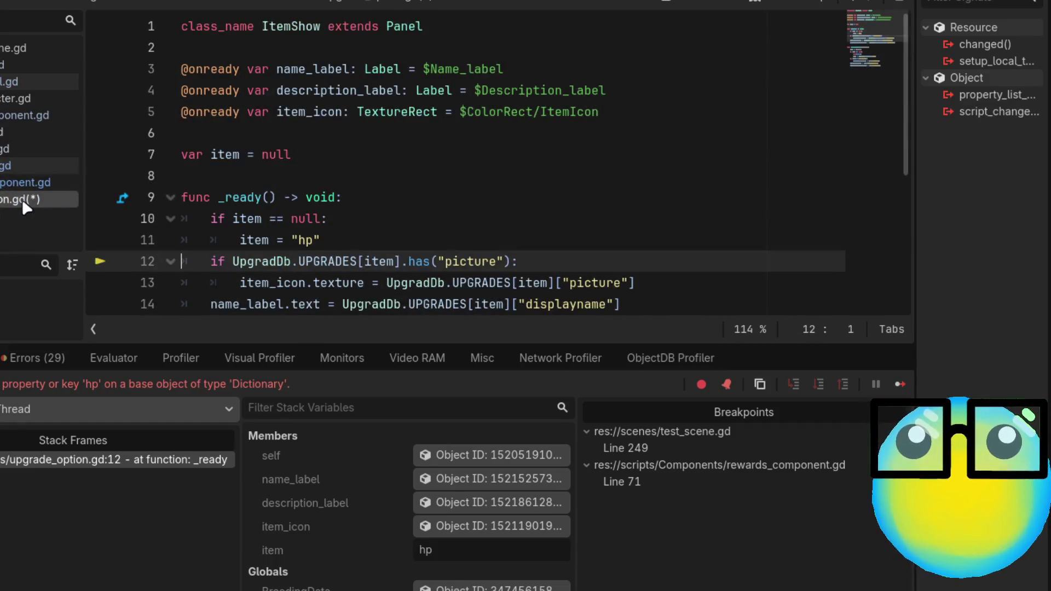
pyautogui.click(33, 215)
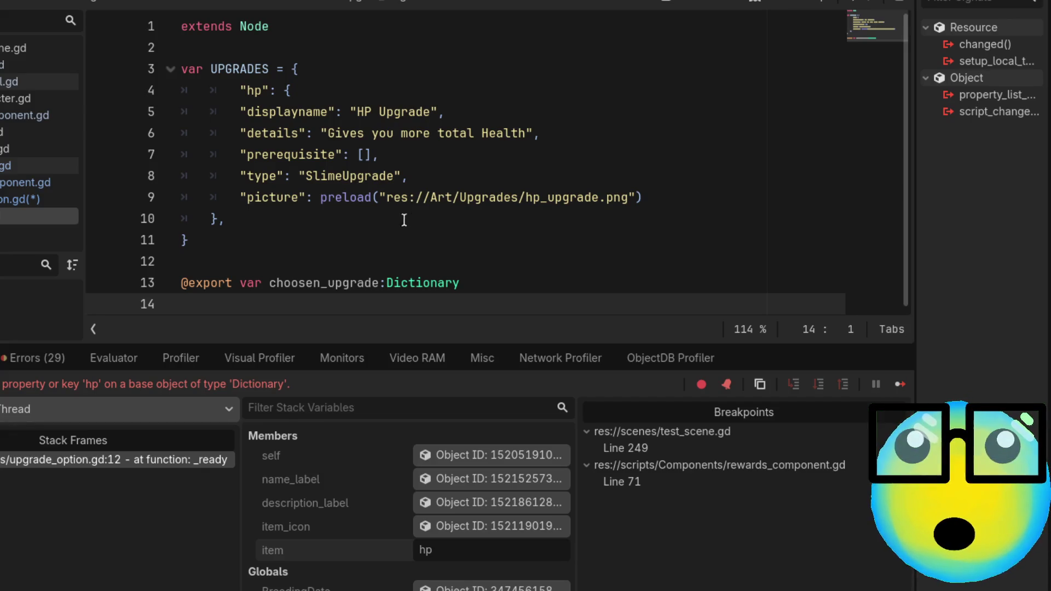
pyautogui.click(38, 359)
pyautogui.click(2, 358)
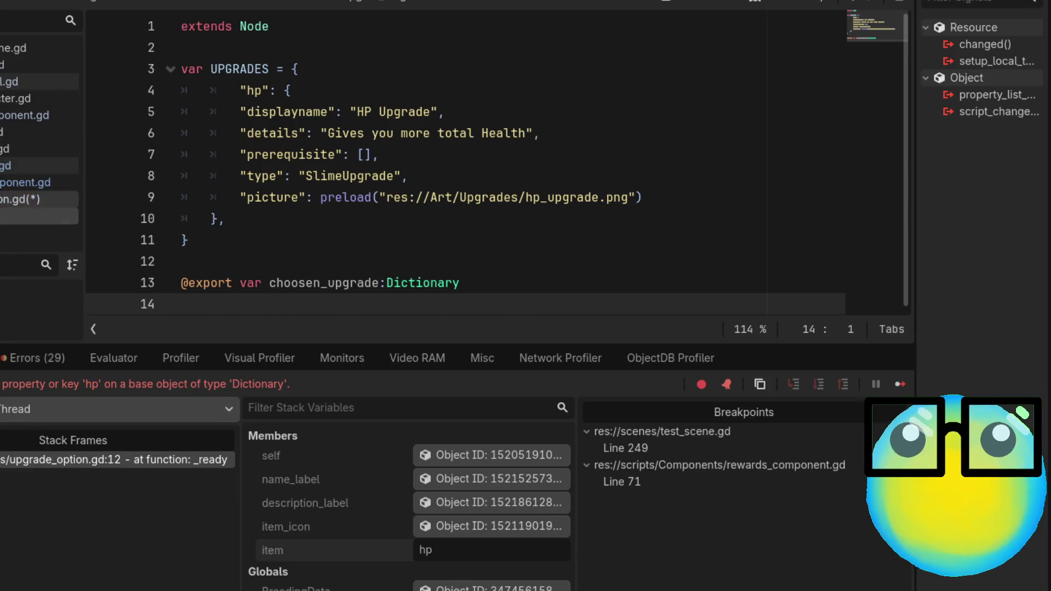
# Return to upgrade_option.gd's paused _ready line and stop the debug session with F8
pyautogui.click(22, 199)
pyautogui.scroll(-3, 605, 216)
pyautogui.scroll(2, 605, 194)
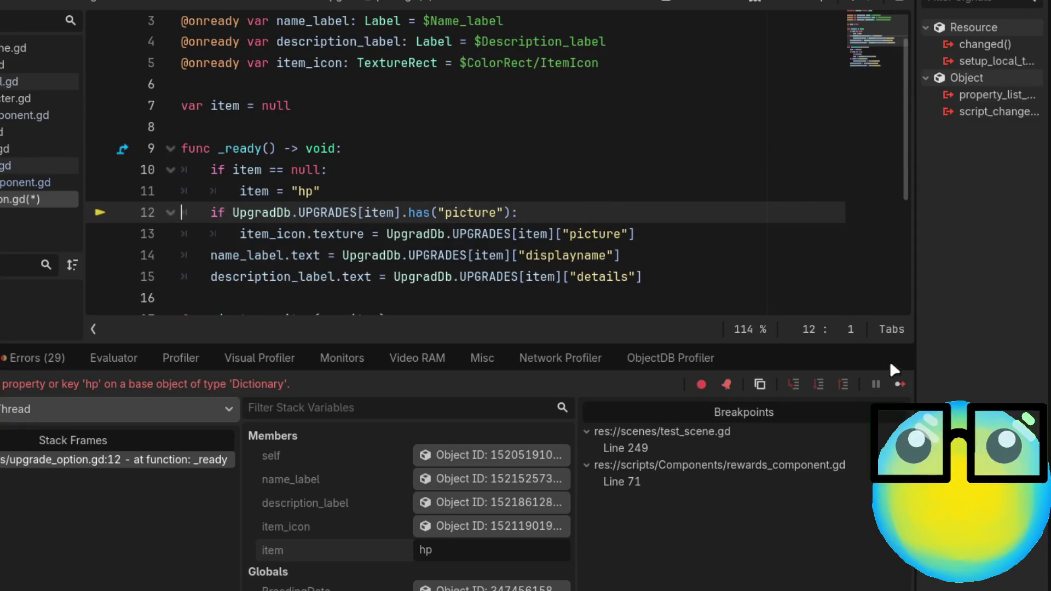
pyautogui.press('F8')
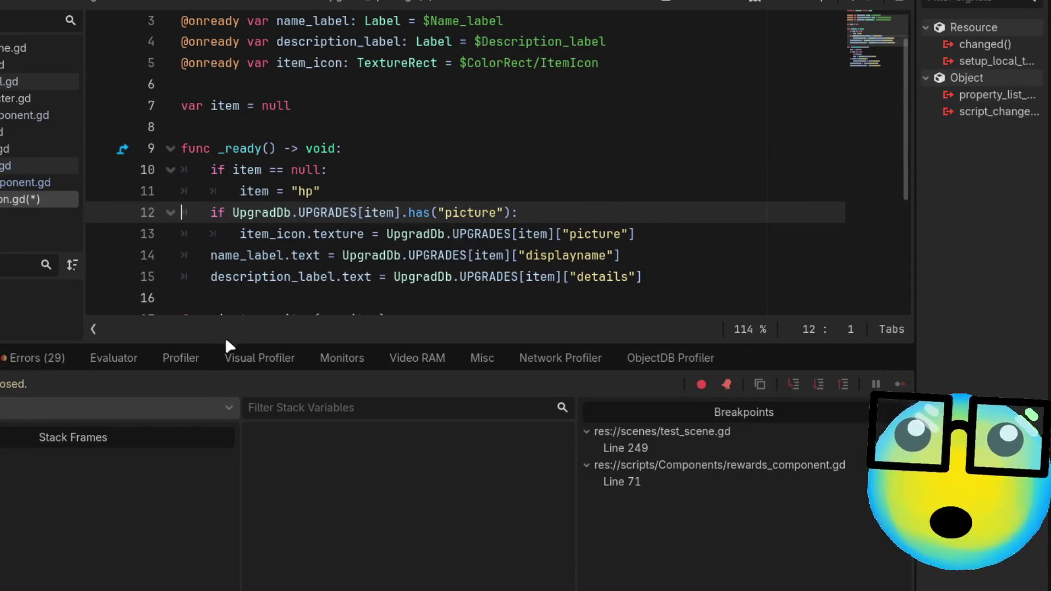
# Replace line 11's plain "hp" with line 21's UpgradDb.UPGRADES["hp"] lookup and save the script
pyautogui.moveTo(326, 346)
pyautogui.mouseDown()
pyautogui.moveTo(323, 421)
pyautogui.moveTo(293, 557)
pyautogui.mouseUp()
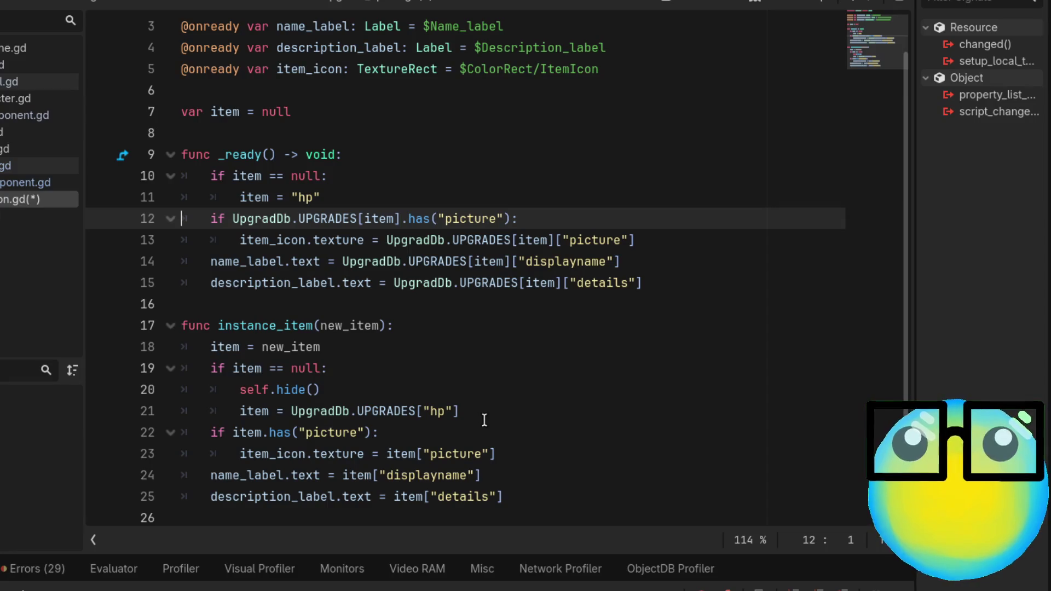
pyautogui.moveTo(461, 411); pyautogui.dragTo(235, 411)
pyautogui.hotkey('ctrl', 'c')
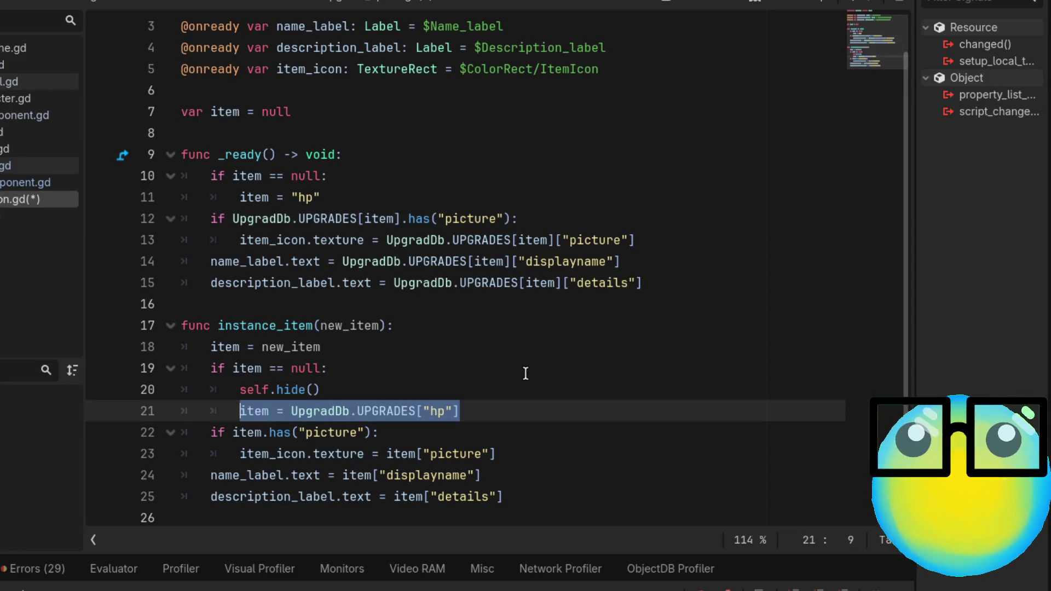
pyautogui.moveTo(328, 195)
pyautogui.mouseDown()
pyautogui.moveTo(185, 198)
pyautogui.moveTo(235, 194)
pyautogui.mouseUp()
pyautogui.hotkey('ctrl', 'v')
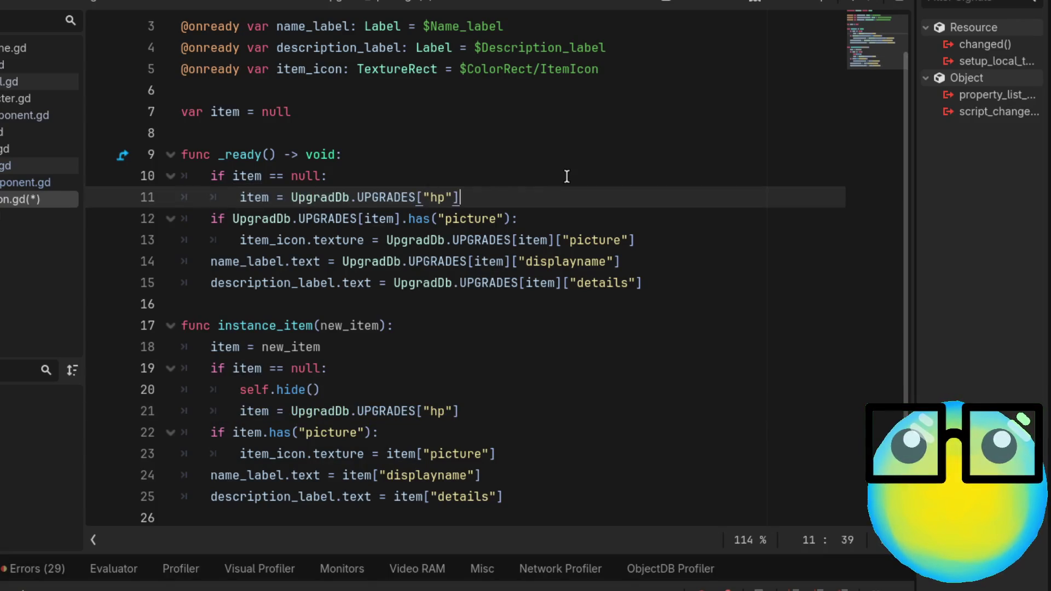
pyautogui.hotkey('ctrl', 's')
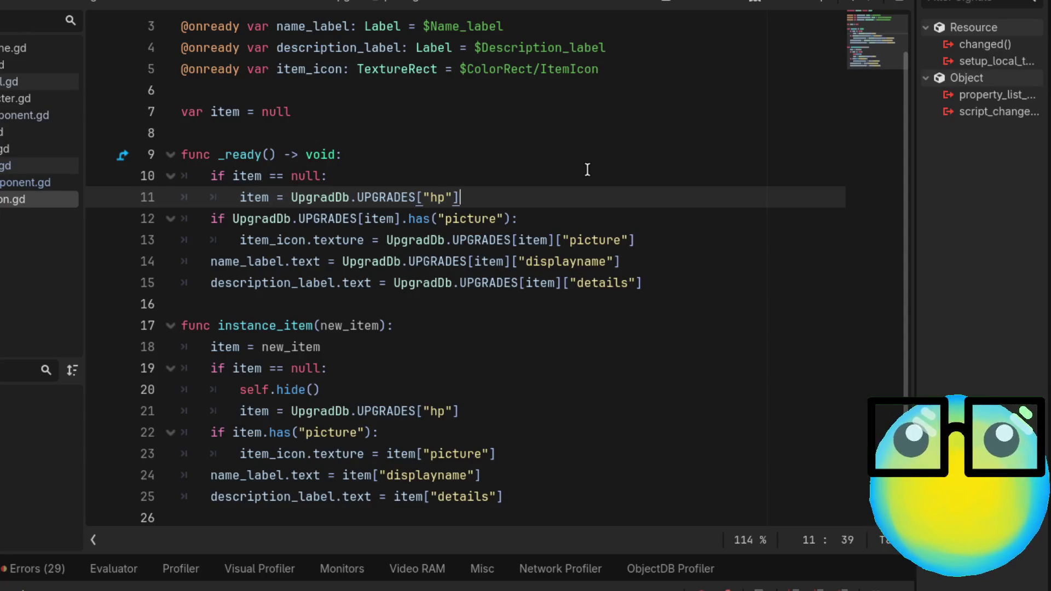
# Hide the bottom debugger panel and run the game again from its main menu
pyautogui.hotkey('ctrl', 'j')
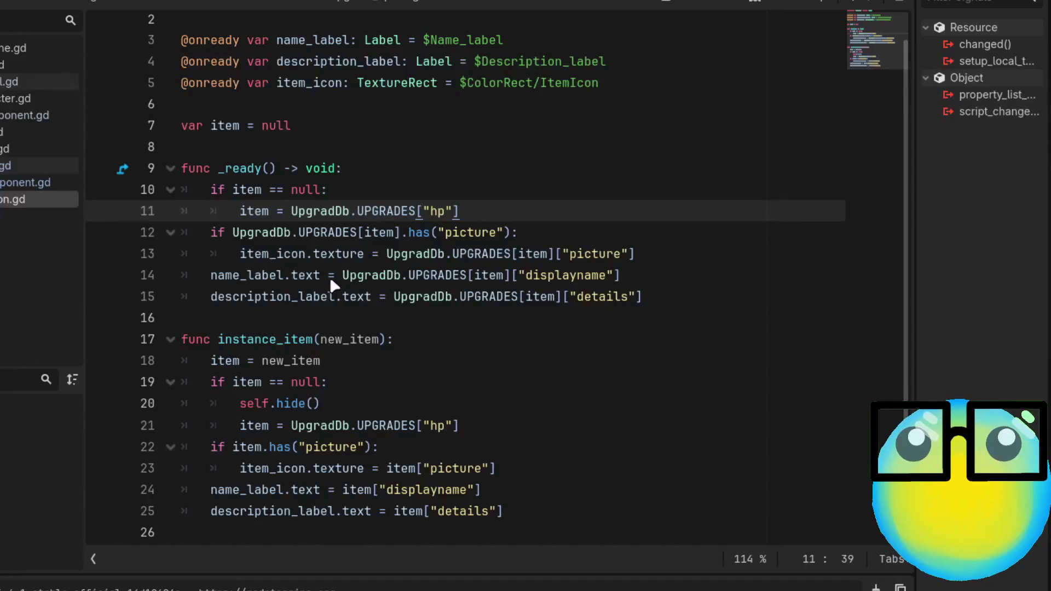
pyautogui.press('F5')
pyautogui.click(569, 243)
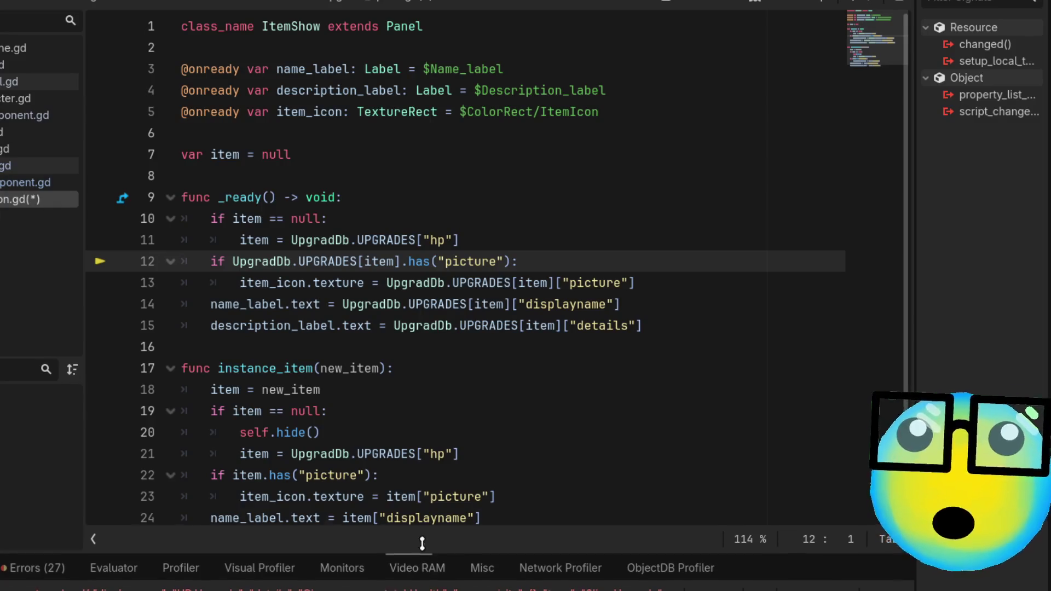
# Enlarge the debugger, expand the item Dictionary in Members, then shrink the debugger partway back
pyautogui.moveTo(425, 550); pyautogui.dragTo(427, 176)
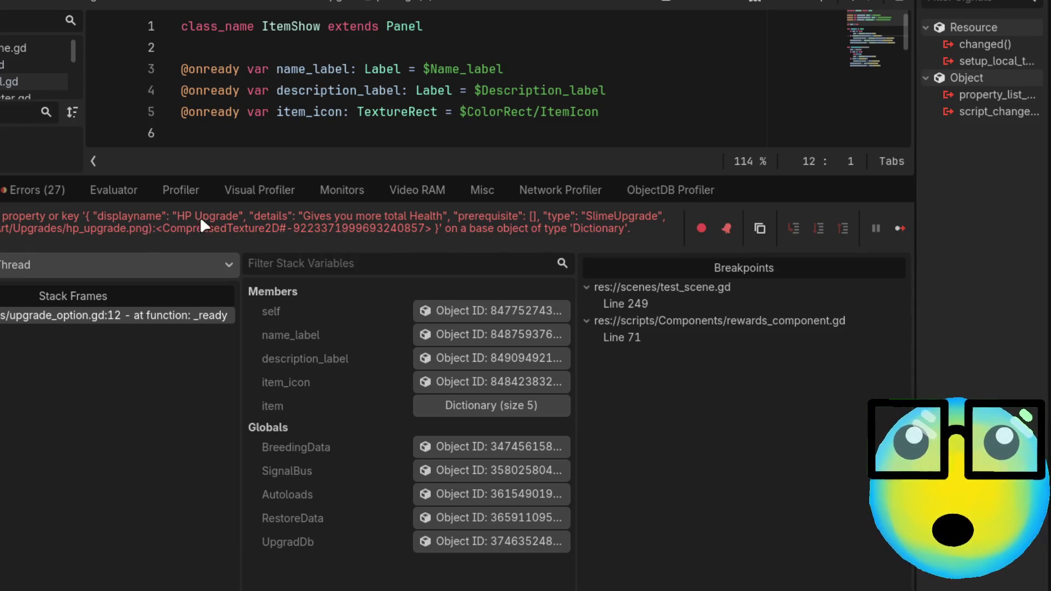
pyautogui.click(497, 405)
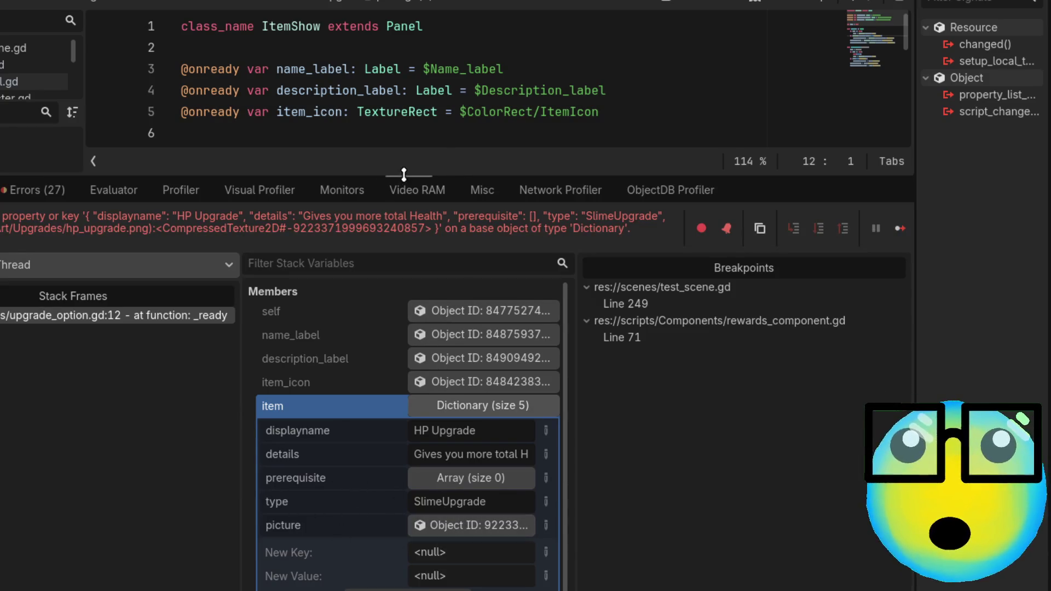
pyautogui.moveTo(405, 174)
pyautogui.mouseDown()
pyautogui.moveTo(383, 486)
pyautogui.moveTo(400, 344)
pyautogui.moveTo(390, 420)
pyautogui.moveTo(391, 380)
pyautogui.mouseUp()
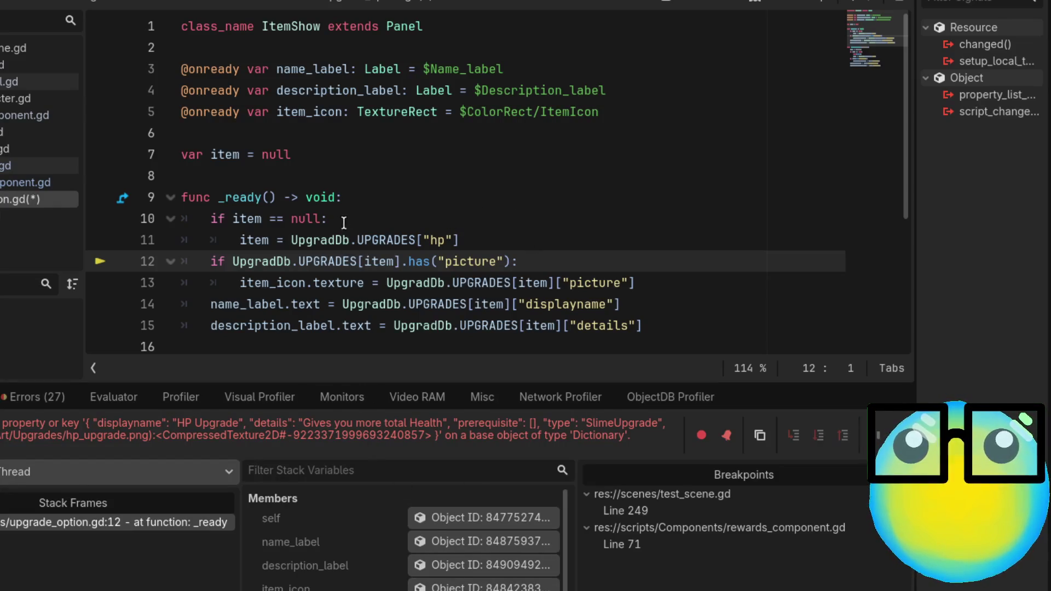
# Change the "hp" keys on lines 11 and 21 to "HP Upgrade"
pyautogui.doubleClick(441, 241)
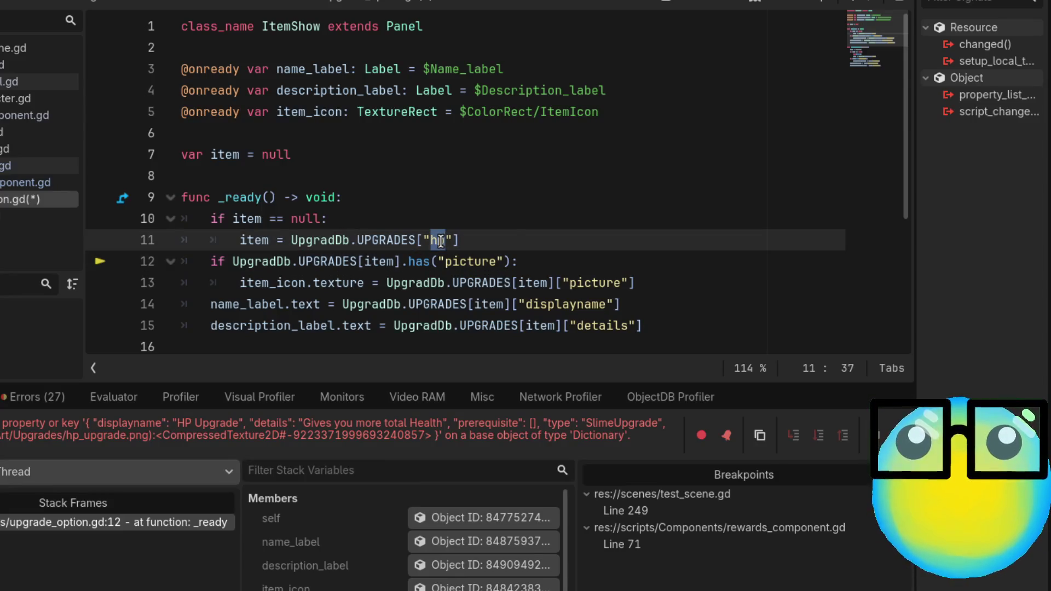
pyautogui.write('HP Upgrade')
pyautogui.scroll(-2, 679, 244)
pyautogui.scroll(-1, 679, 245)
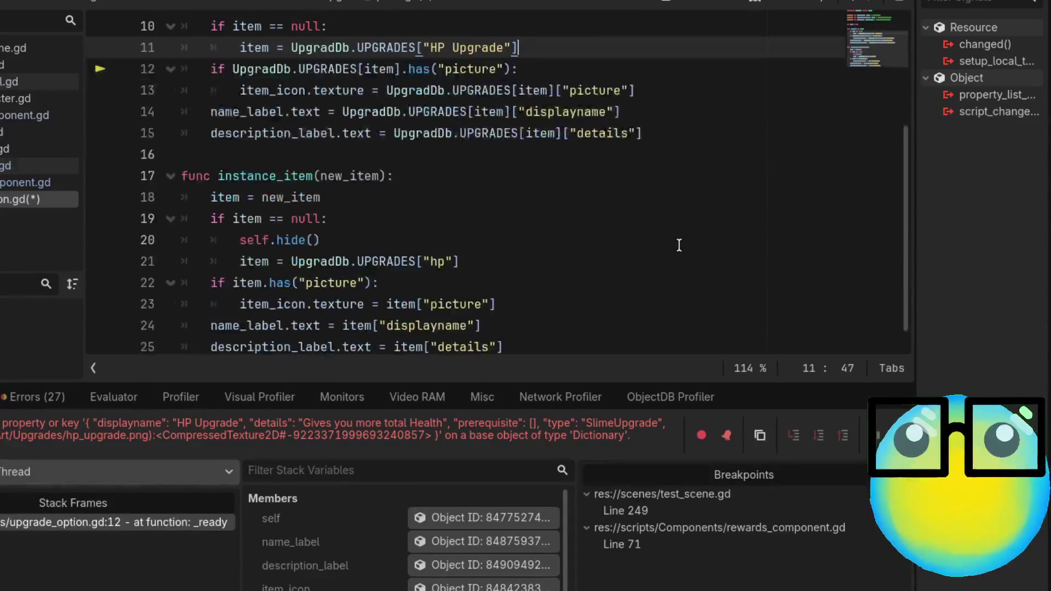
pyautogui.doubleClick(441, 263)
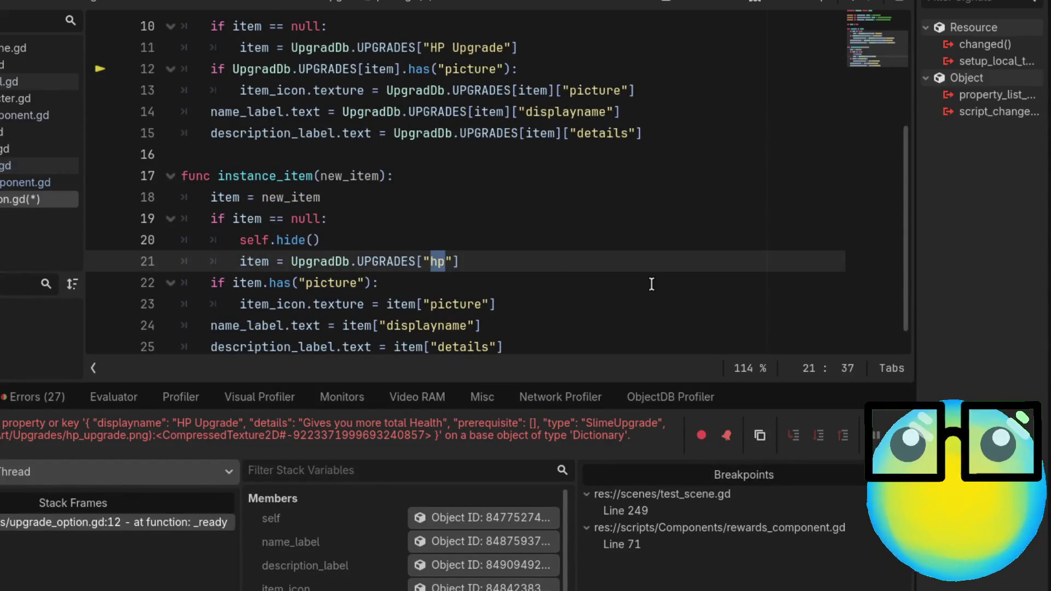
pyautogui.write('HP Upgrade')
# Check the UPGRADES dictionary in upgrad_db.gd, return to upgrade_option.gd and rerun the game
pyautogui.click(12, 216)
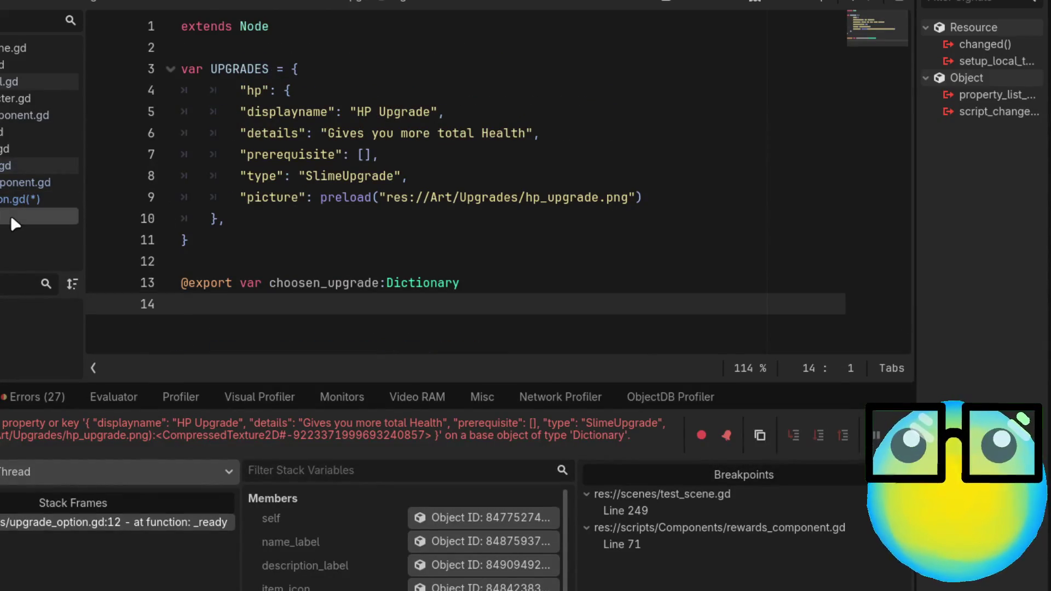
pyautogui.click(14, 198)
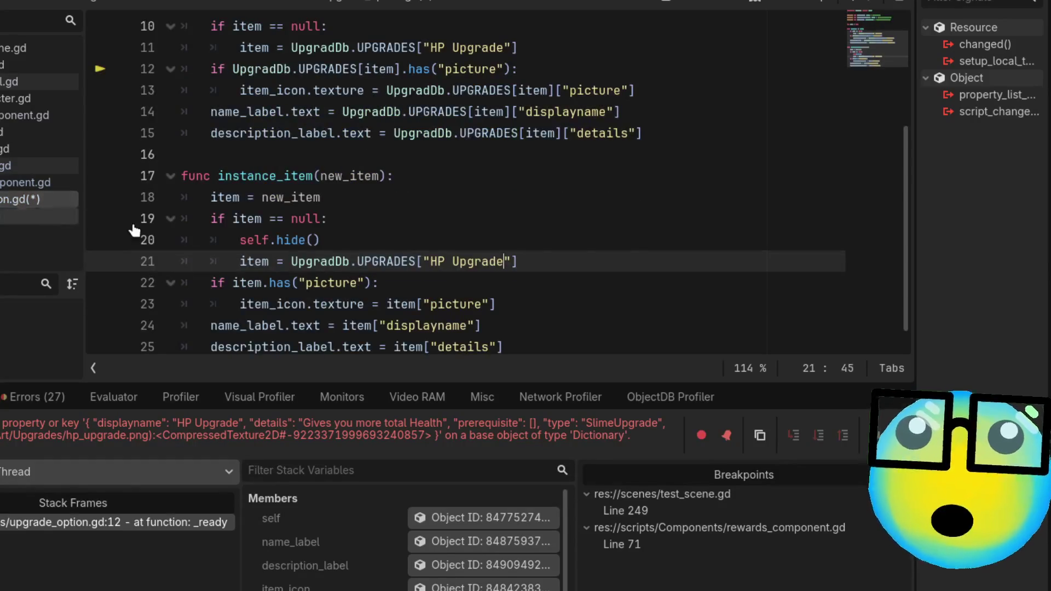
pyautogui.scroll(3, 626, 251)
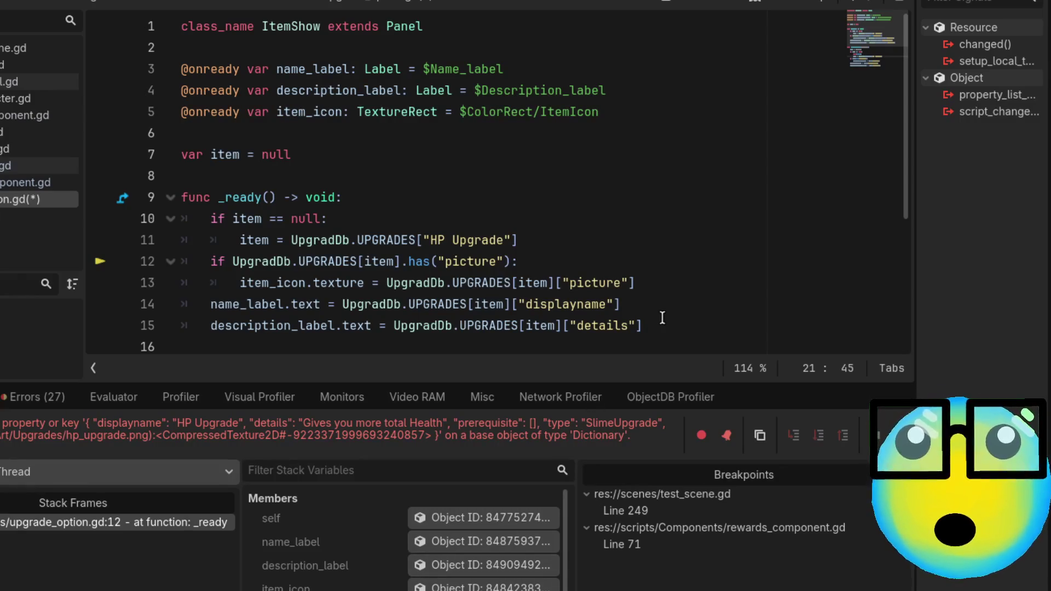
pyautogui.press('F8')
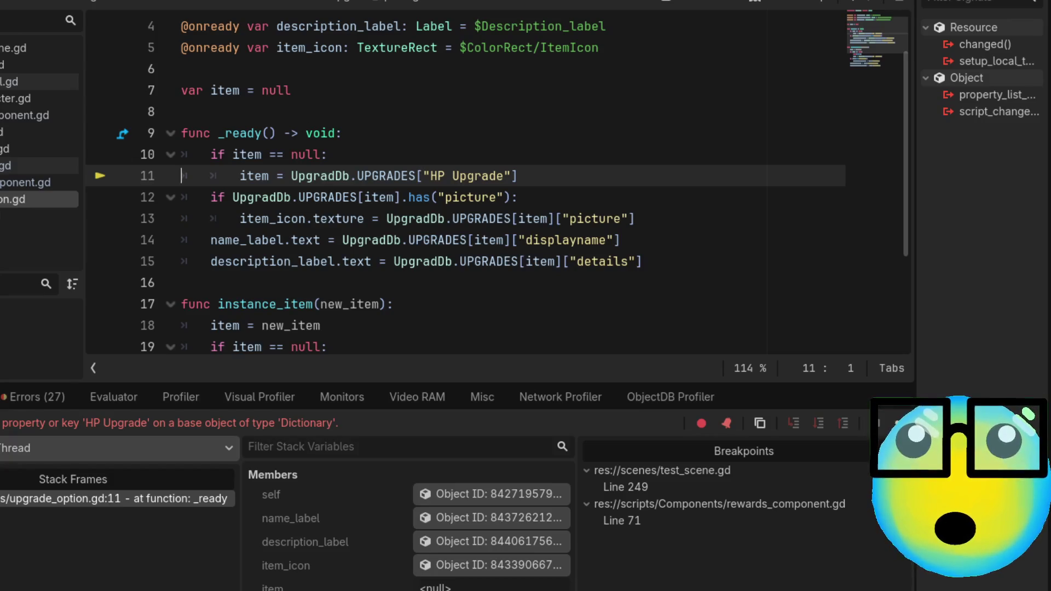
# Stop the debugger, revert both keys to "hp", delete the stray 2 and save
pyautogui.press('F8')
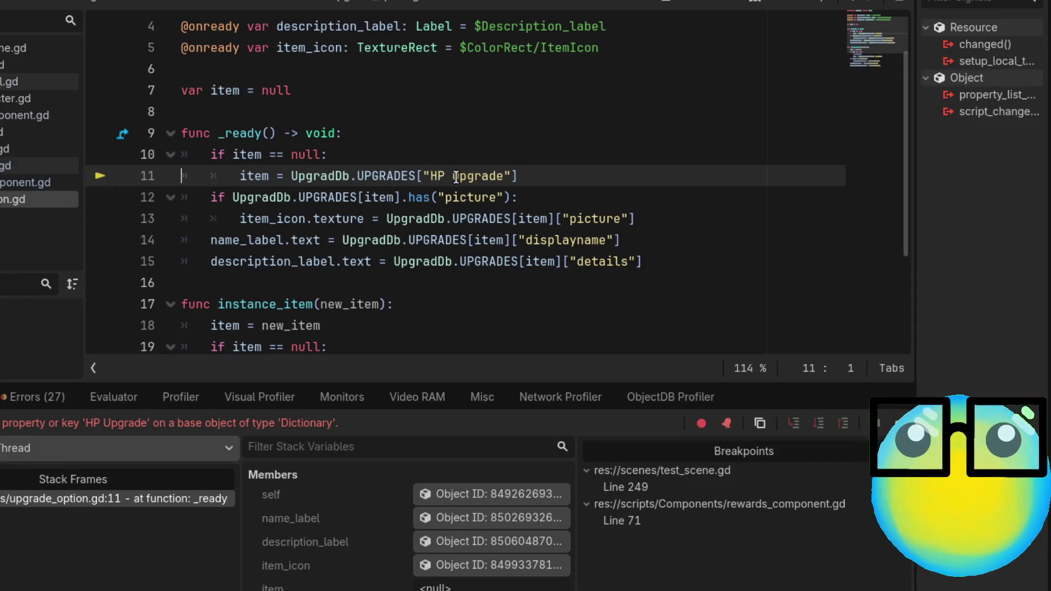
pyautogui.hotkey('ctrl', 'z')
pyautogui.hotkey('ctrl', 'z')
pyautogui.hotkey('ctrl', 'z')
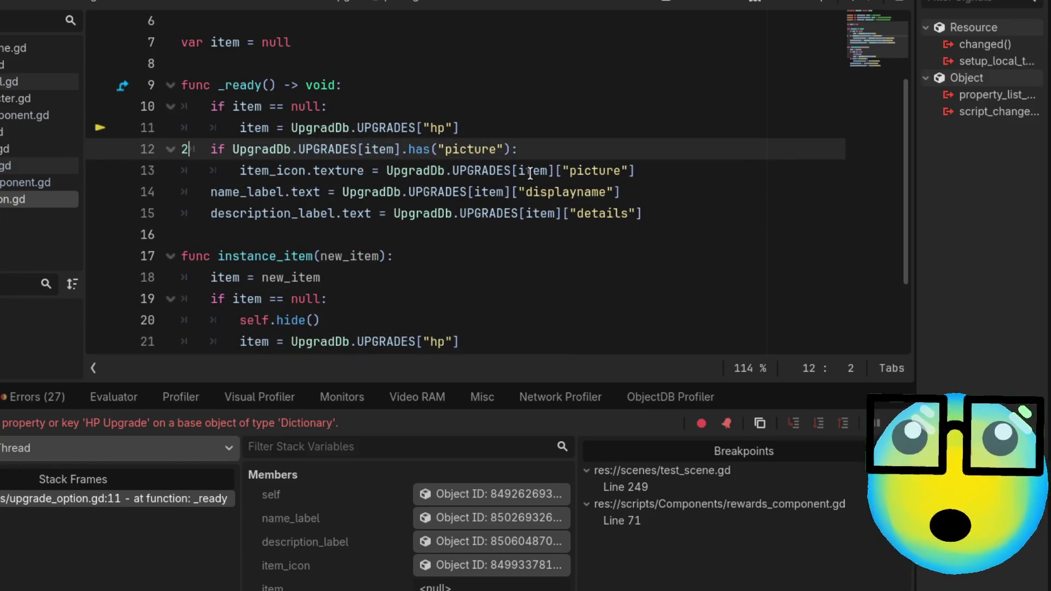
pyautogui.press('BackSpace')
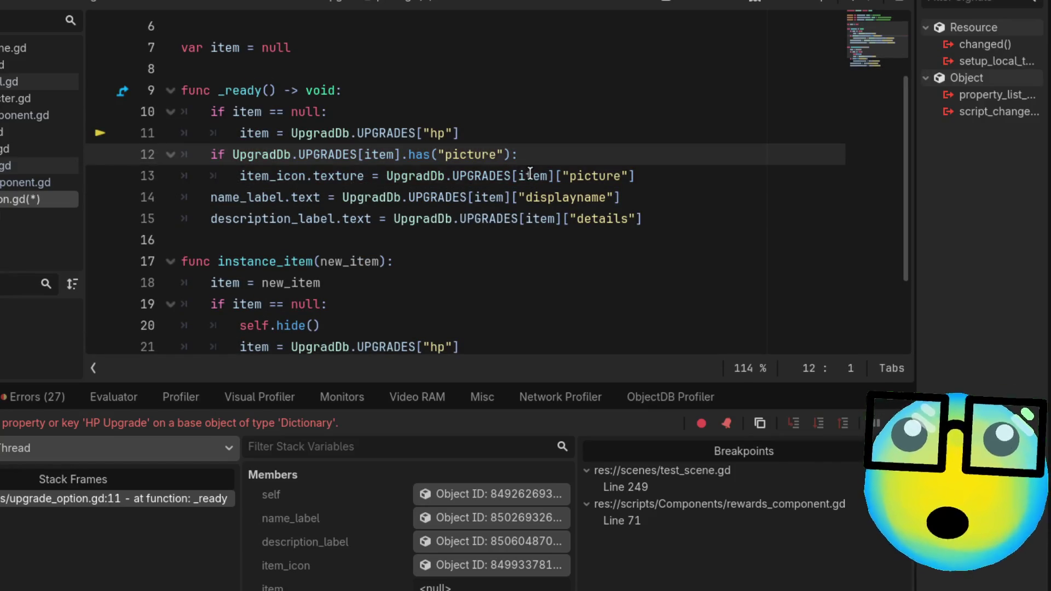
pyautogui.hotkey('ctrl', 's')
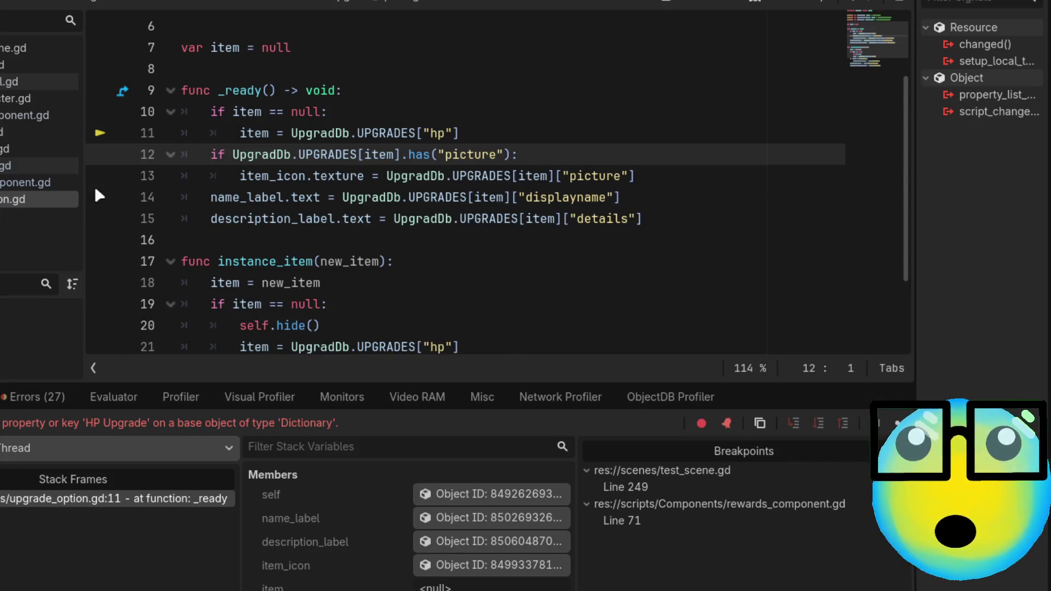
# Inspect the "hp" key entry in upgrad_db.gd's UPGRADES dictionary before retesting
pyautogui.click(19, 216)
pyautogui.click(255, 91)
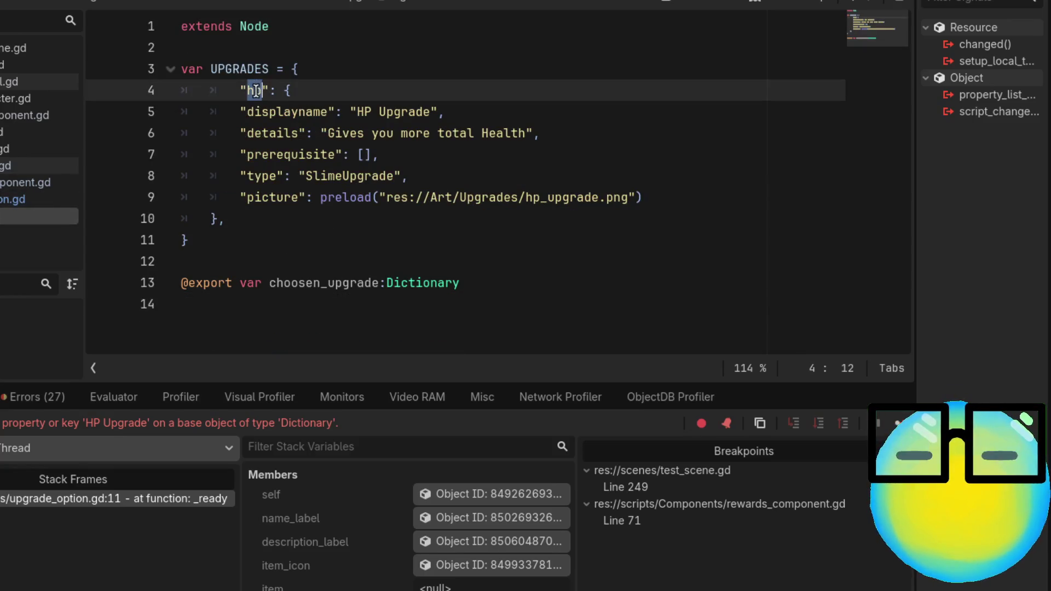
pyautogui.click(635, 55)
pyautogui.click(249, 90)
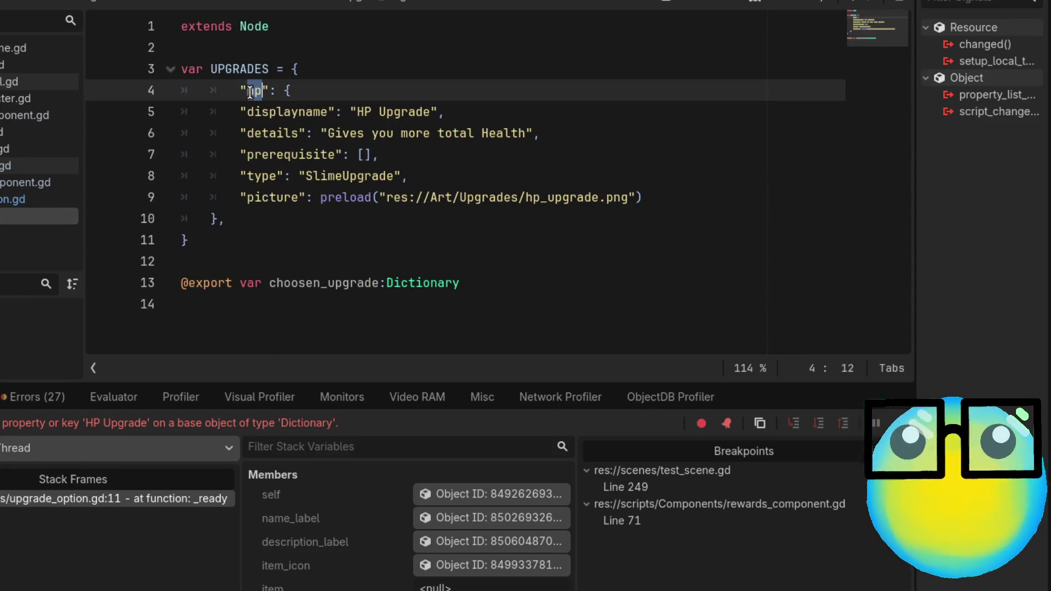
pyautogui.press('End')
pyautogui.click(247, 90)
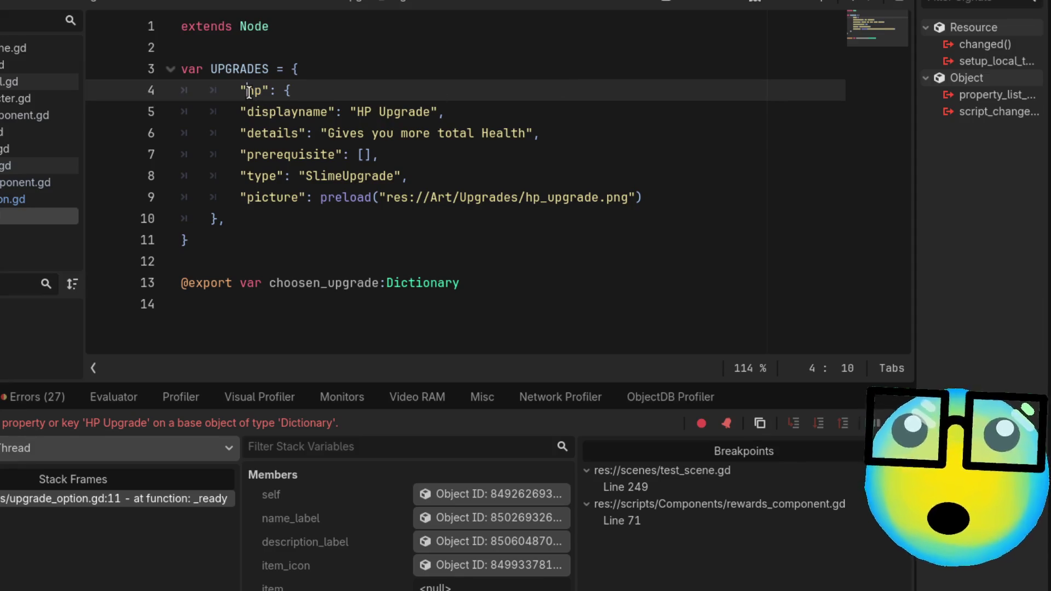
pyautogui.click(685, 103)
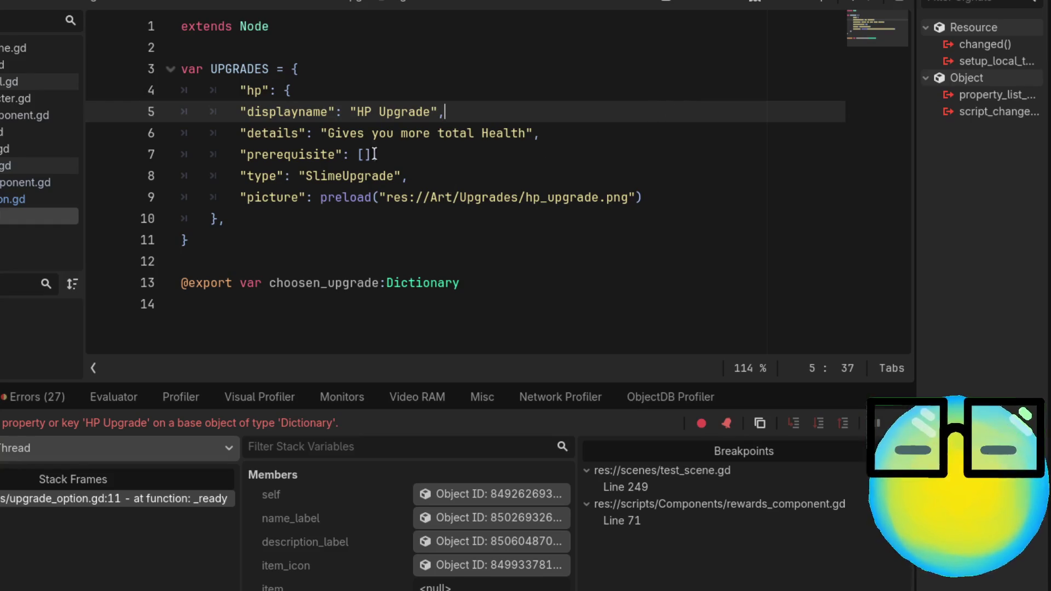
pyautogui.hotkey('ctrl', 'j')
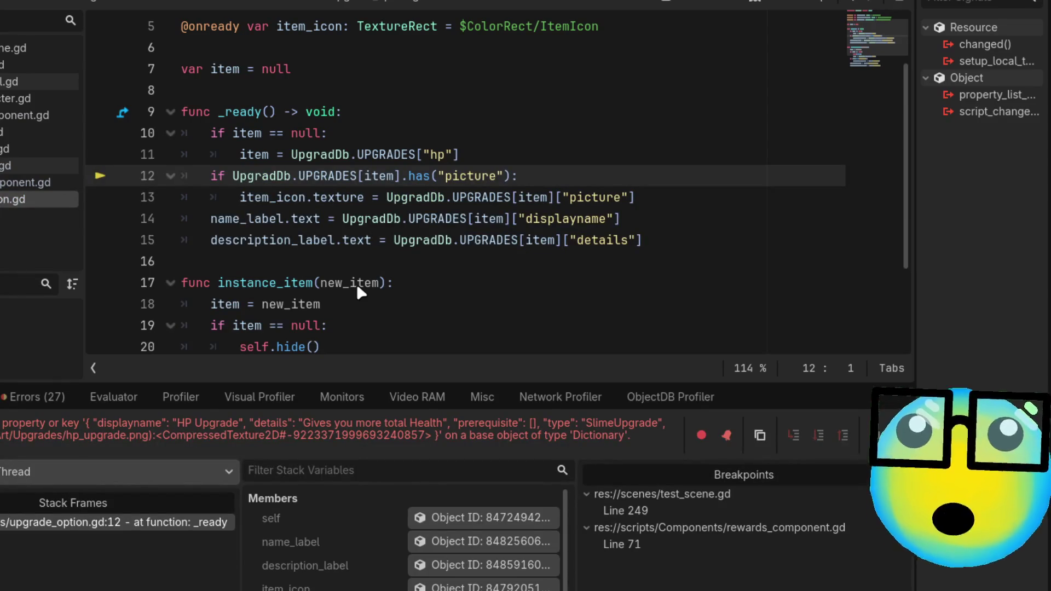
# Expand the item variable in the debugger to show its size-5 HP Upgrade Dictionary
pyautogui.hotkey('ctrl', 'j')
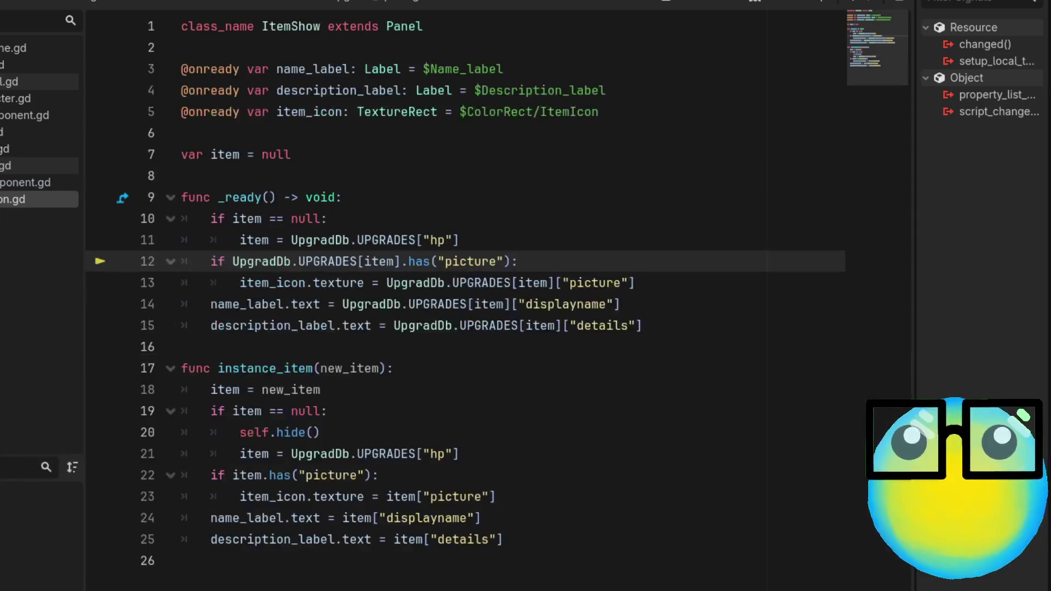
pyautogui.hotkey('ctrl', 'j')
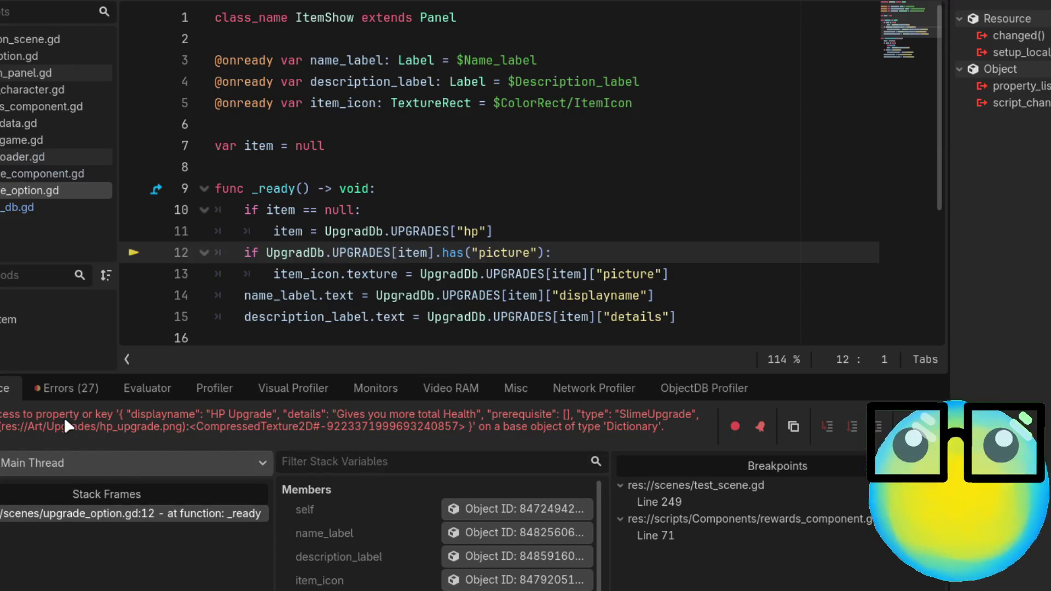
pyautogui.click(474, 233)
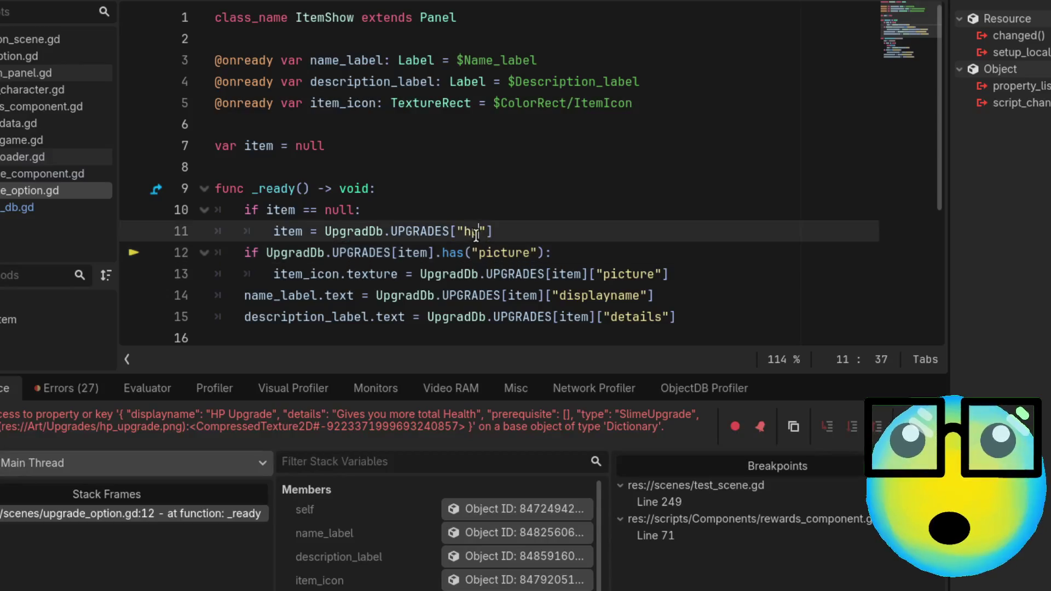
pyautogui.click(602, 233)
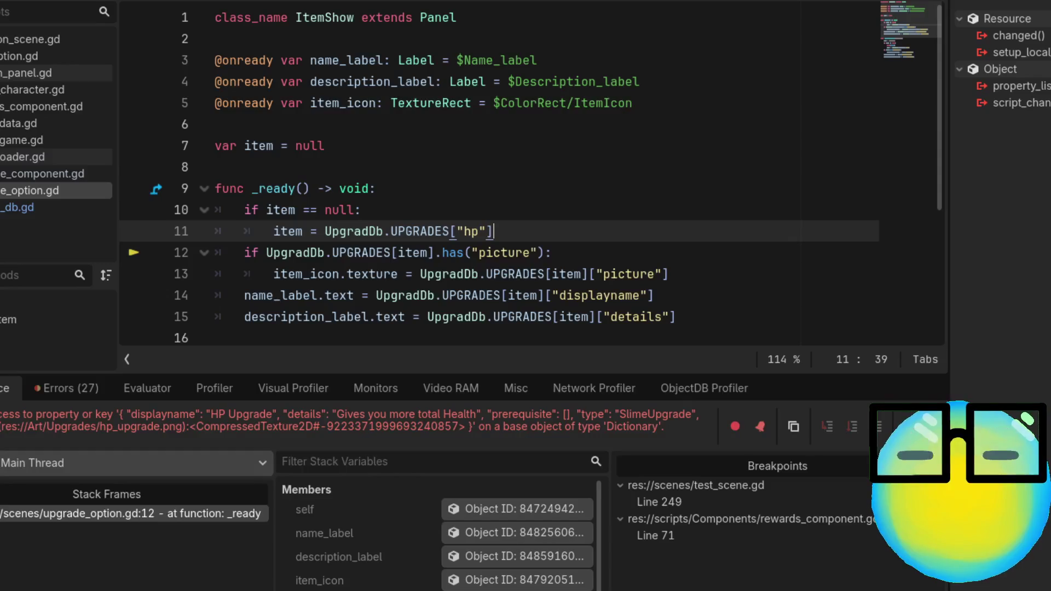
pyautogui.scroll(-2, 438, 536)
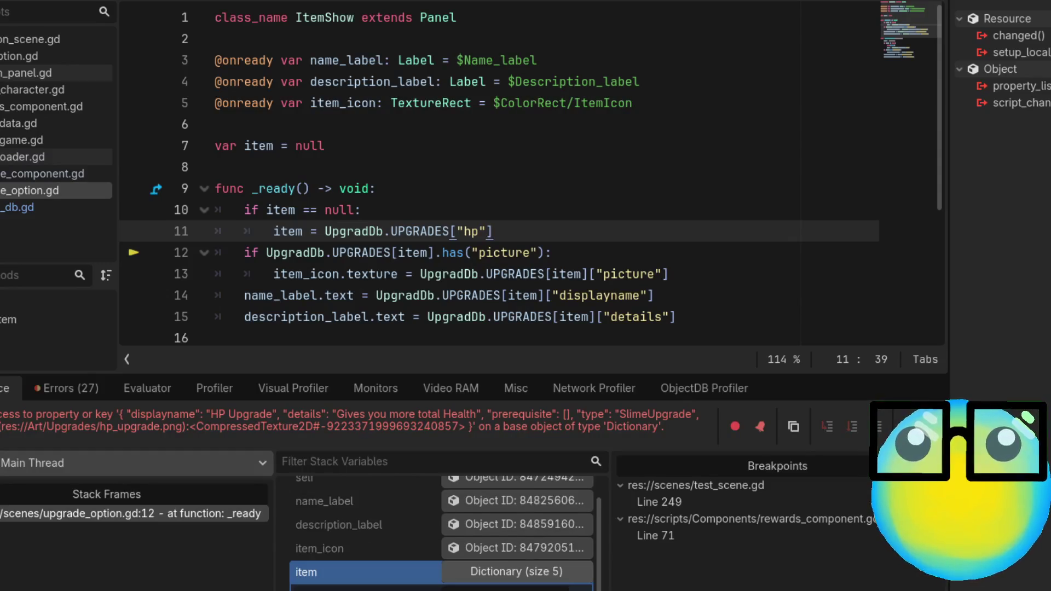
pyautogui.click(516, 567)
pyautogui.scroll(-1, 437, 536)
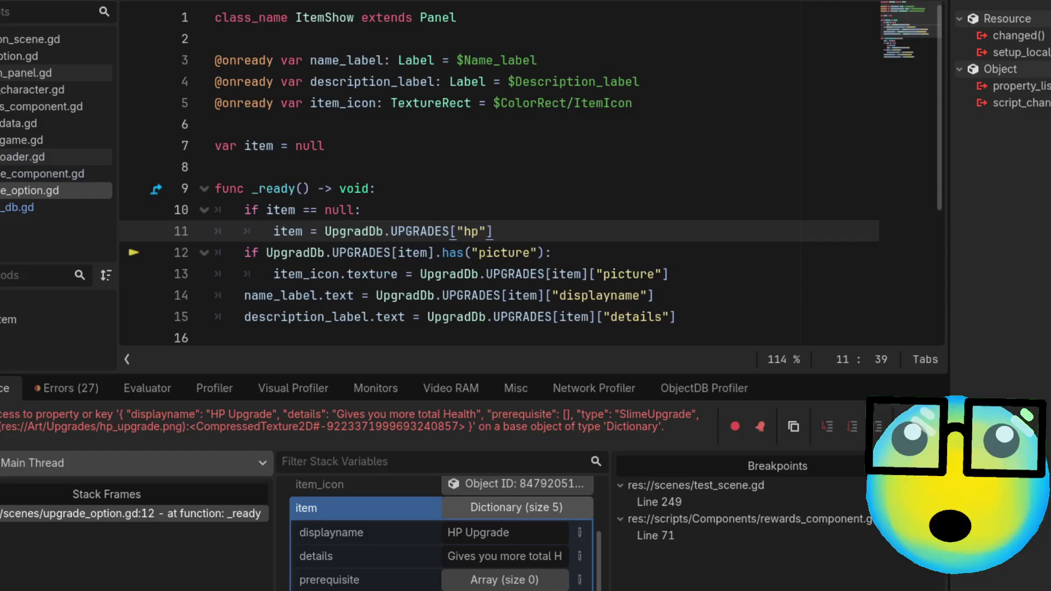
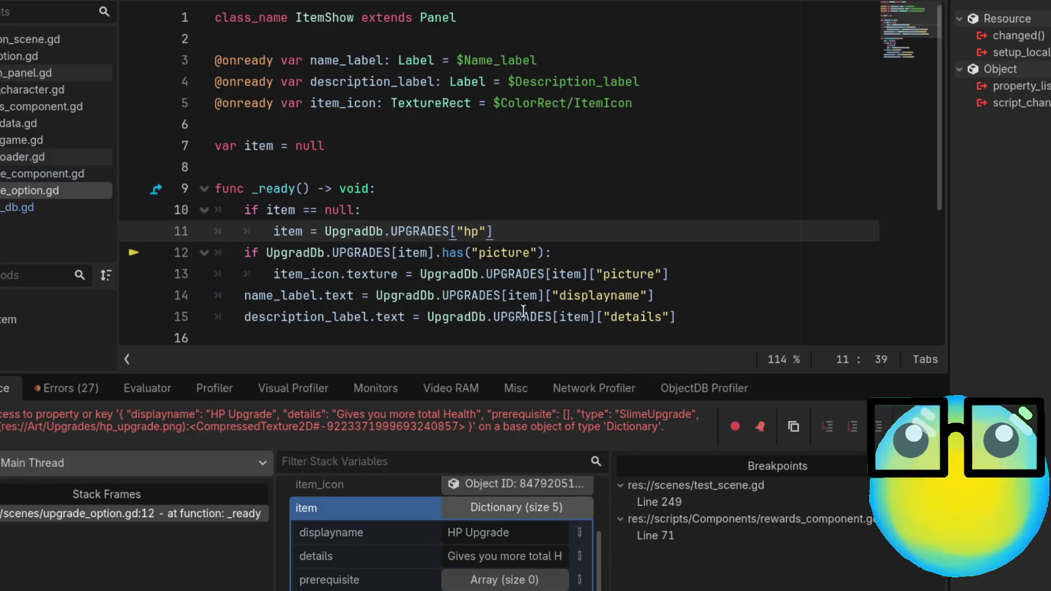
# Replace the UPGRADES lookup on line 11 with item = "hp" and save upgrade_option.gd
pyautogui.click(598, 251)
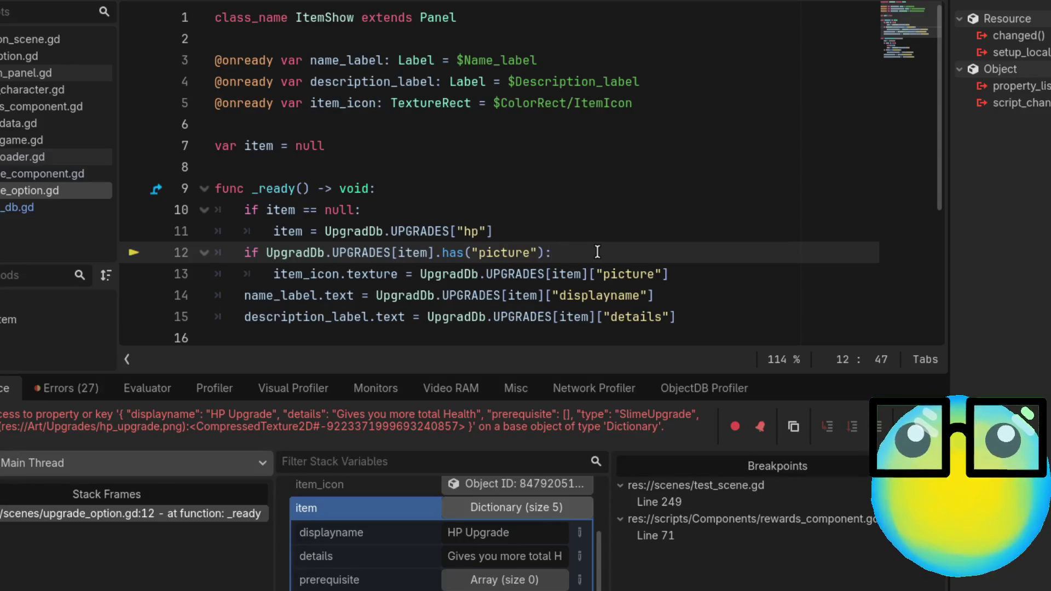
pyautogui.scroll(-2, 452, 252)
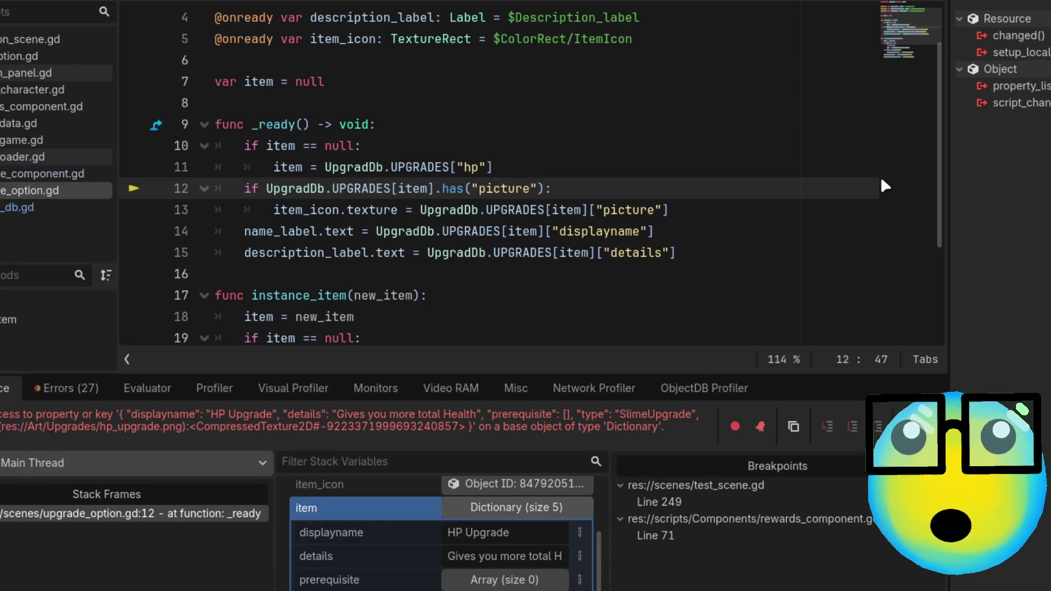
pyautogui.moveTo(493, 167)
pyautogui.mouseDown()
pyautogui.moveTo(298, 167)
pyautogui.moveTo(326, 167)
pyautogui.mouseUp()
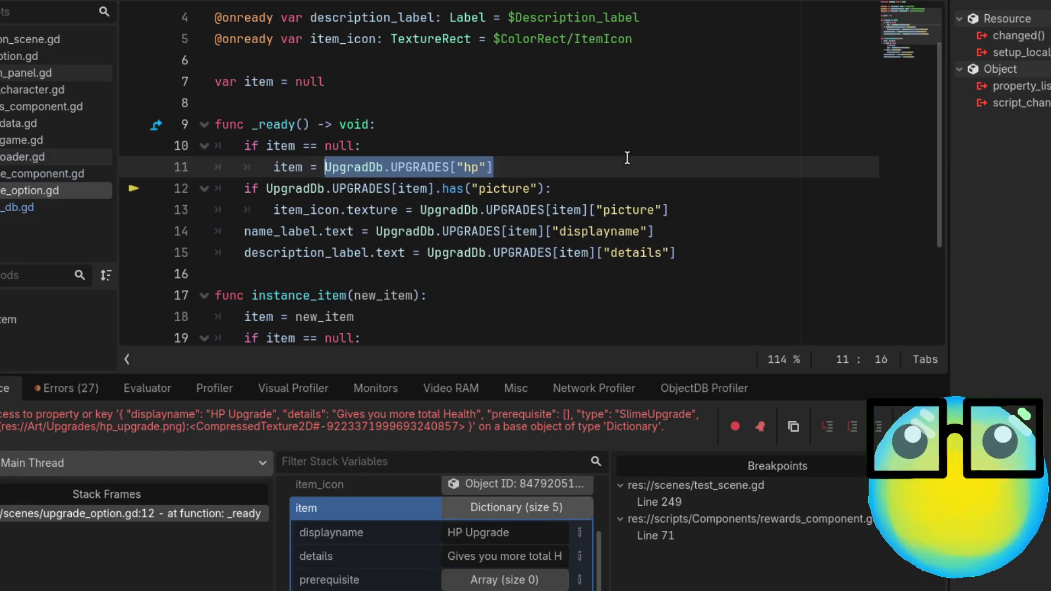
pyautogui.click(585, 192)
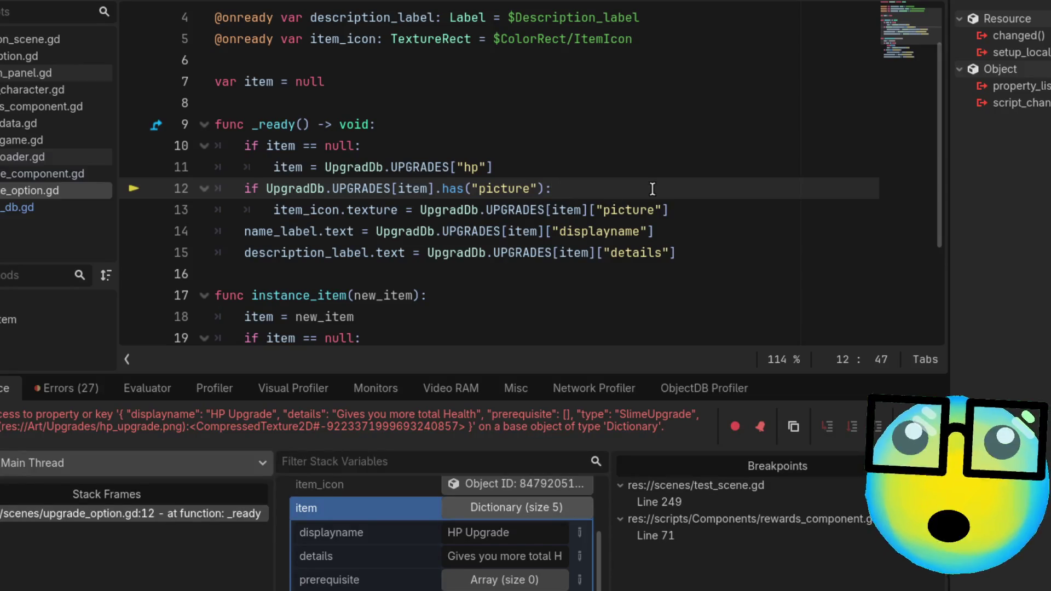
pyautogui.moveTo(518, 191)
pyautogui.mouseDown()
pyautogui.moveTo(383, 191)
pyautogui.moveTo(530, 191)
pyautogui.mouseUp()
pyautogui.moveTo(255, 191); pyautogui.dragTo(551, 188)
pyautogui.click(627, 192)
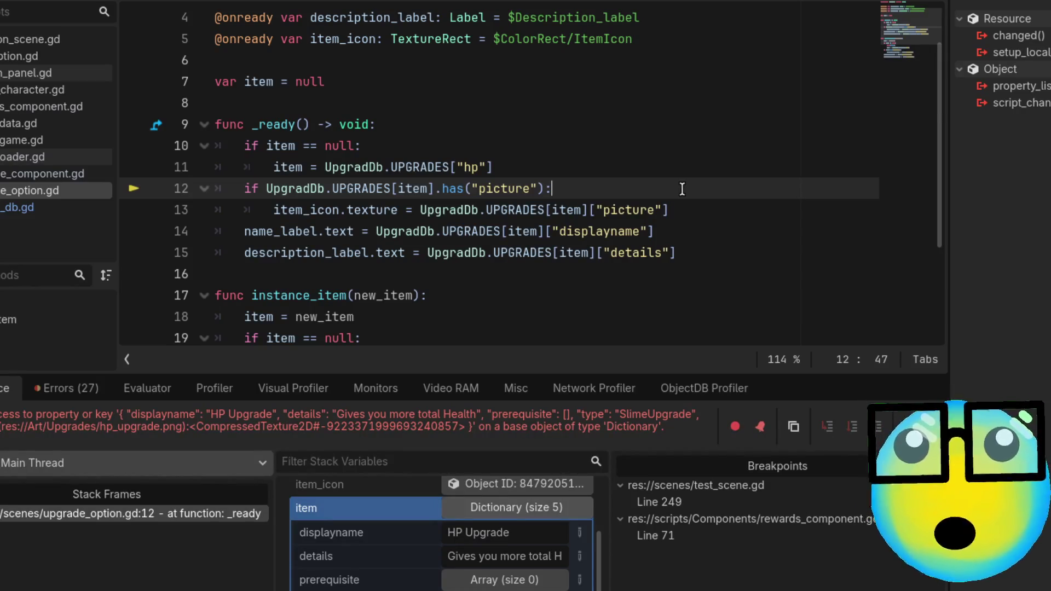
pyautogui.moveTo(494, 167); pyautogui.dragTo(324, 167)
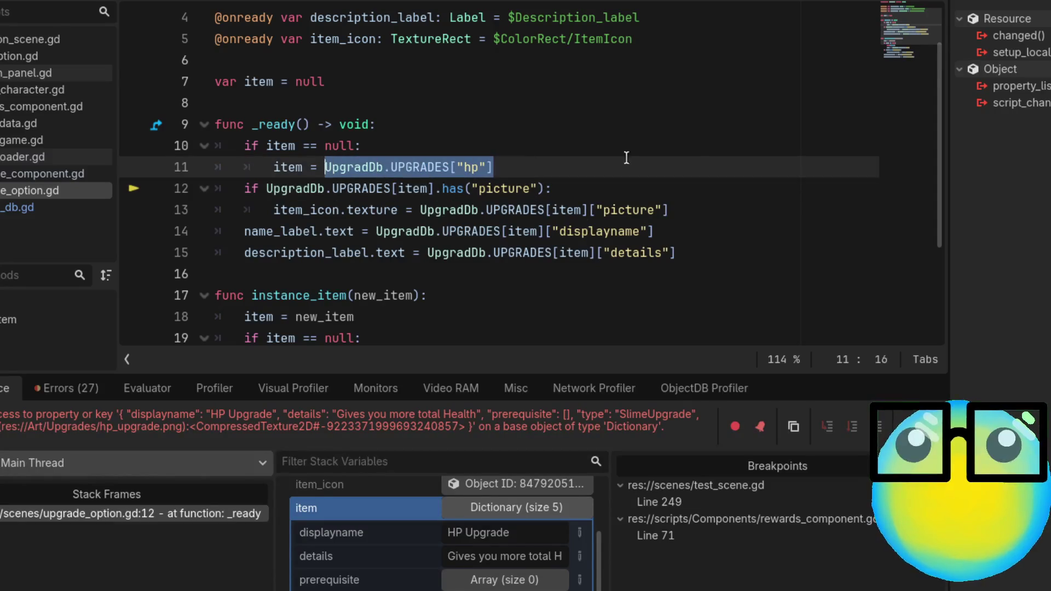
pyautogui.press('BackSpace')
pyautogui.write('"')
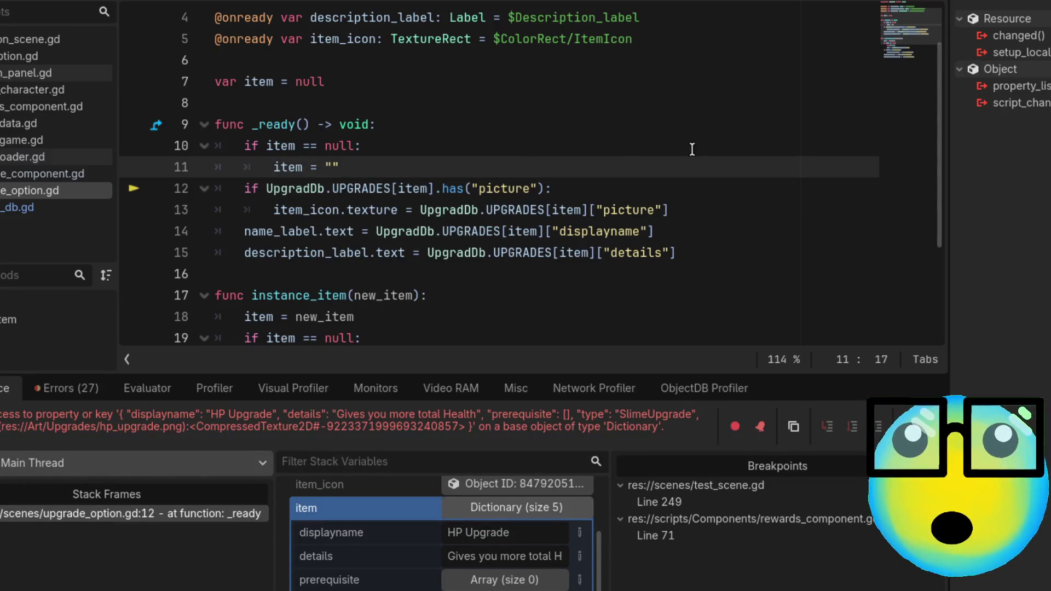
pyautogui.write('hp')
pyautogui.hotkey('ctrl', 's')
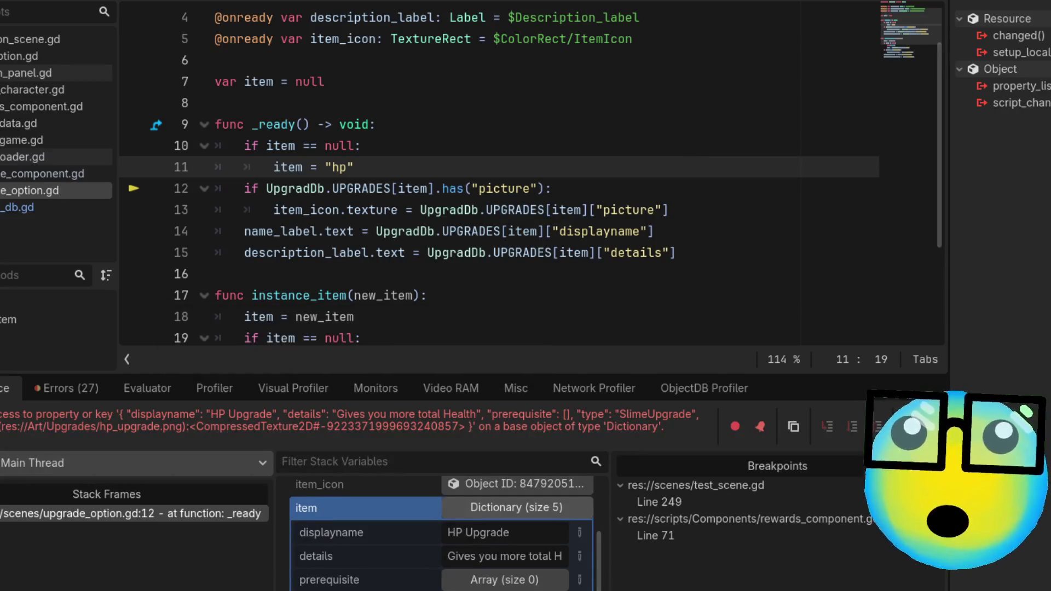
# Restart the game, remove the line 71 breakpoint in rewards_component.gd, and continue execution
pyautogui.press('F8')
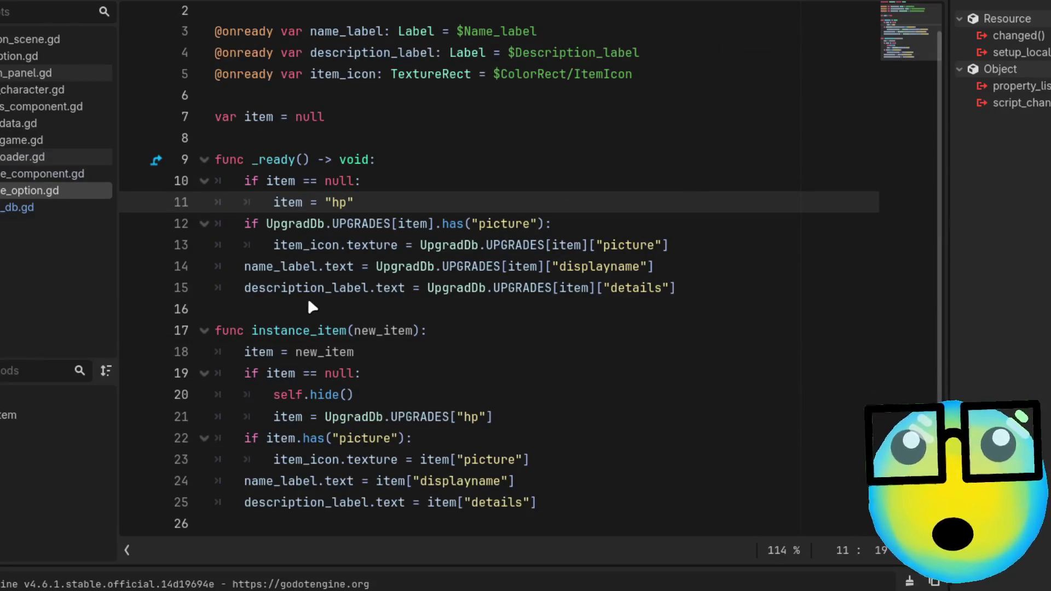
pyautogui.press('F5')
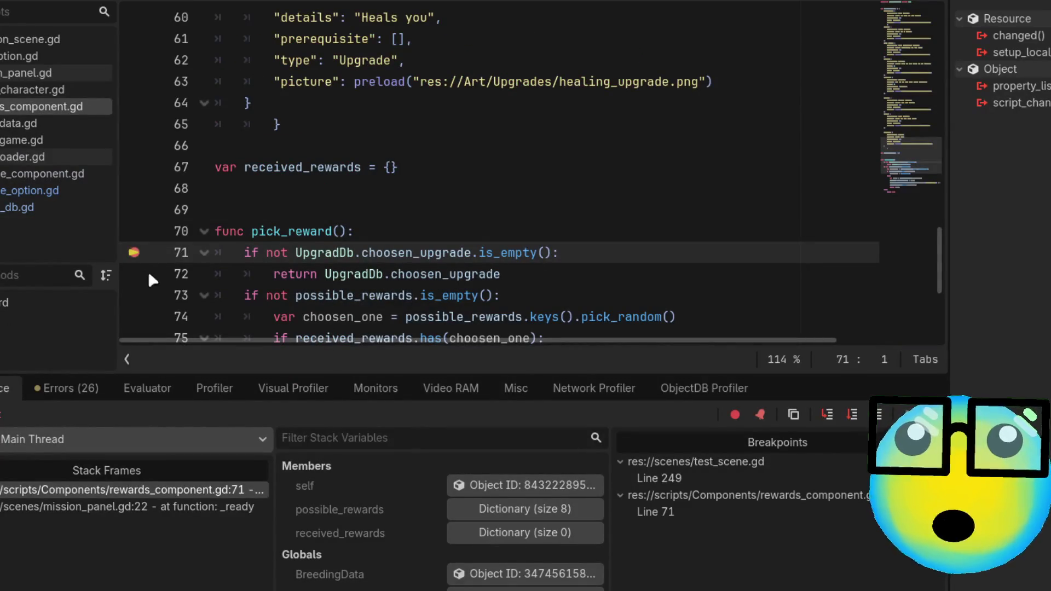
pyautogui.click(133, 252)
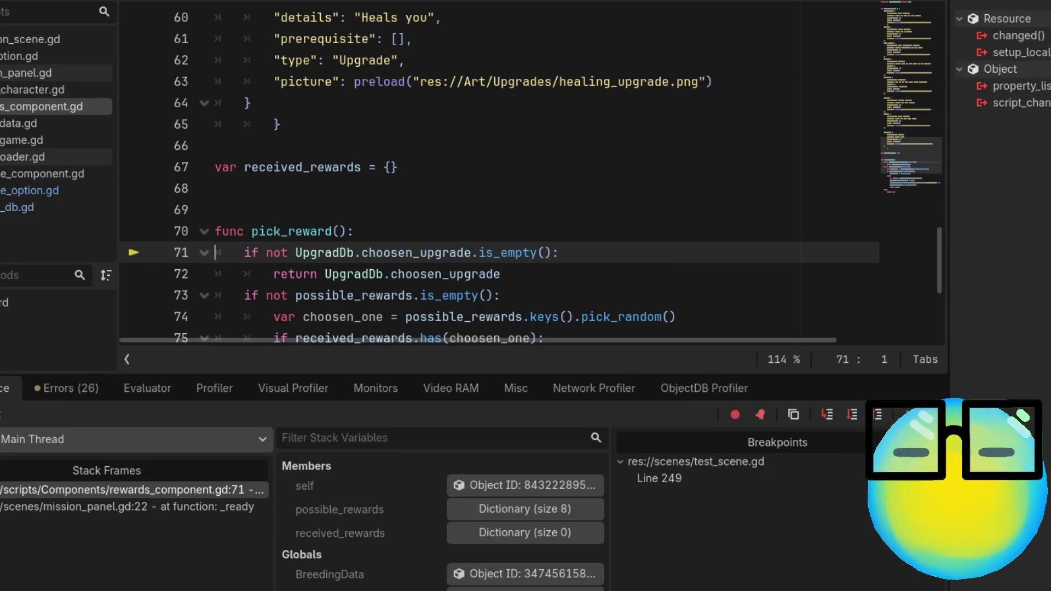
pyautogui.click(930, 414)
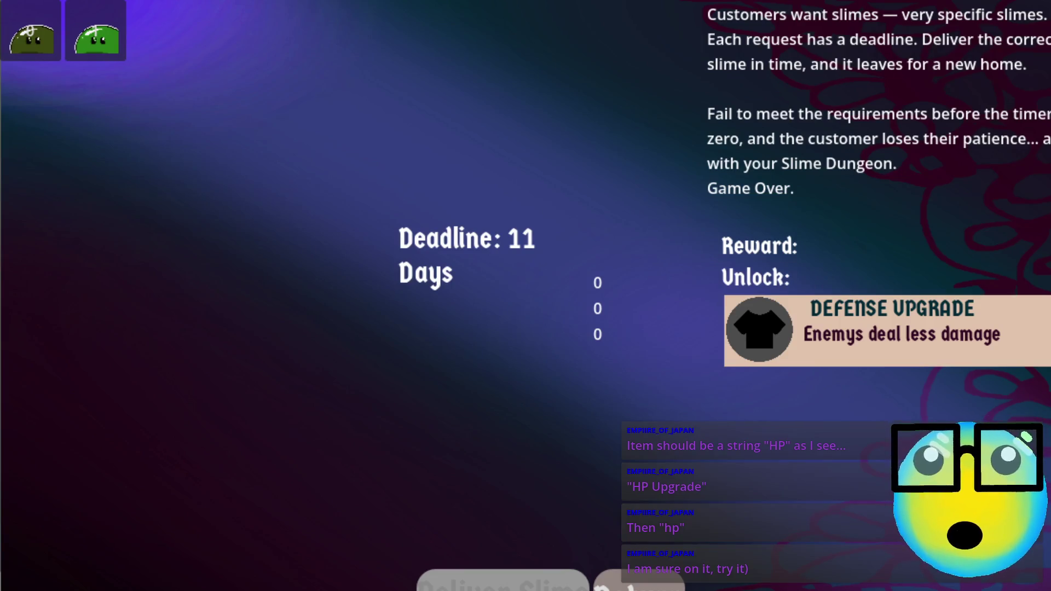
# Check the customer request screen in the running game several times
pyautogui.click(656, 579)
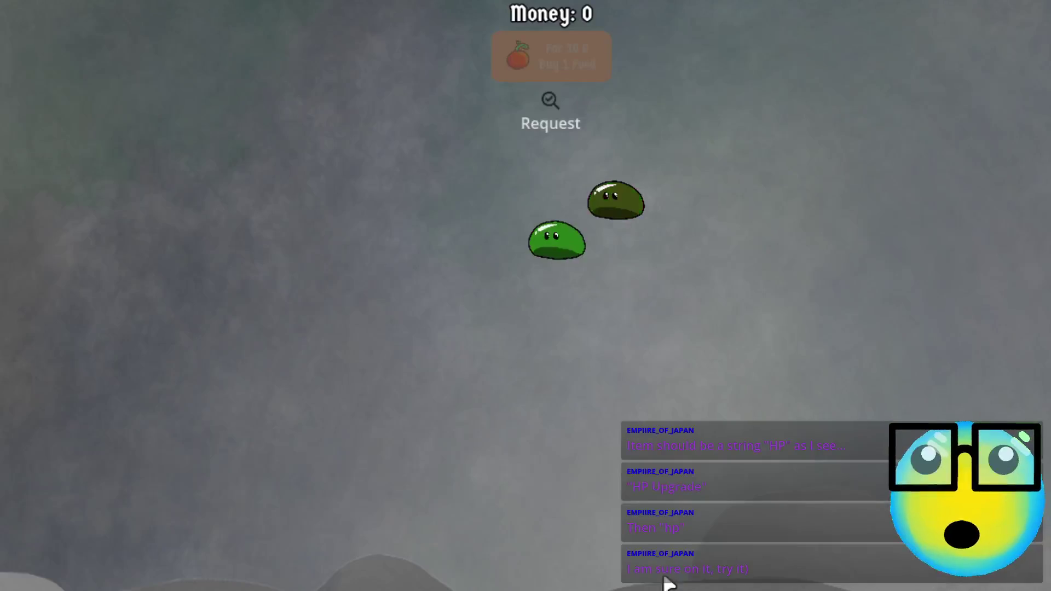
pyautogui.click(557, 138)
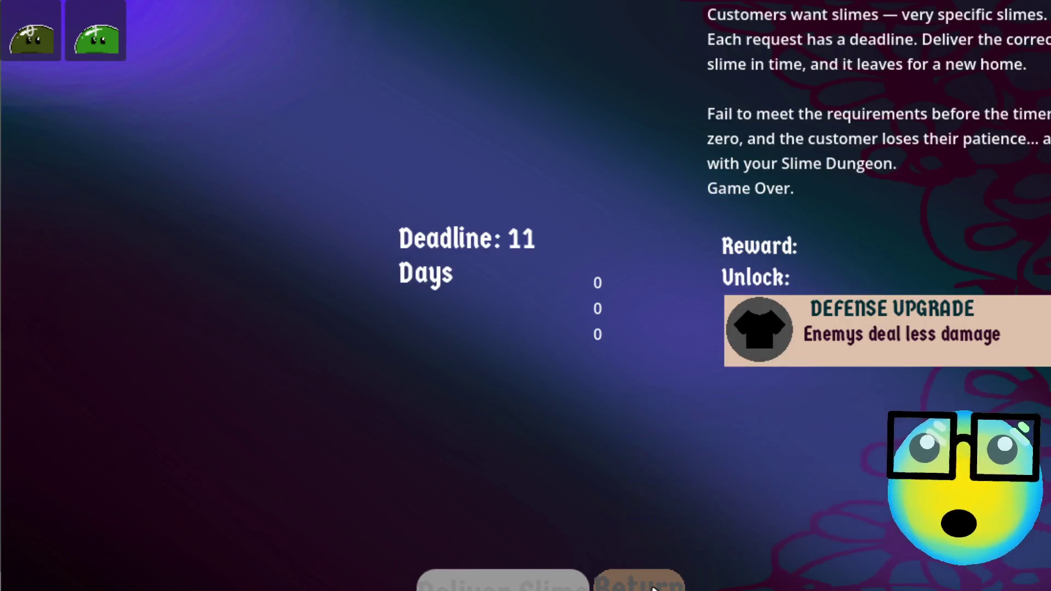
pyautogui.click(657, 579)
pyautogui.click(558, 131)
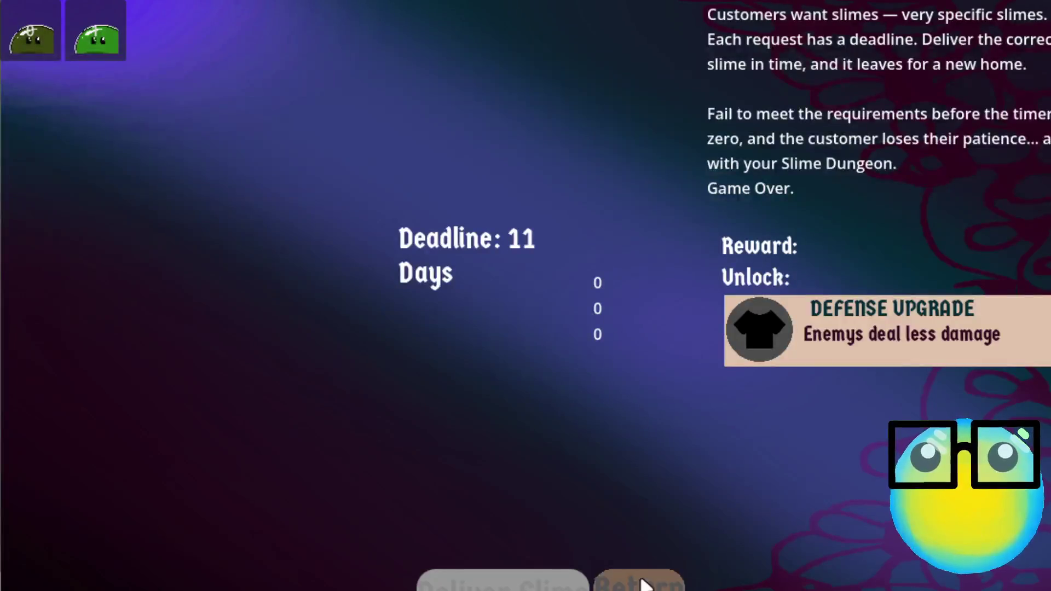
pyautogui.click(646, 579)
pyautogui.click(550, 105)
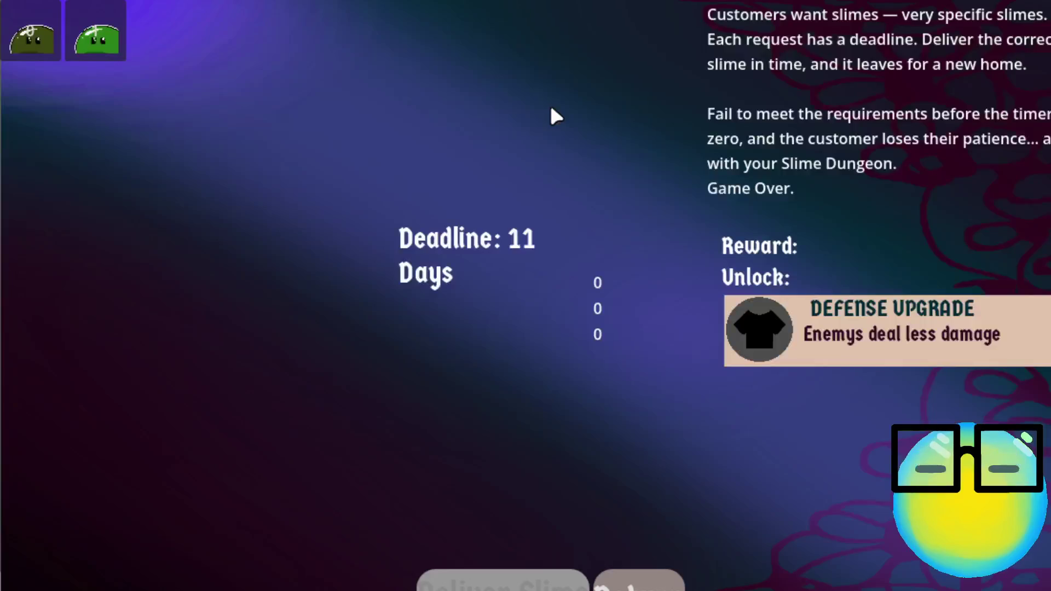
pyautogui.click(635, 574)
# Select the green slime, start the mission, and delete the stray character on line 12
pyautogui.click(554, 240)
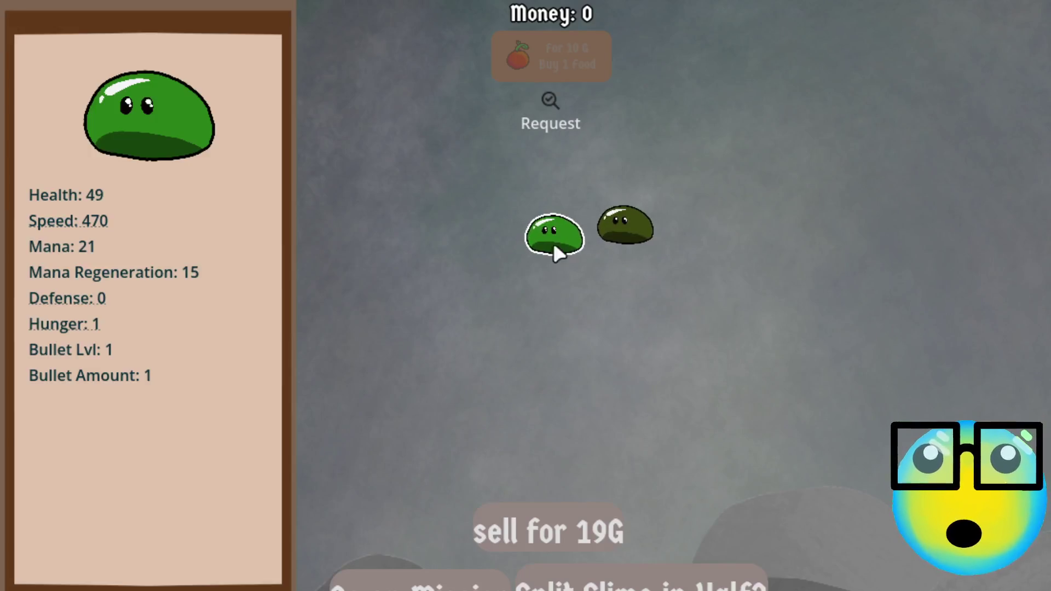
pyautogui.click(398, 585)
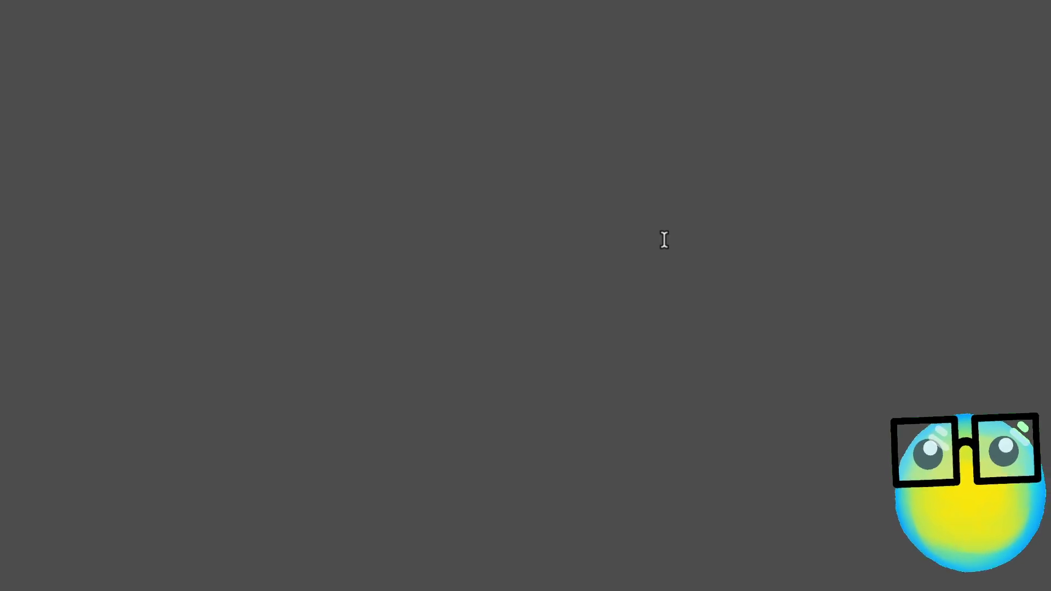
pyautogui.press('BackSpace')
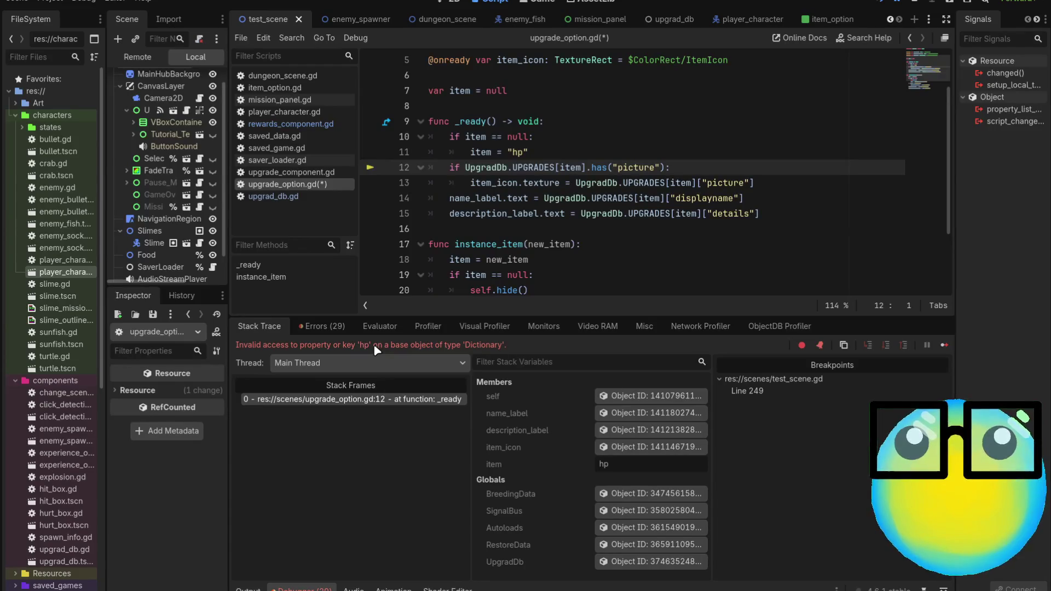
# Copy UpgradDb.UPGRADES["hp"] from line 21 over the "hp" string on line 11
pyautogui.click(661, 265)
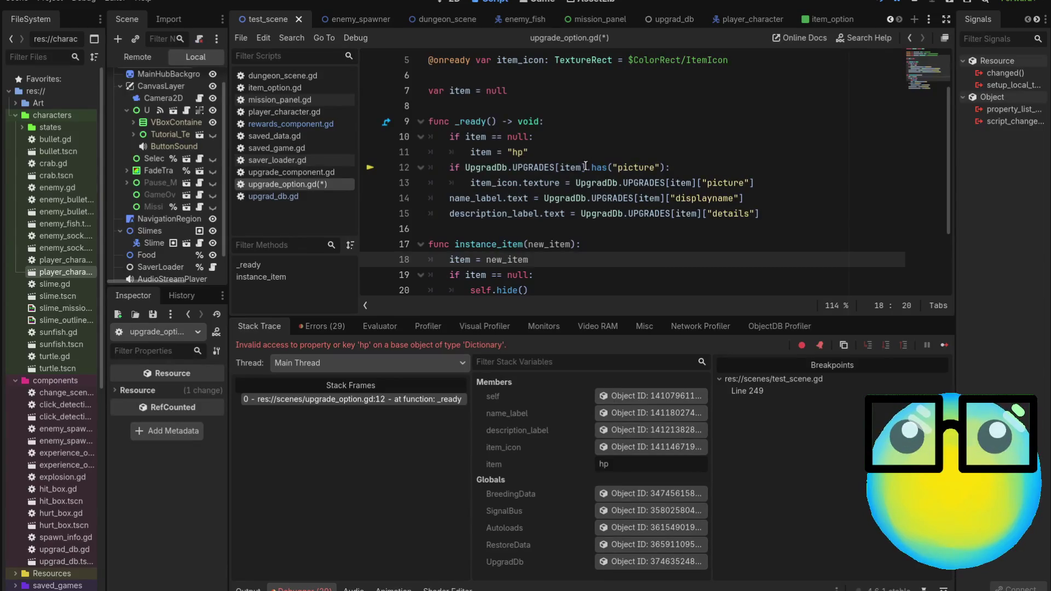
pyautogui.click(585, 166)
pyautogui.scroll(-2, 677, 264)
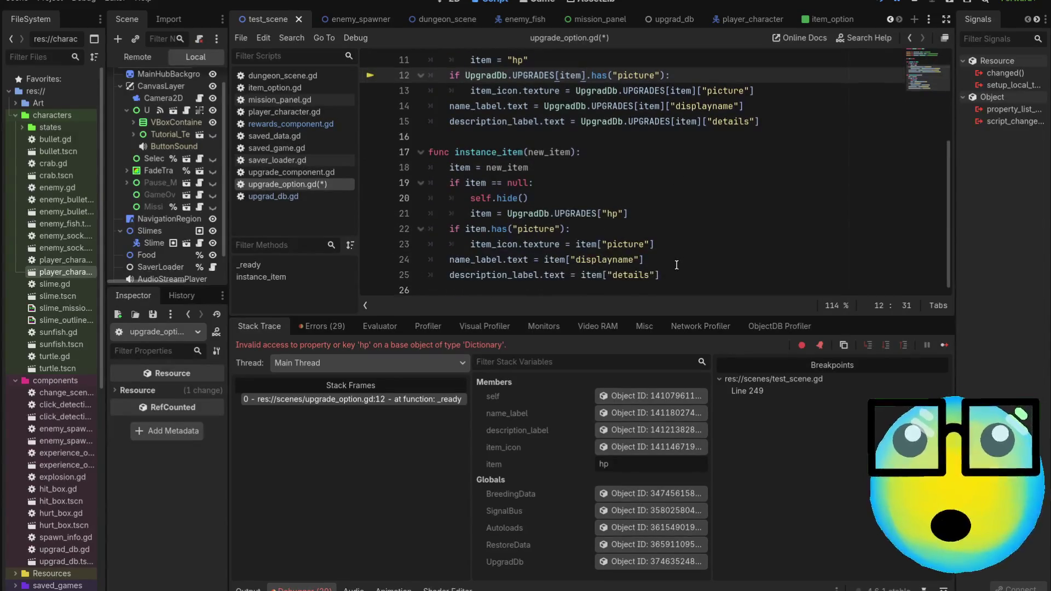
pyautogui.scroll(3, 676, 265)
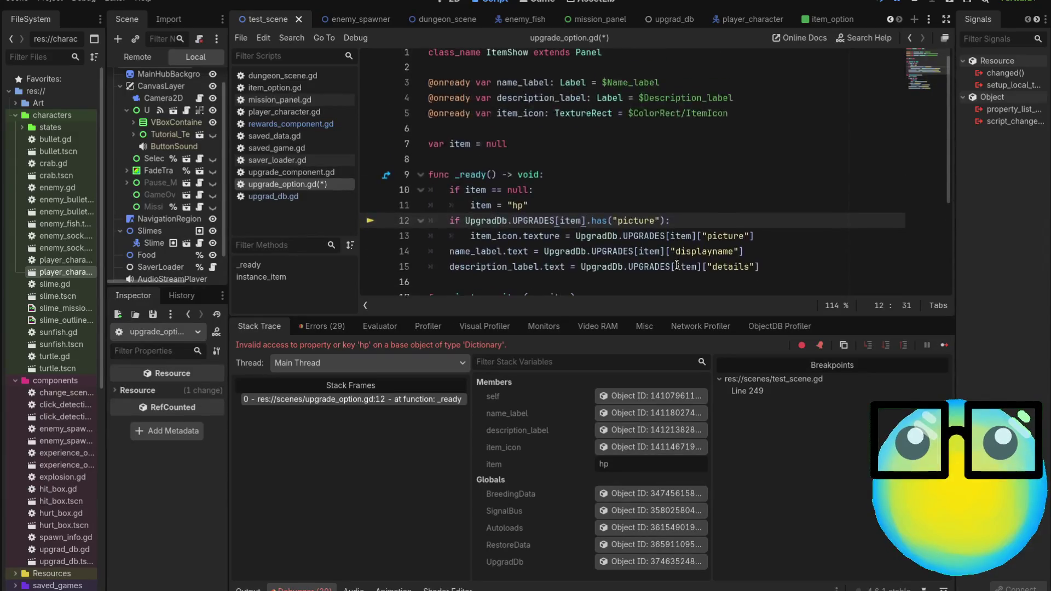
pyautogui.scroll(-3, 676, 265)
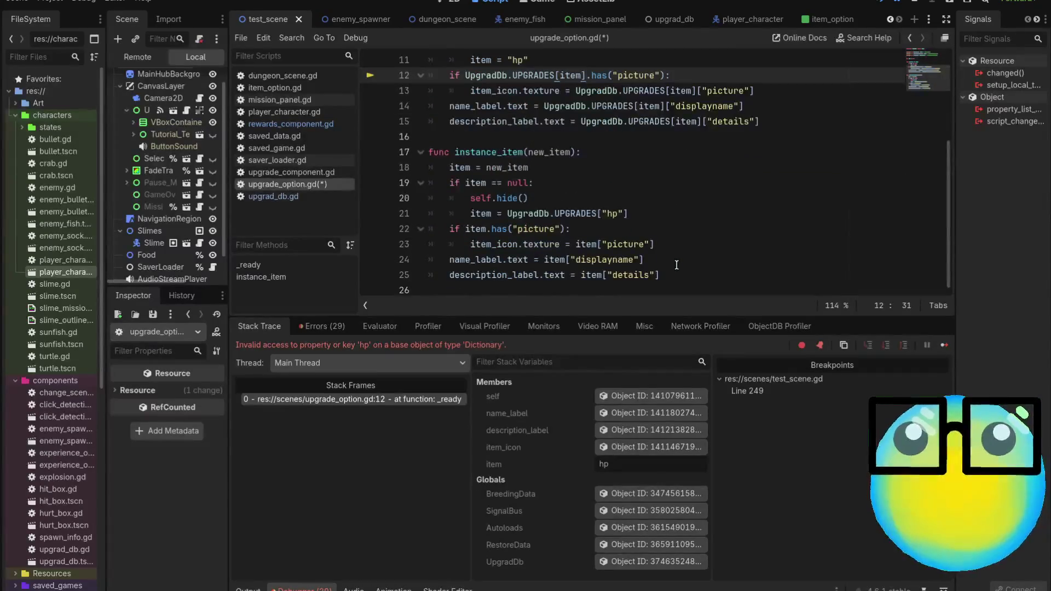
pyautogui.scroll(1, 677, 264)
pyautogui.click(660, 103)
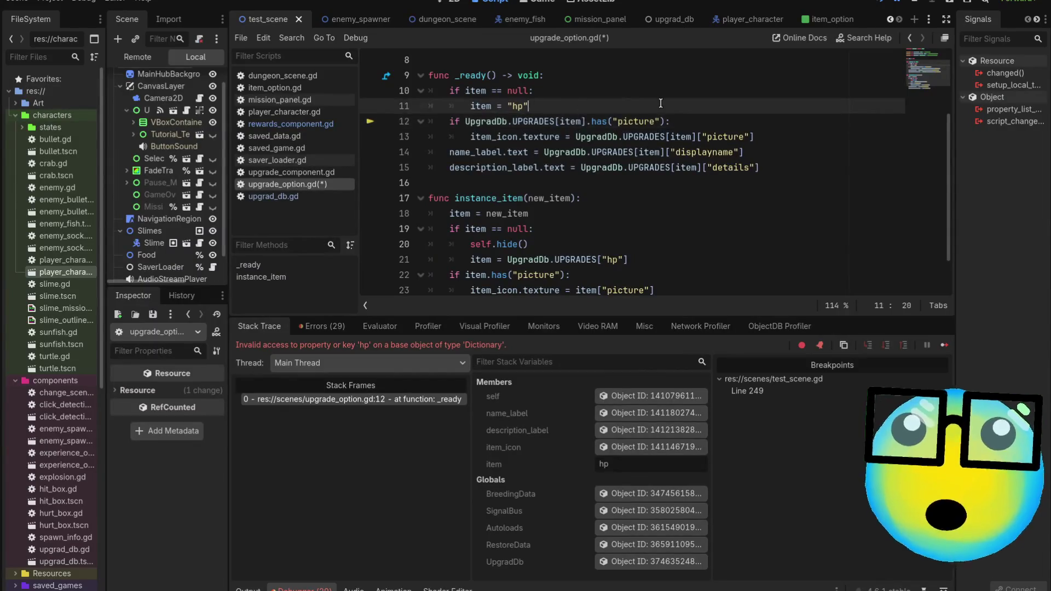
pyautogui.moveTo(628, 260)
pyautogui.mouseDown()
pyautogui.moveTo(481, 259)
pyautogui.moveTo(508, 259)
pyautogui.mouseUp()
pyautogui.hotkey('ctrl', 'c')
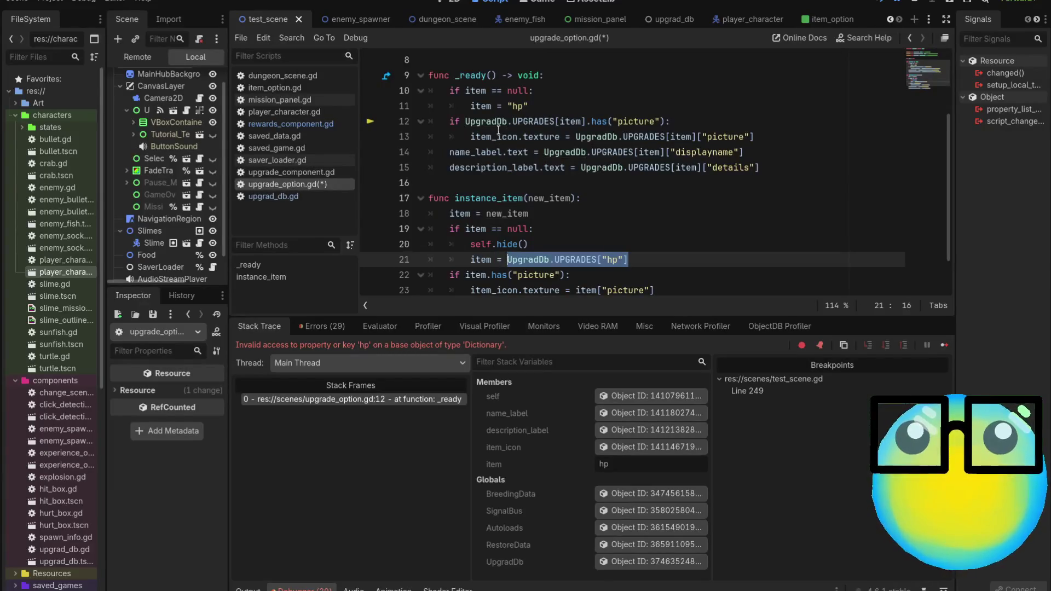
pyautogui.moveTo(529, 105); pyautogui.dragTo(509, 104)
pyautogui.hotkey('ctrl', 'v')
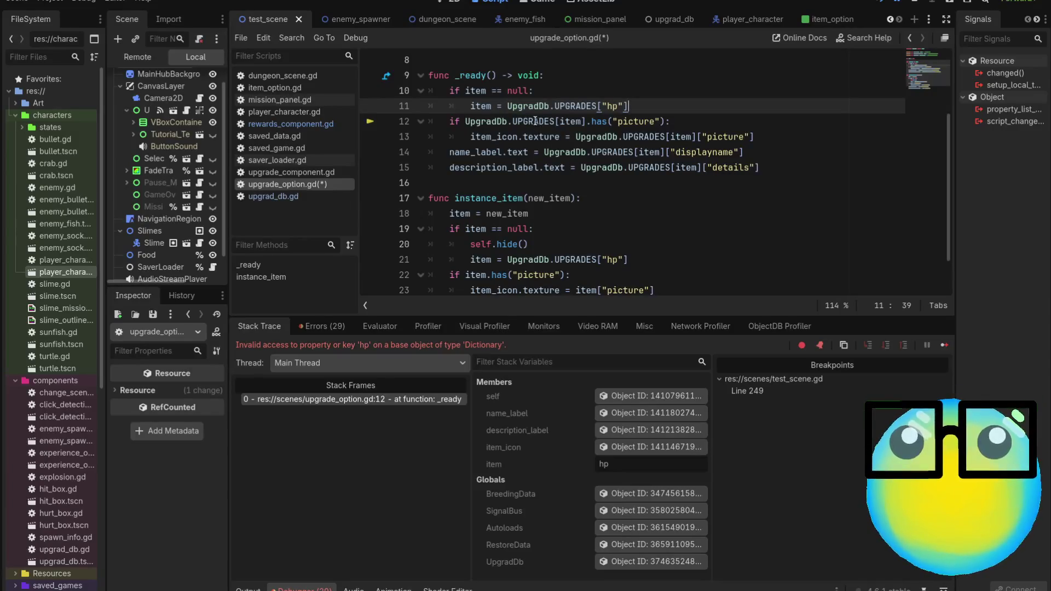
# Change line 12 to if item.has("picture"), save the script, and resume the game
pyautogui.click(585, 121)
pyautogui.moveTo(584, 121); pyautogui.dragTo(465, 121)
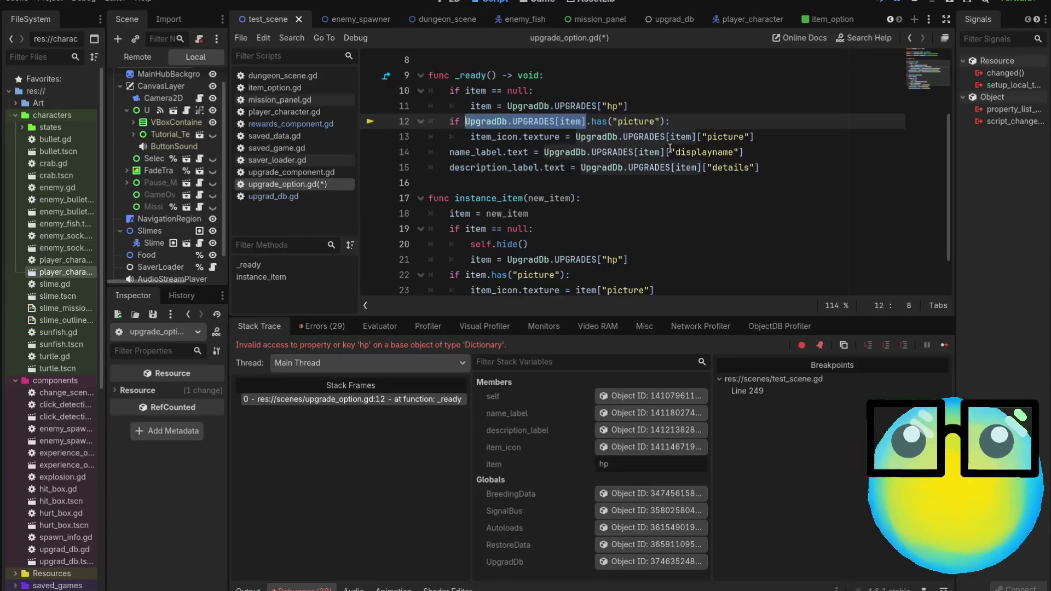
pyautogui.press('BackSpace')
pyautogui.write('item')
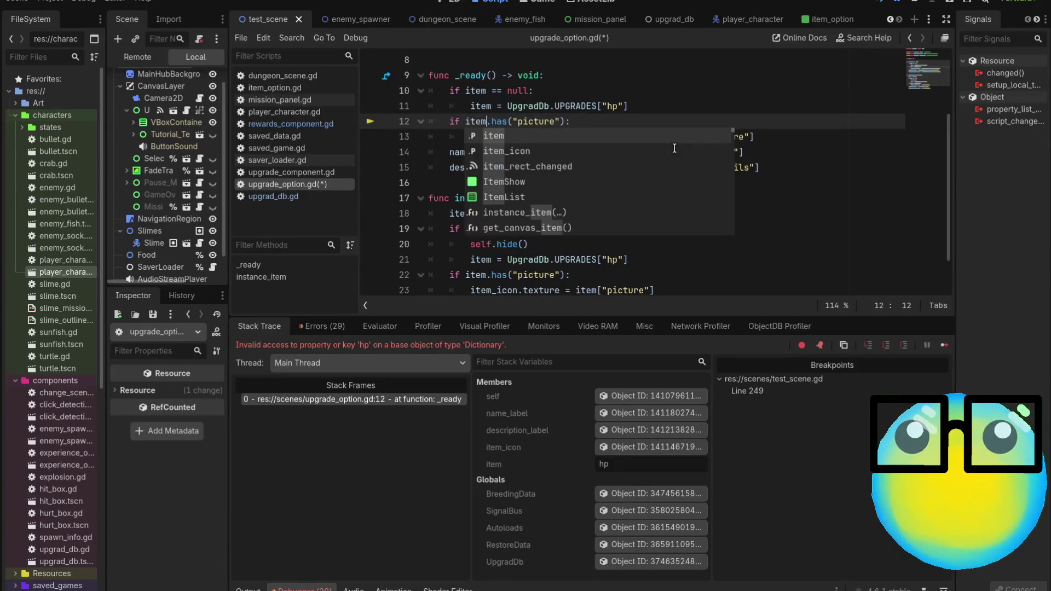
pyautogui.hotkey('ctrl', 's')
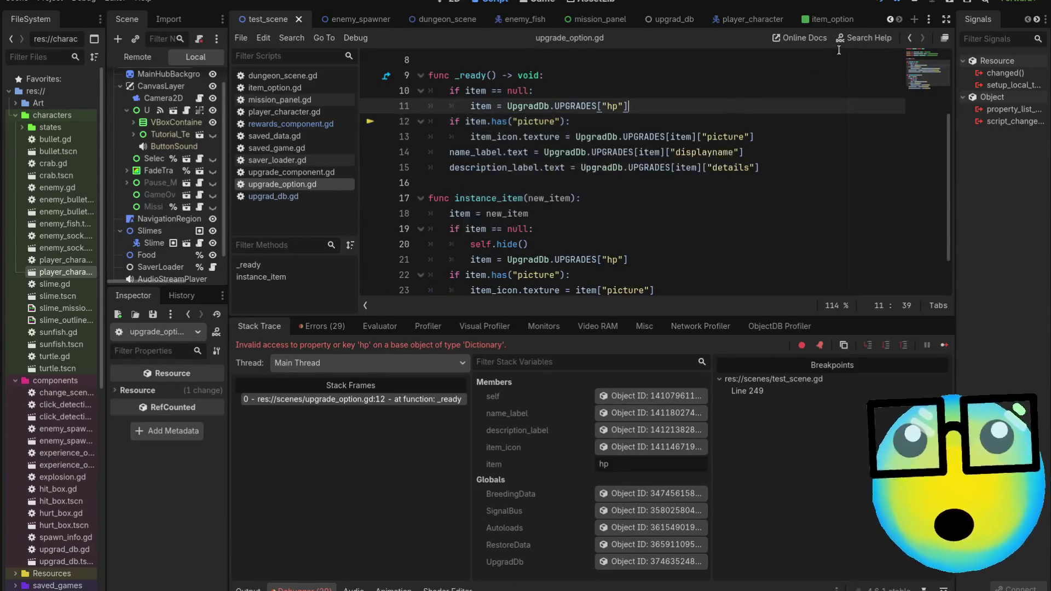
pyautogui.click(675, 106)
pyautogui.click(943, 345)
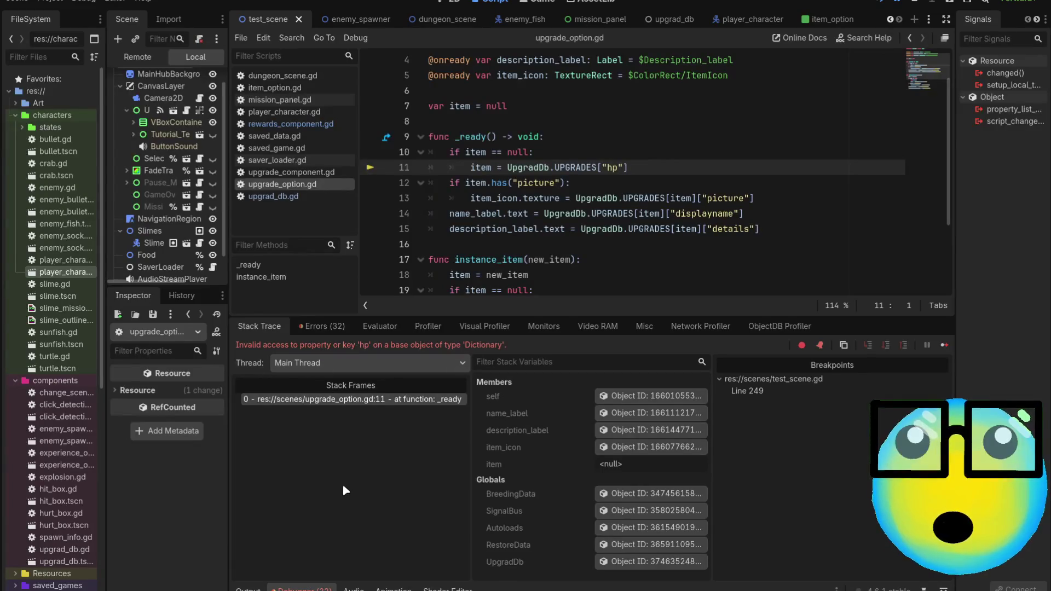
# Review the invalid 'hp' key errors, jump to the last one on line 11, and clear the list
pyautogui.hotkey('ctrl', 'j')
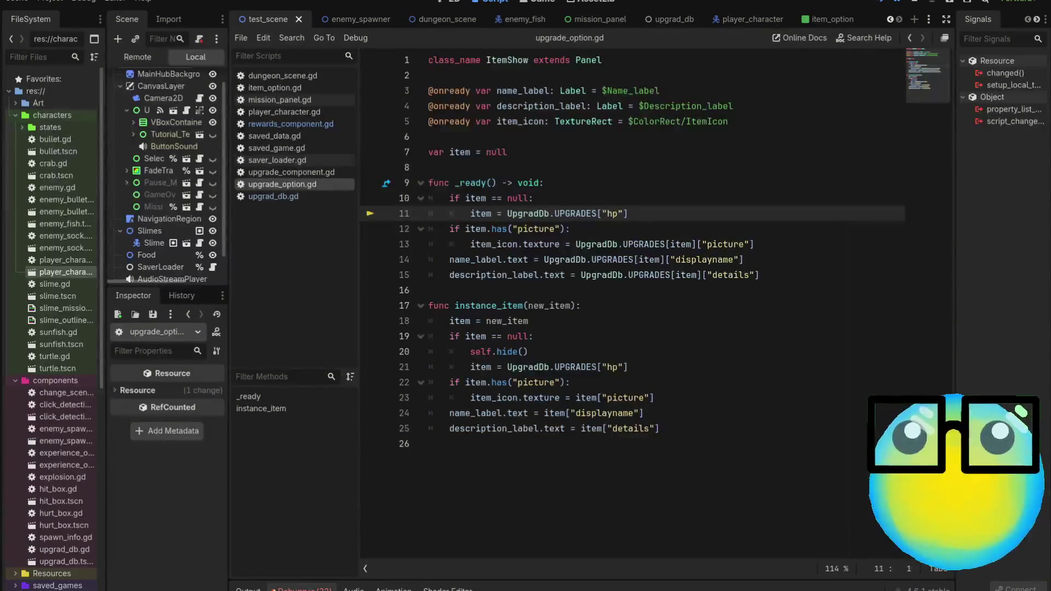
pyautogui.click(305, 588)
pyautogui.click(323, 326)
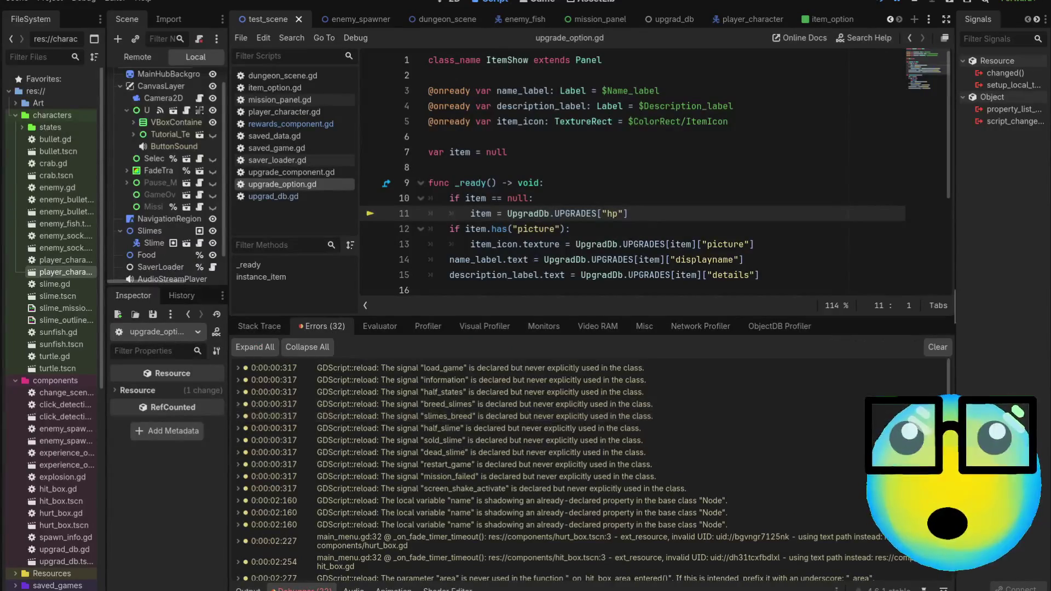
pyautogui.scroll(-1, 482, 464)
pyautogui.scroll(-10, 547, 465)
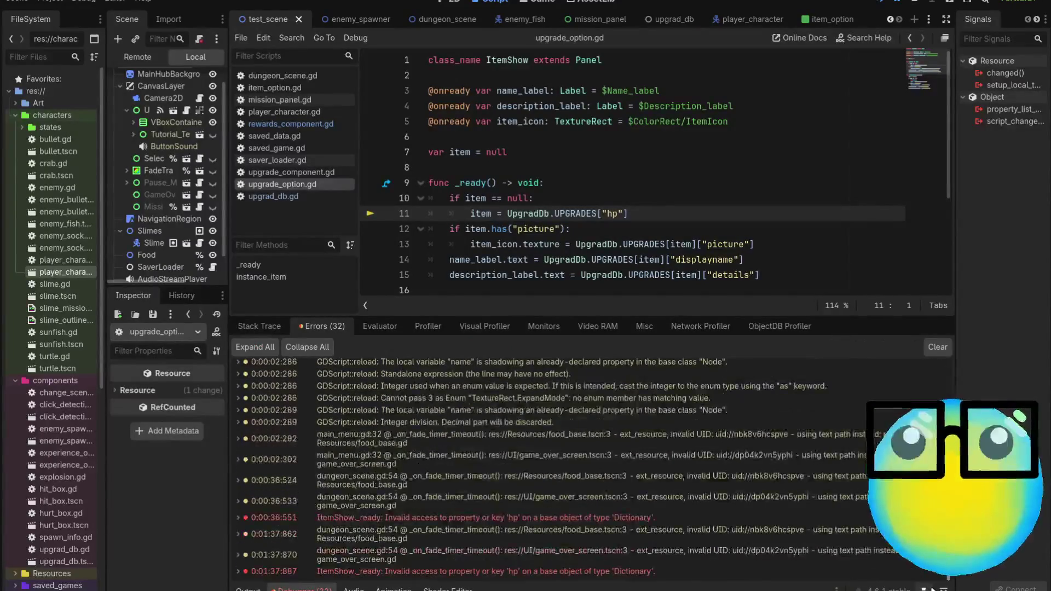
pyautogui.click(599, 570)
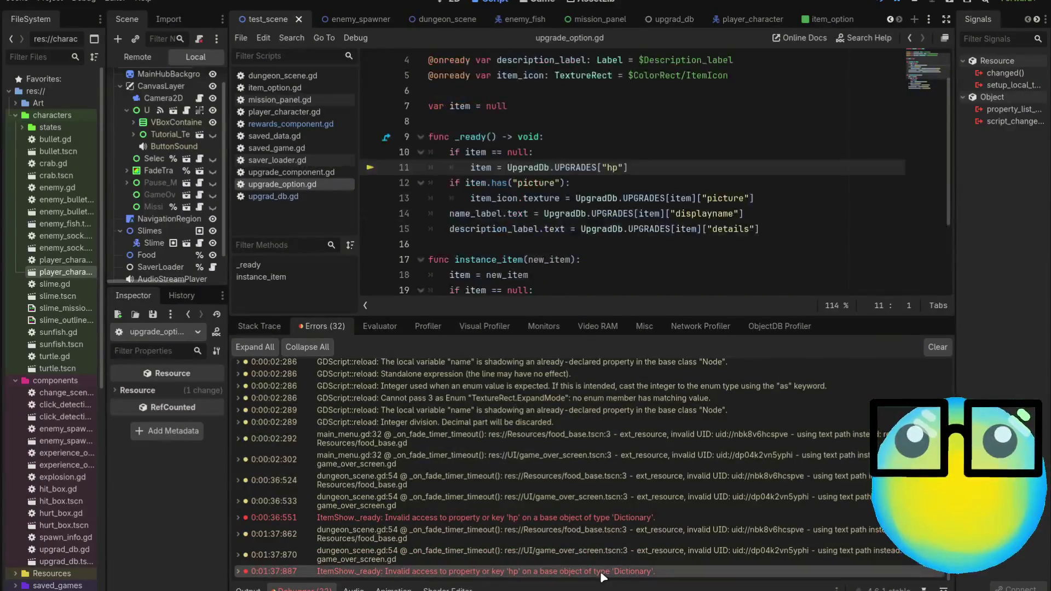
pyautogui.click(942, 345)
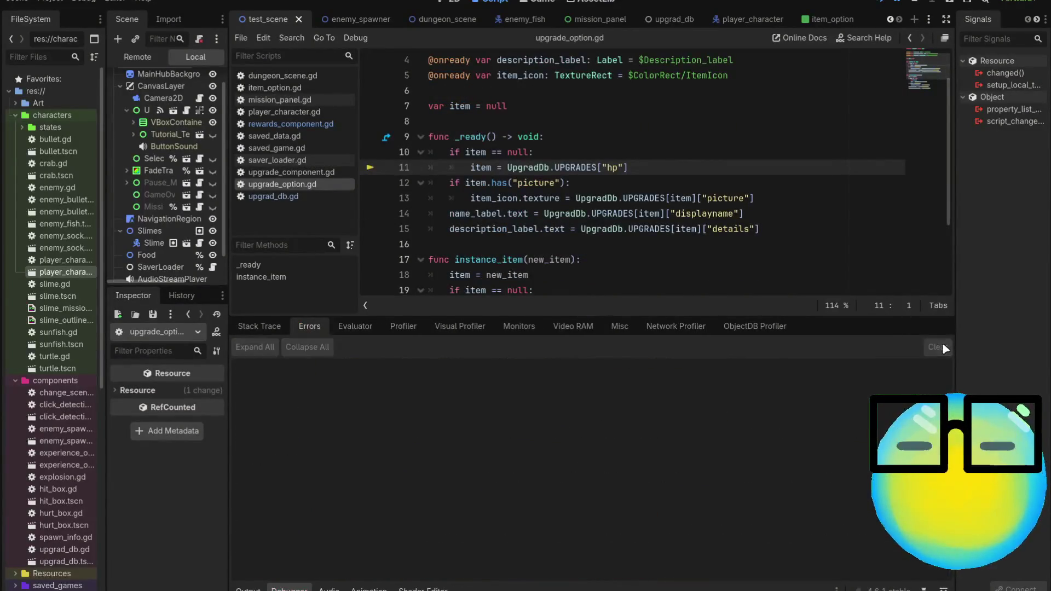
pyautogui.click(719, 159)
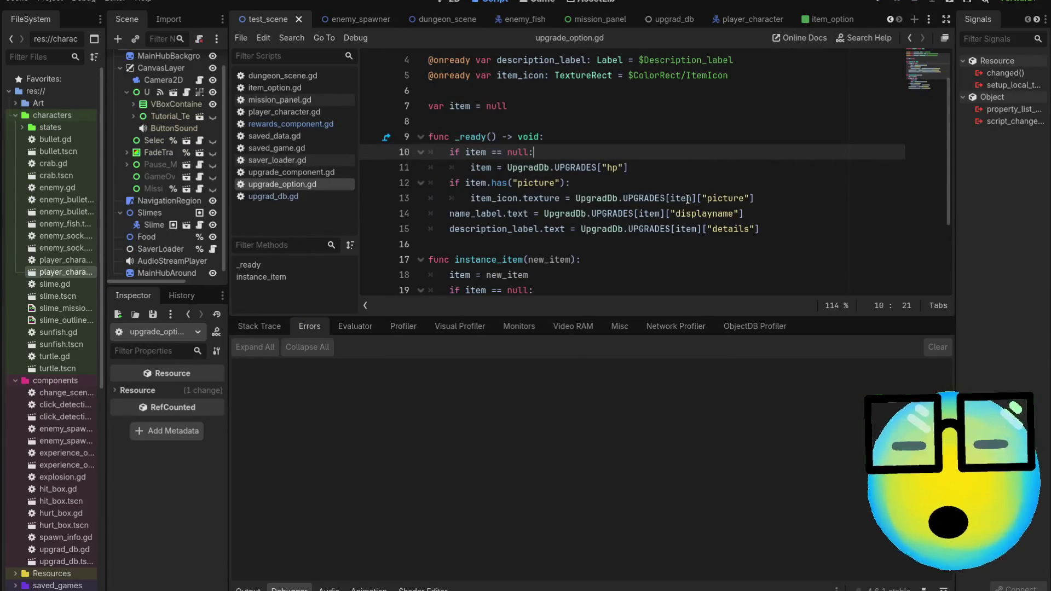
# Step through lines 10–12 of upgrade_option.gd's _ready null checks
pyautogui.click(667, 173)
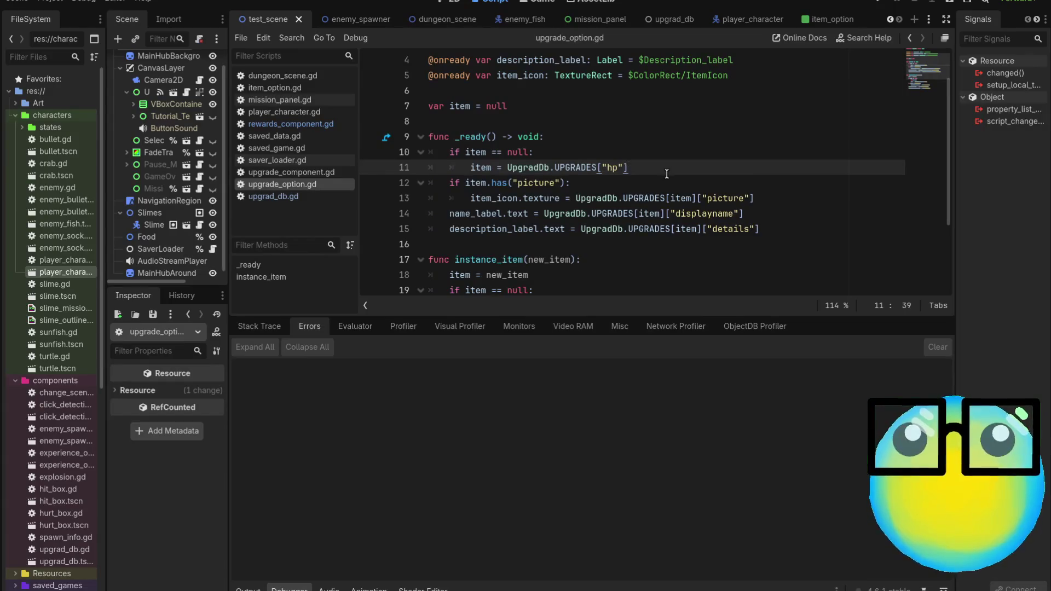
pyautogui.press('Down')
pyautogui.press('Up')
pyautogui.press('Up')
pyautogui.press('Up')
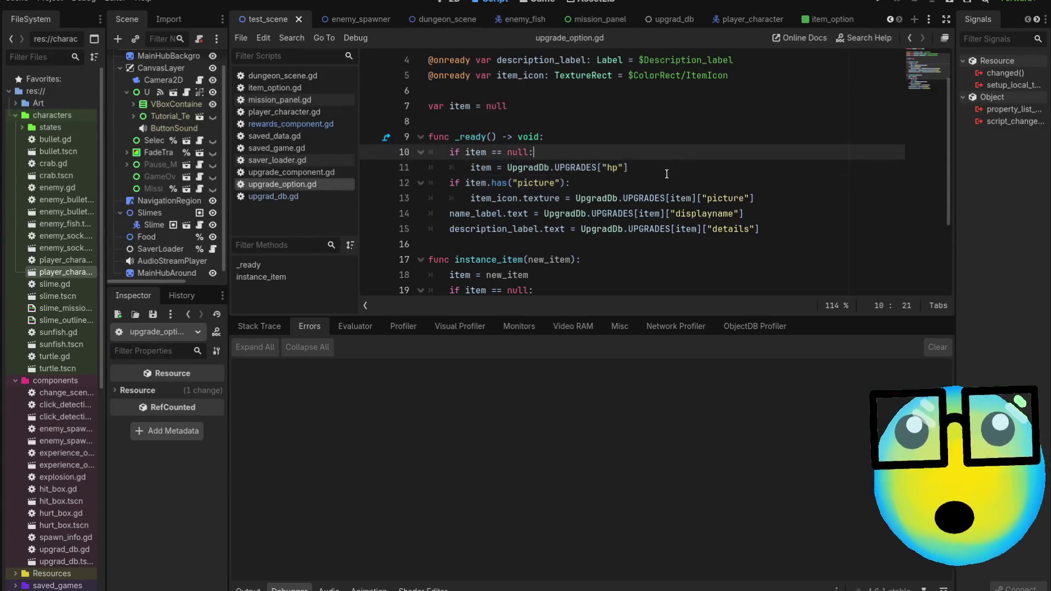
pyautogui.press('Down')
pyautogui.press('Down')
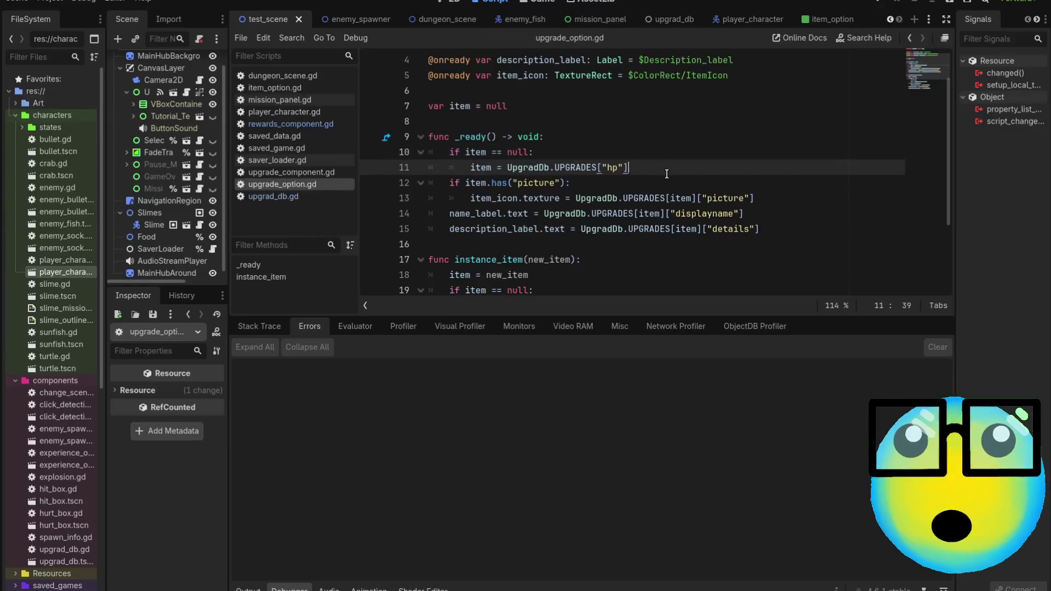
pyautogui.press('Up')
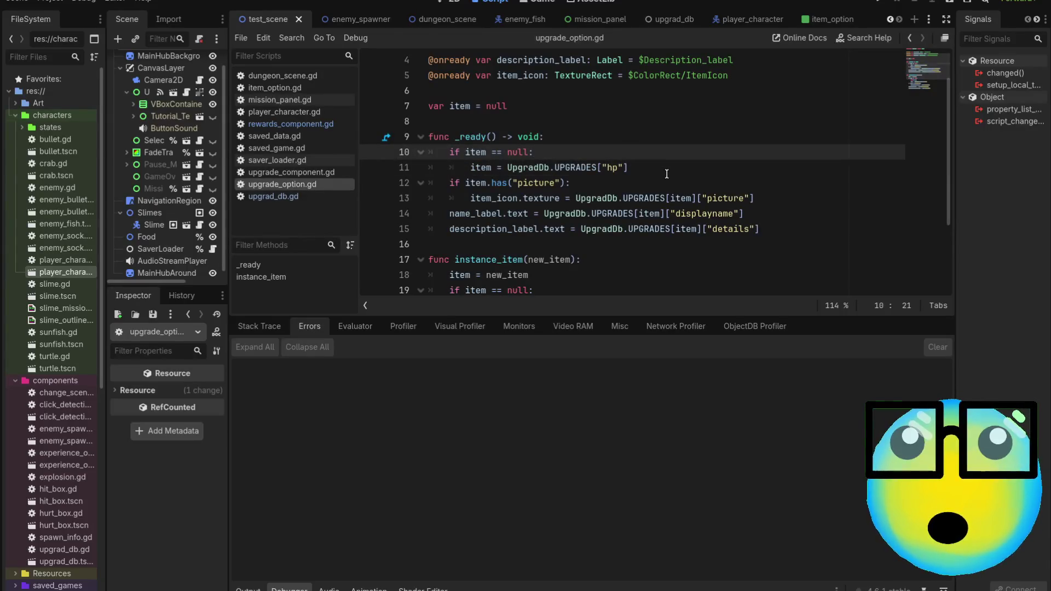
pyautogui.press('Down')
pyautogui.press('Down')
pyautogui.press('Up')
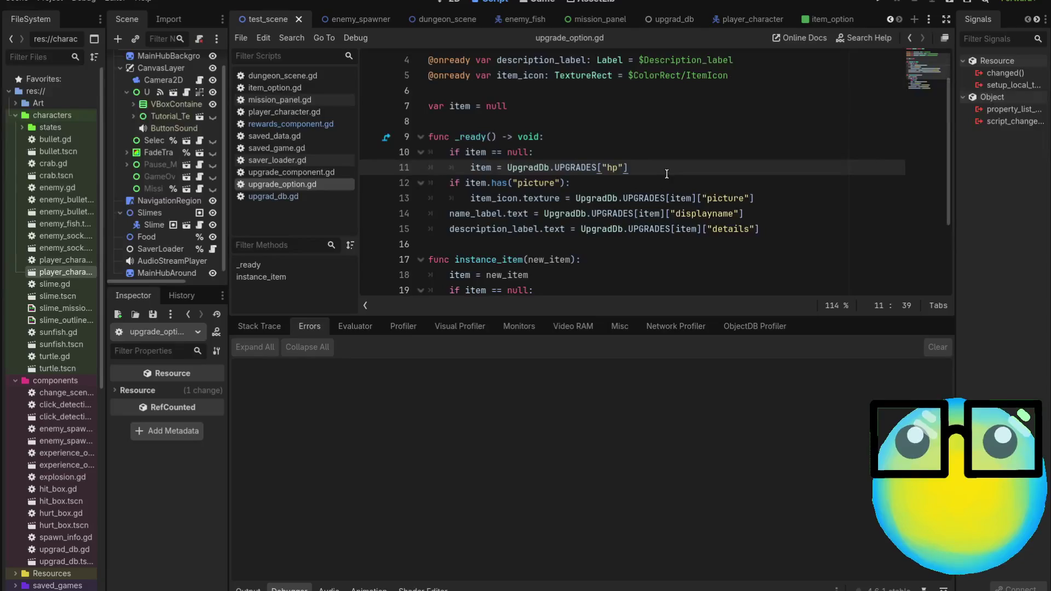
# Compare upgrad_db.gd with upgrade_option.gd's item lines, then run the project with F5
pyautogui.click(273, 196)
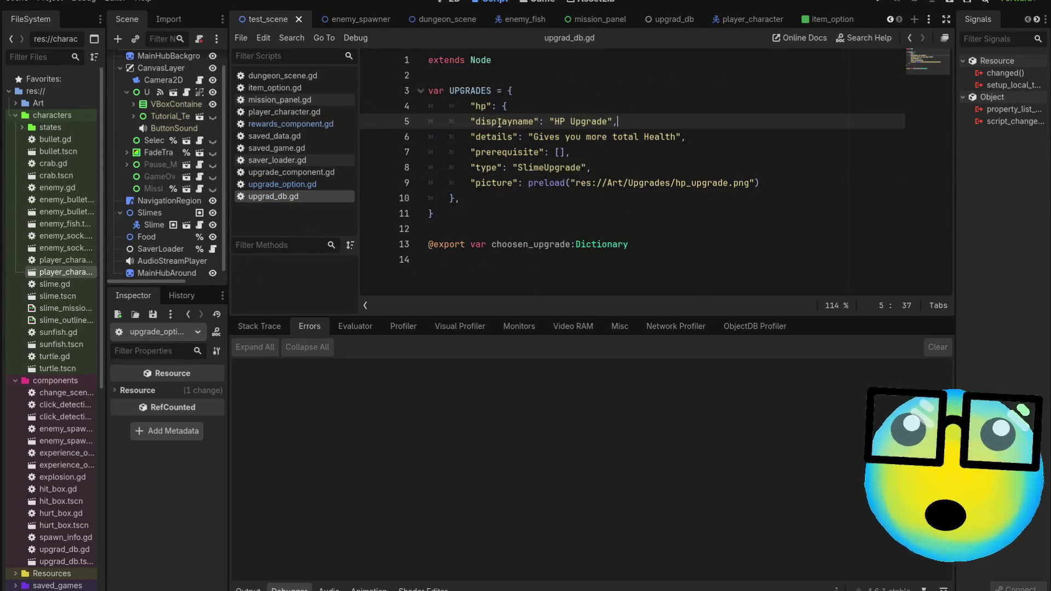
pyautogui.click(281, 185)
pyautogui.click(274, 196)
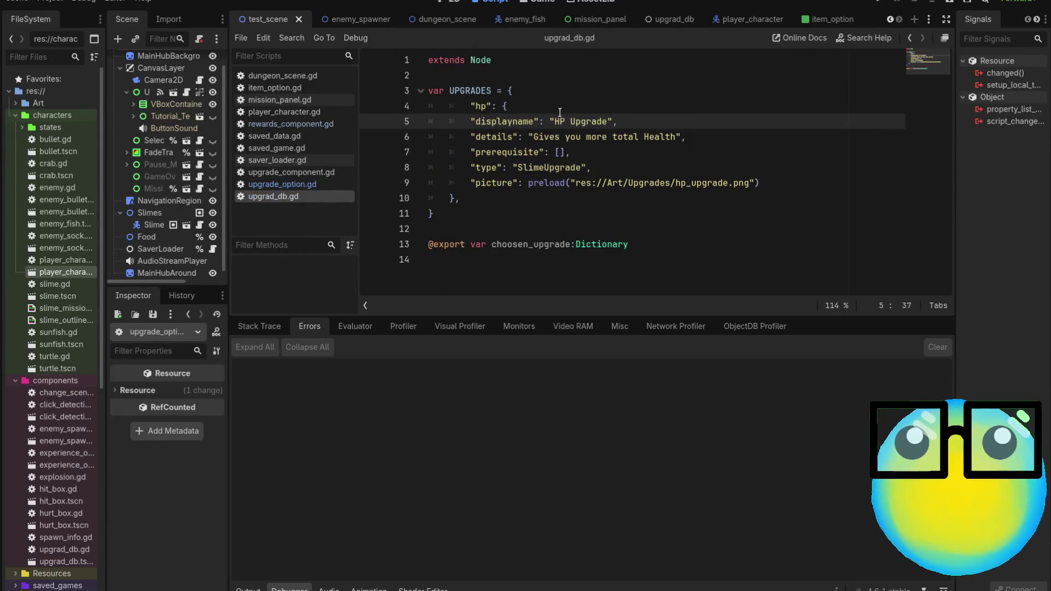
pyautogui.click(307, 186)
pyautogui.scroll(-2, 472, 131)
pyautogui.scroll(1, 472, 131)
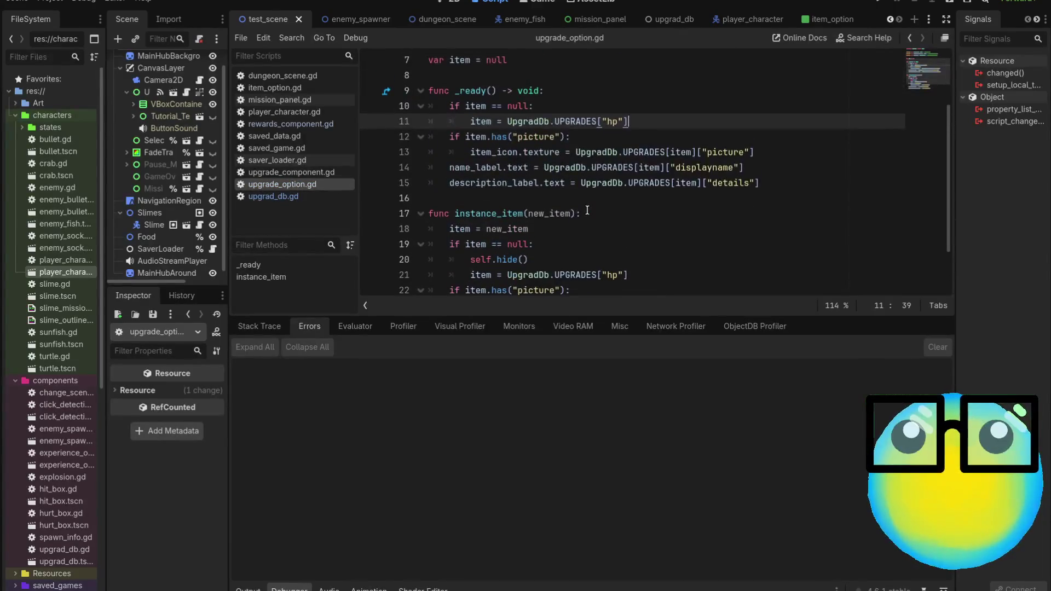
pyautogui.doubleClick(472, 136)
pyautogui.press('End')
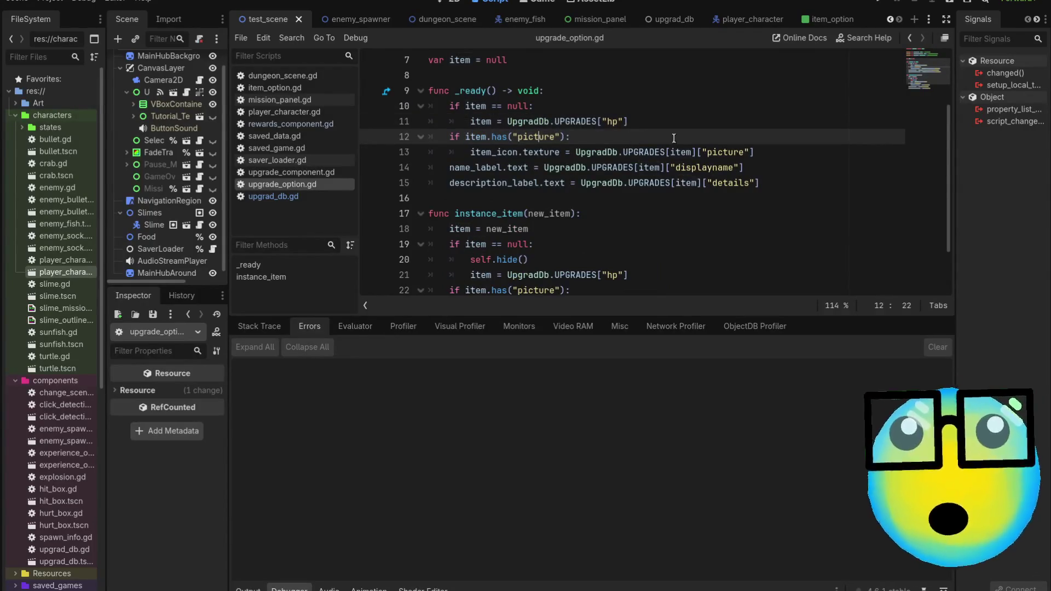
pyautogui.click(654, 118)
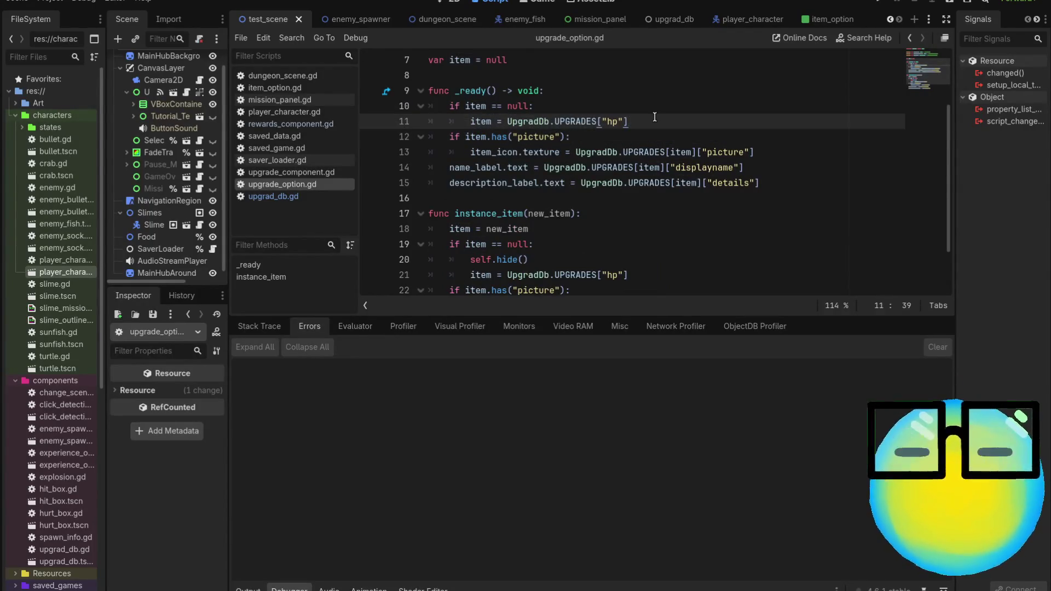
pyautogui.scroll(1, 655, 118)
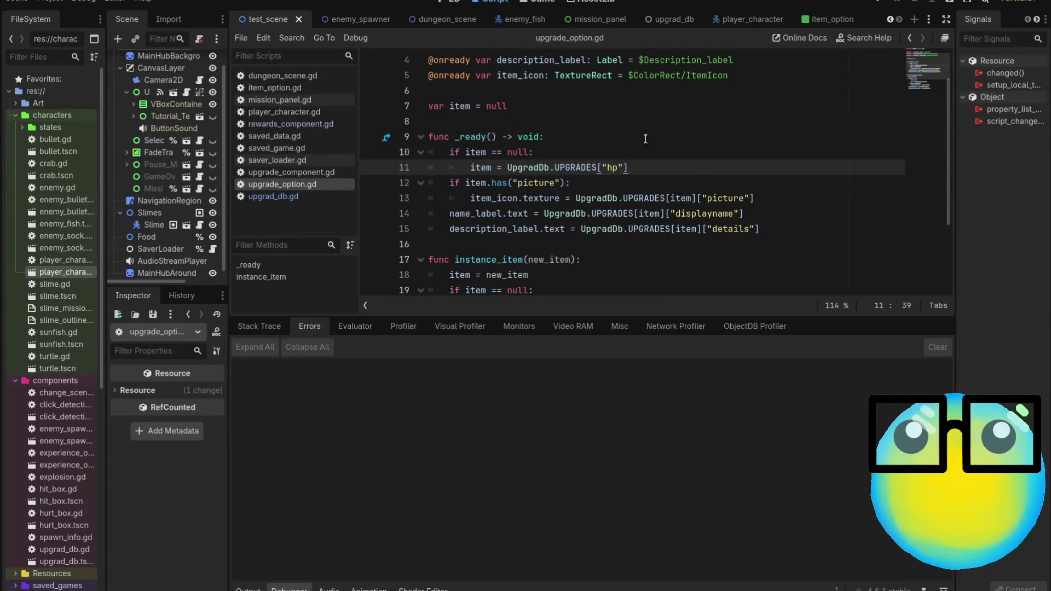
pyautogui.click(770, 122)
pyautogui.scroll(1, 770, 122)
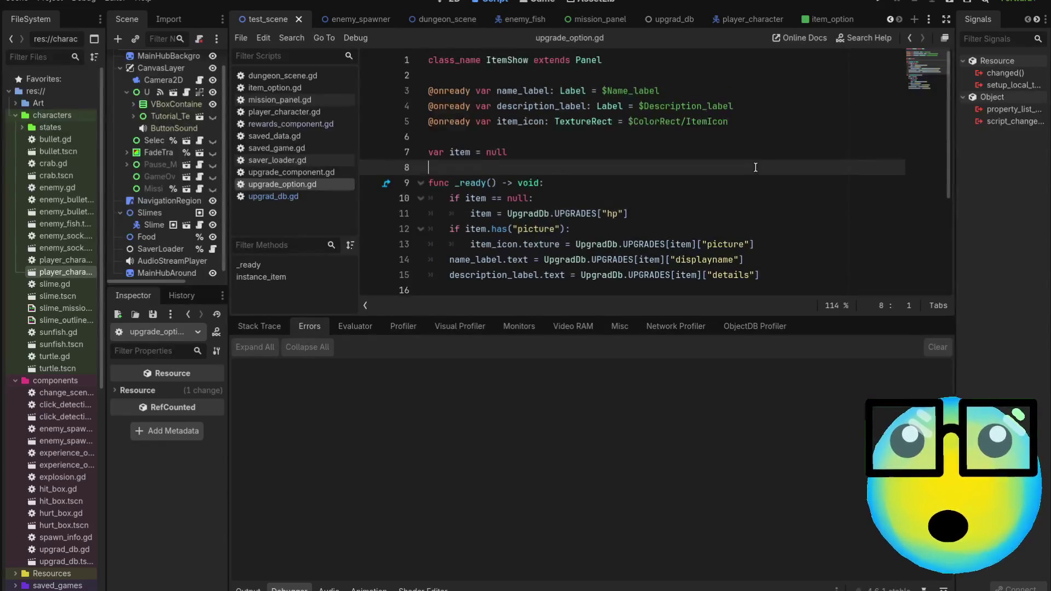
pyautogui.press('F5')
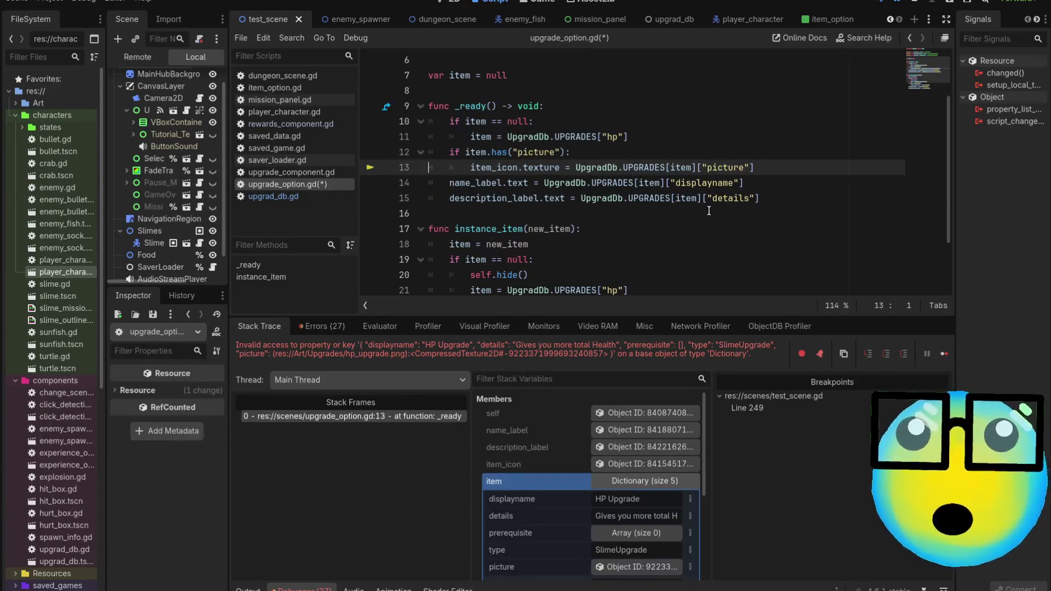
pyautogui.scroll(1, 709, 210)
pyautogui.scroll(-1, 709, 210)
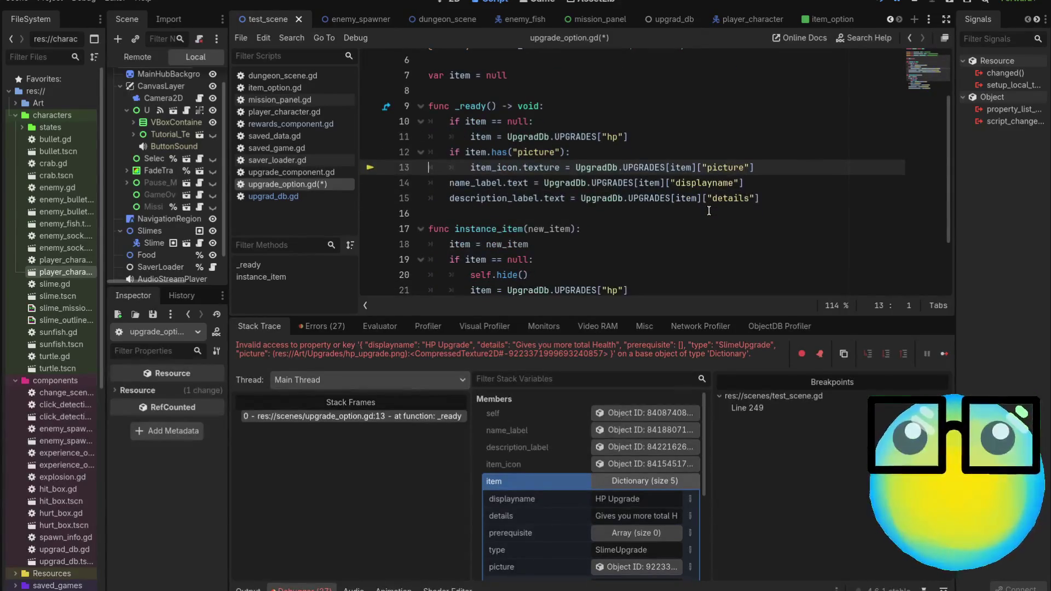
pyautogui.scroll(-1, 709, 211)
pyautogui.scroll(2, 708, 210)
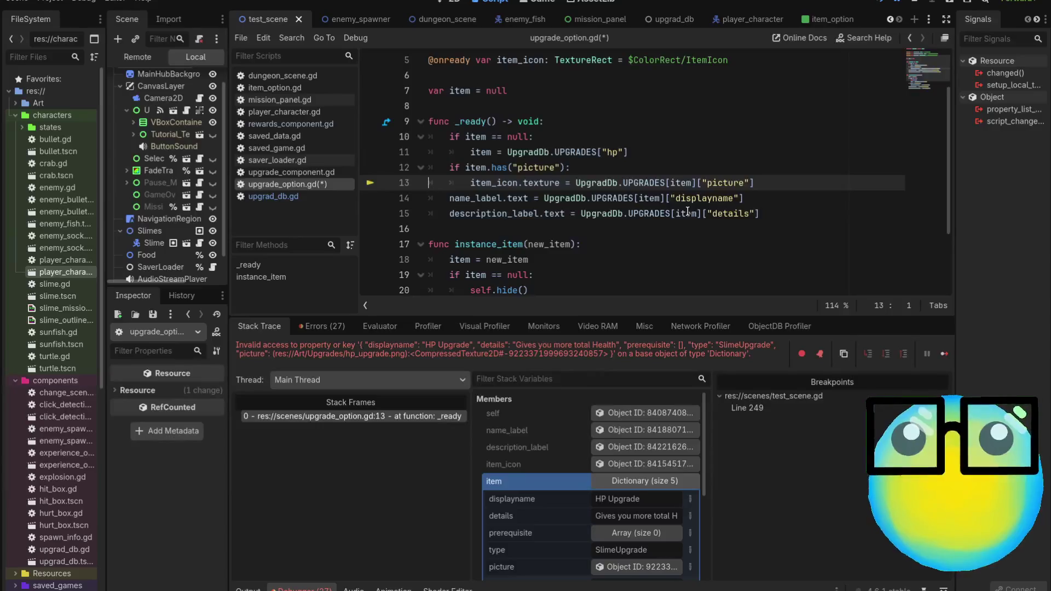
pyautogui.scroll(-2, 606, 247)
pyautogui.scroll(3, 606, 247)
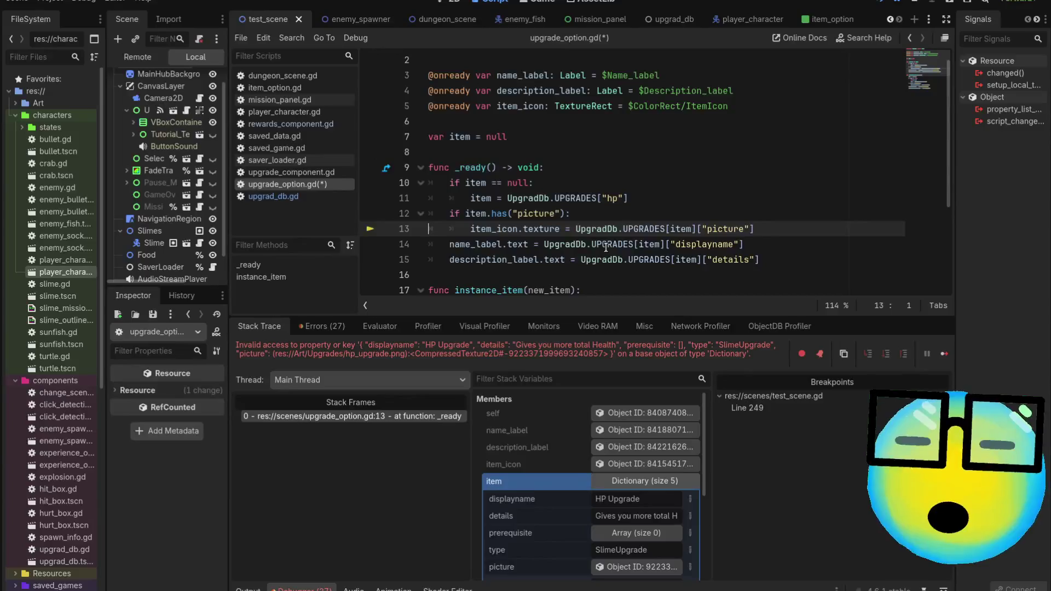
pyautogui.click(646, 200)
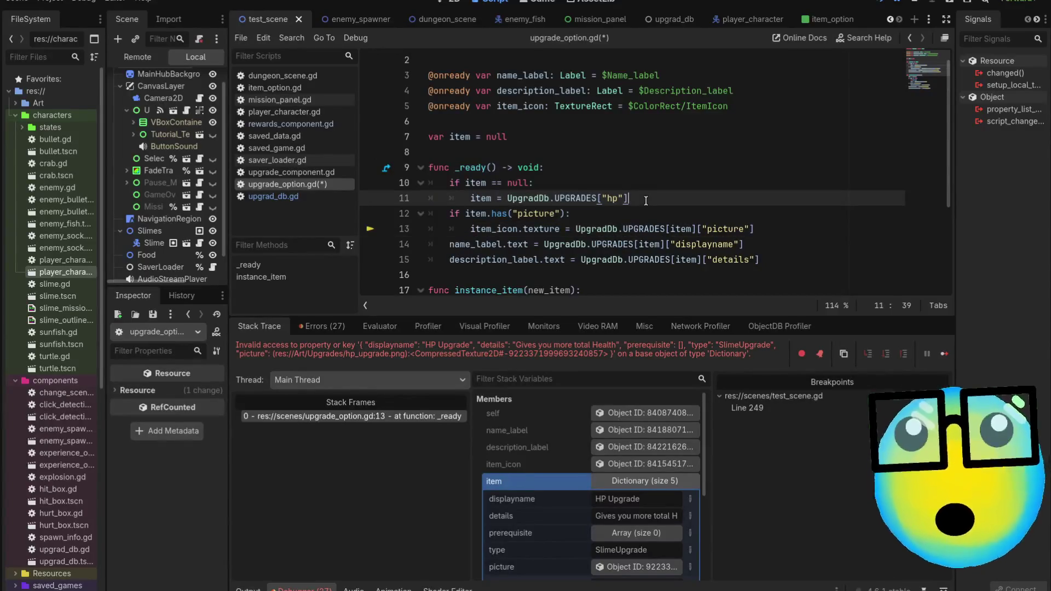
pyautogui.press('Down')
pyautogui.press('Down')
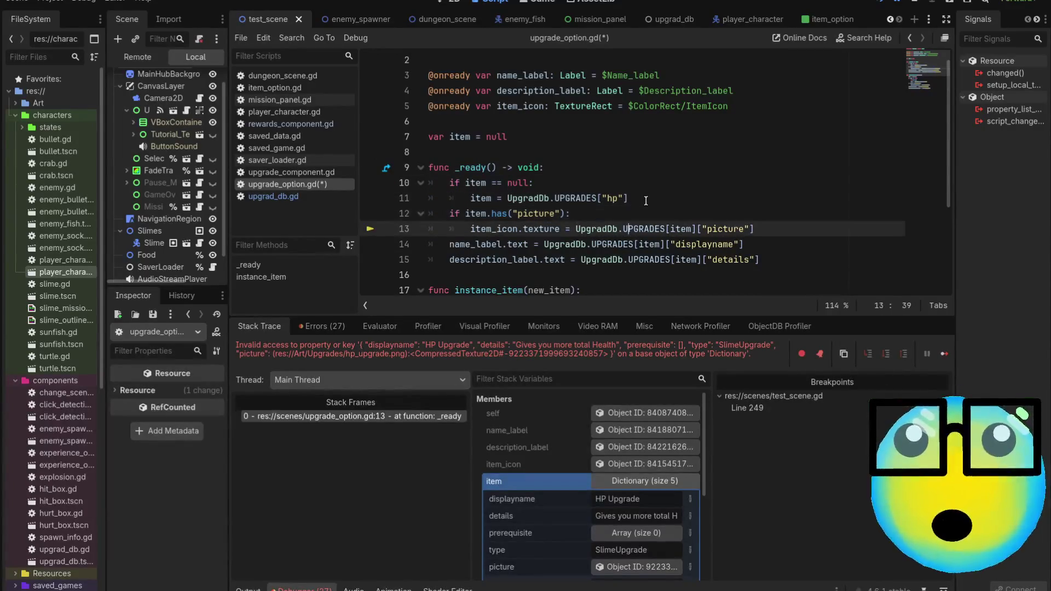
pyautogui.press('Up')
pyautogui.press('Up')
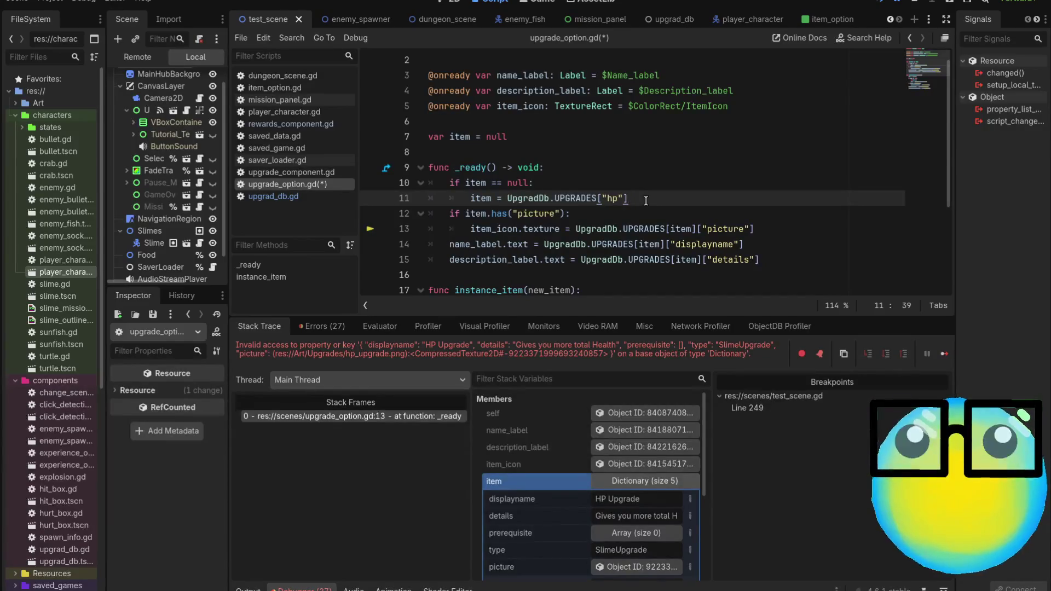
pyautogui.scroll(-3, 646, 201)
pyautogui.scroll(1, 698, 136)
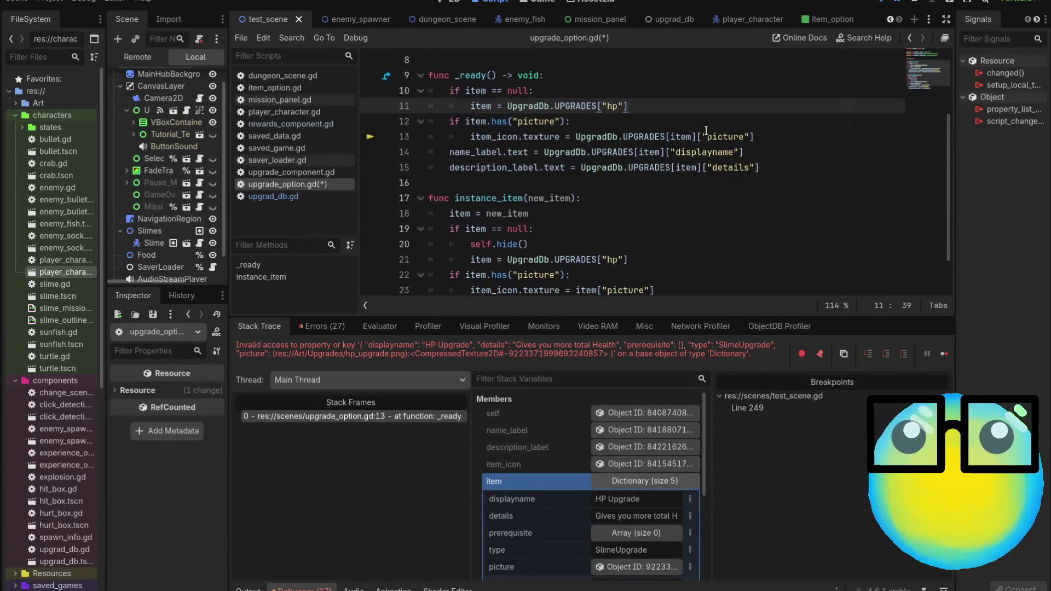
pyautogui.moveTo(698, 135); pyautogui.dragTo(574, 141)
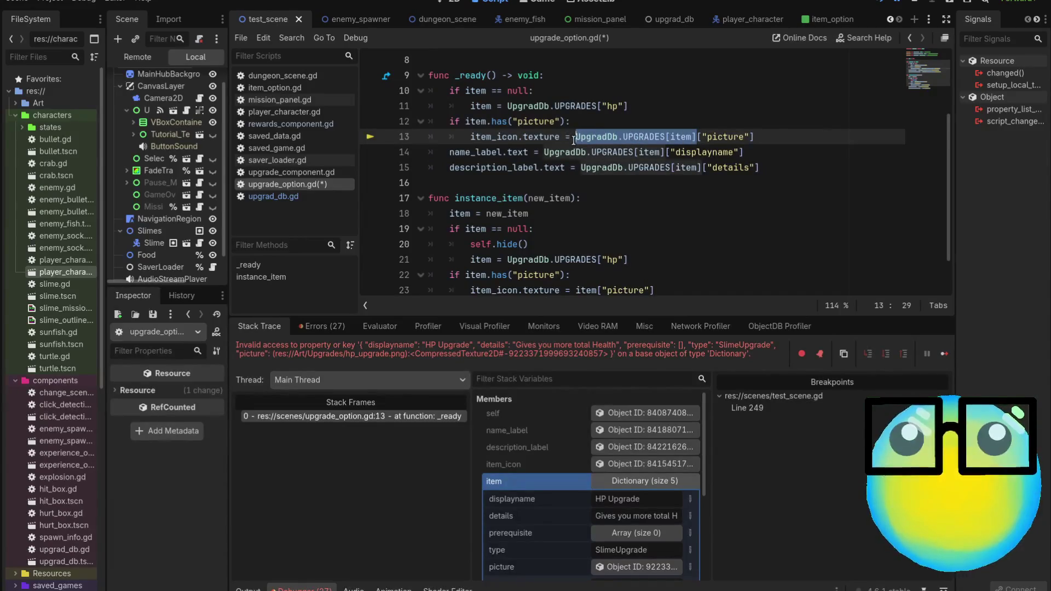
# Replace the UPGRADES[item] lookups on lines 13 and 14 with item
pyautogui.press('BackSpace')
pyautogui.write('item')
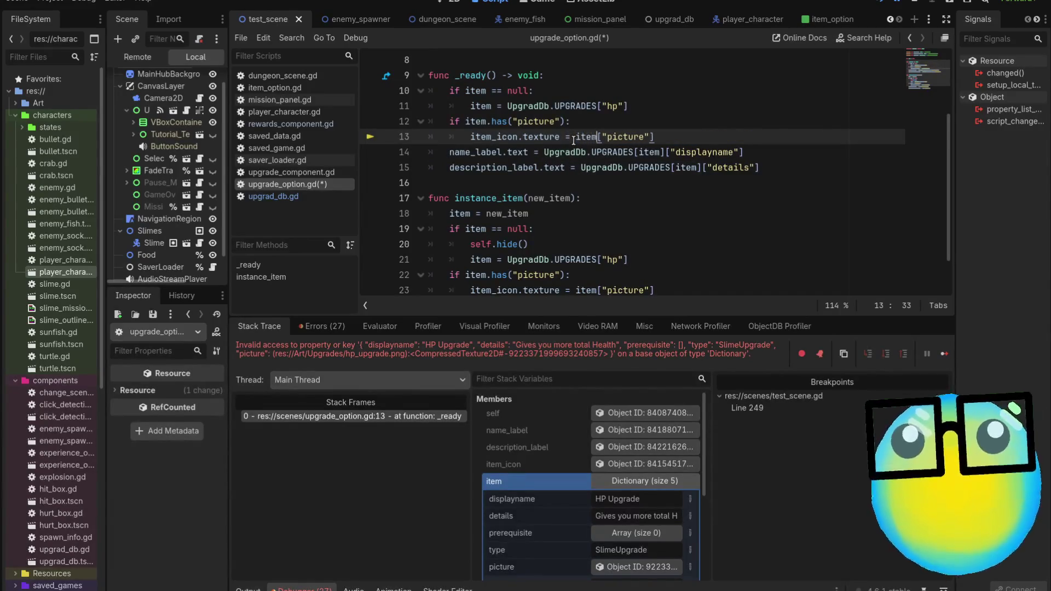
pyautogui.press('Escape')
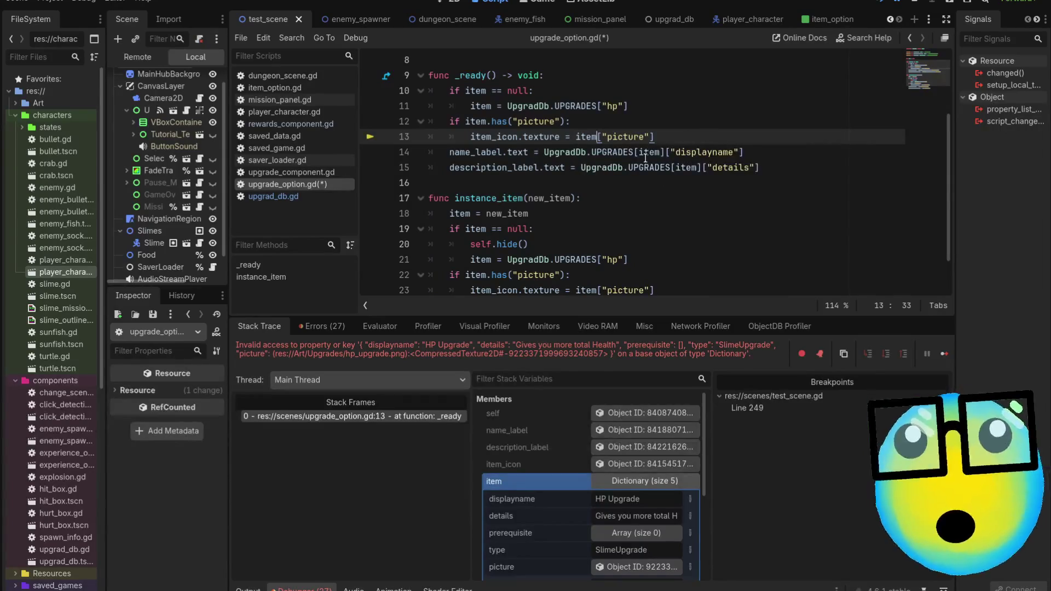
pyautogui.moveTo(665, 152); pyautogui.dragTo(545, 153)
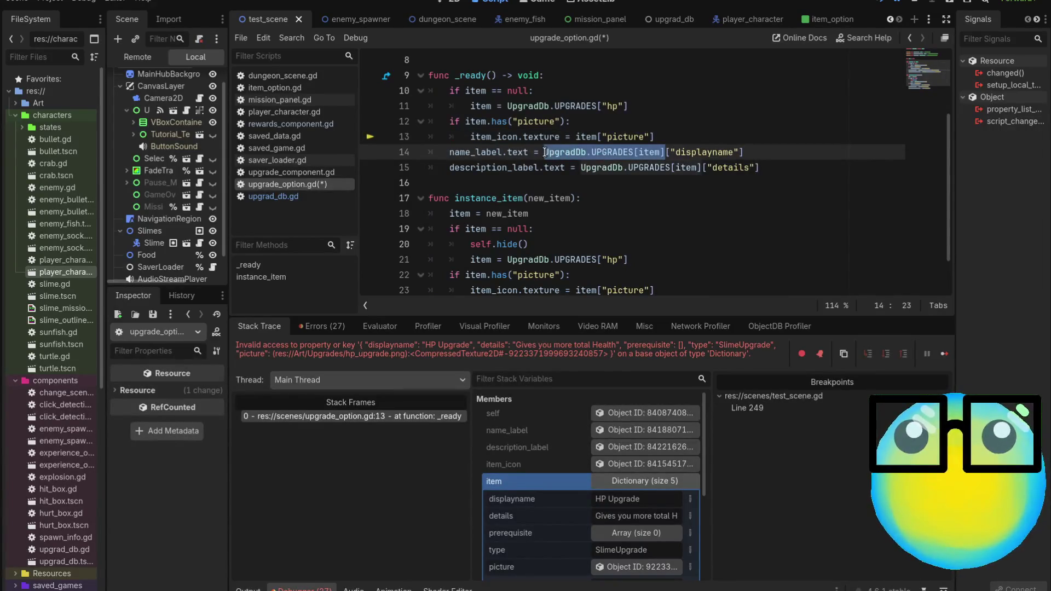
pyautogui.press('BackSpace')
pyautogui.write('item')
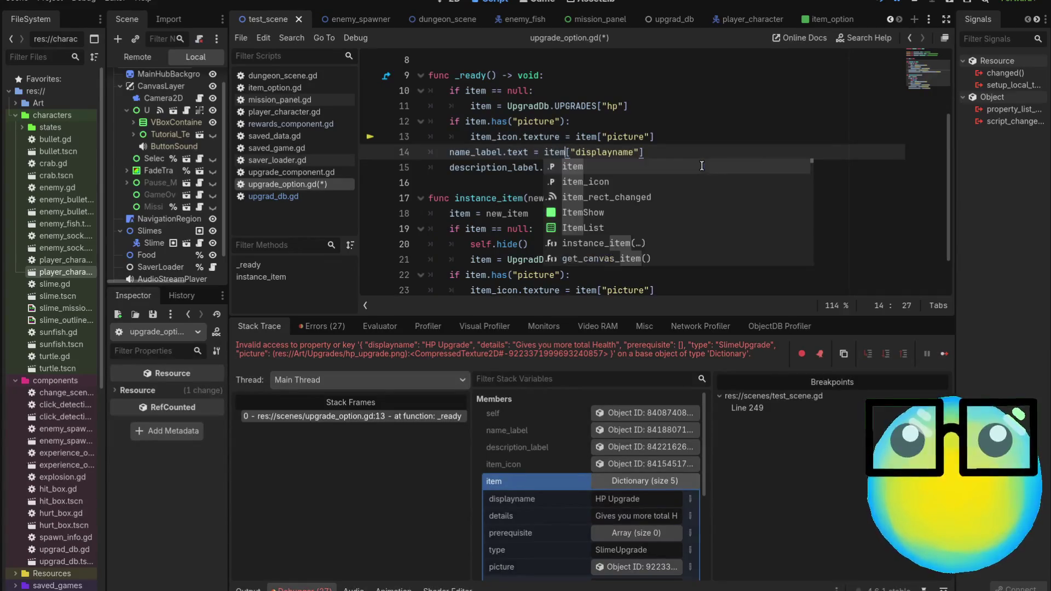
pyautogui.press('Escape')
# Replace the description line 15 lookup with item, then resume and relaunch the game
pyautogui.click(703, 170)
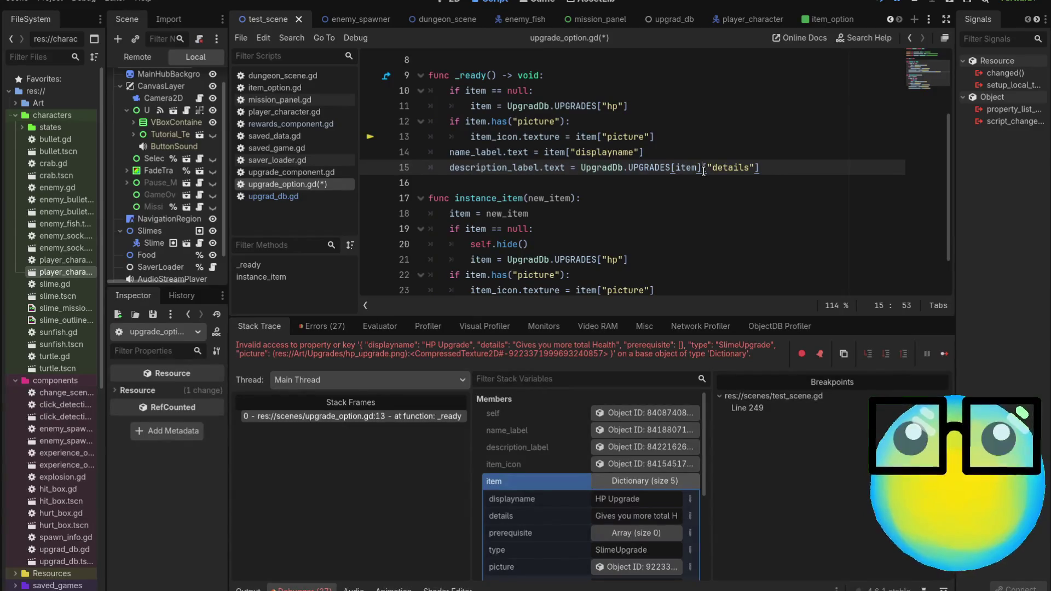
pyautogui.click(480, 123)
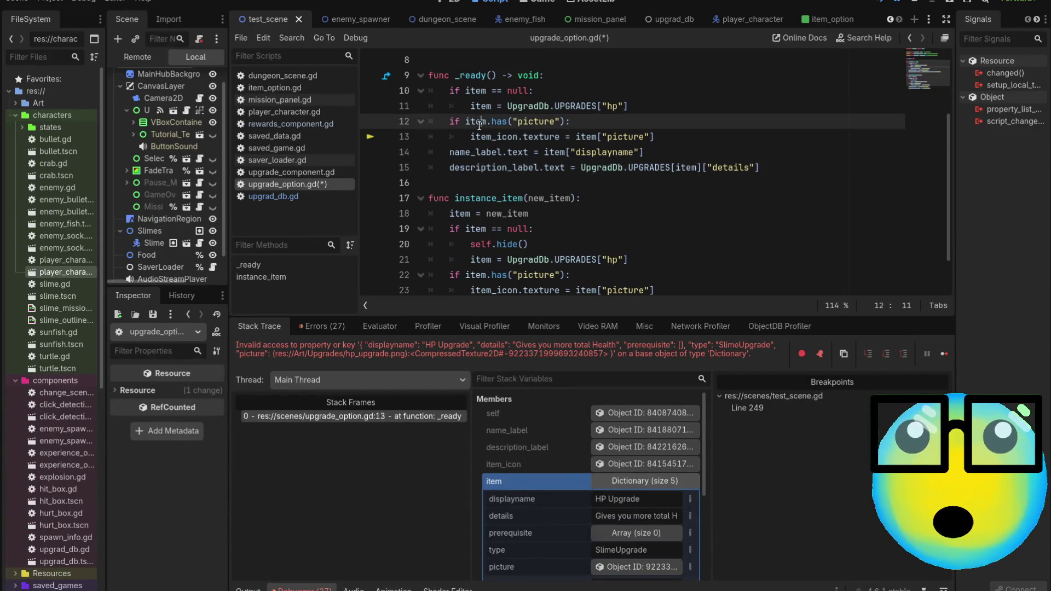
pyautogui.click(595, 137)
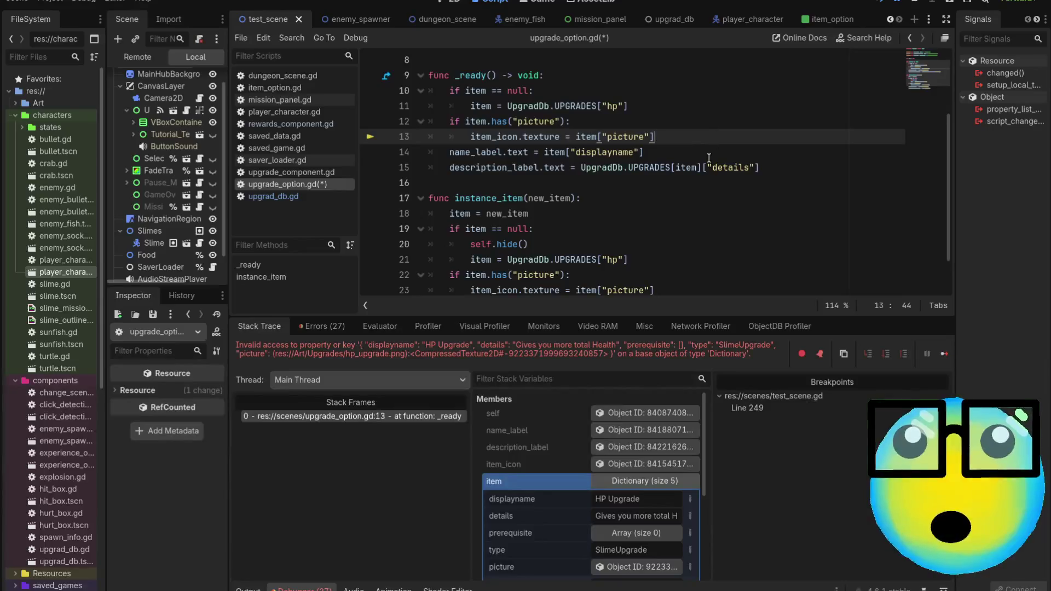
pyautogui.moveTo(702, 168); pyautogui.dragTo(585, 171)
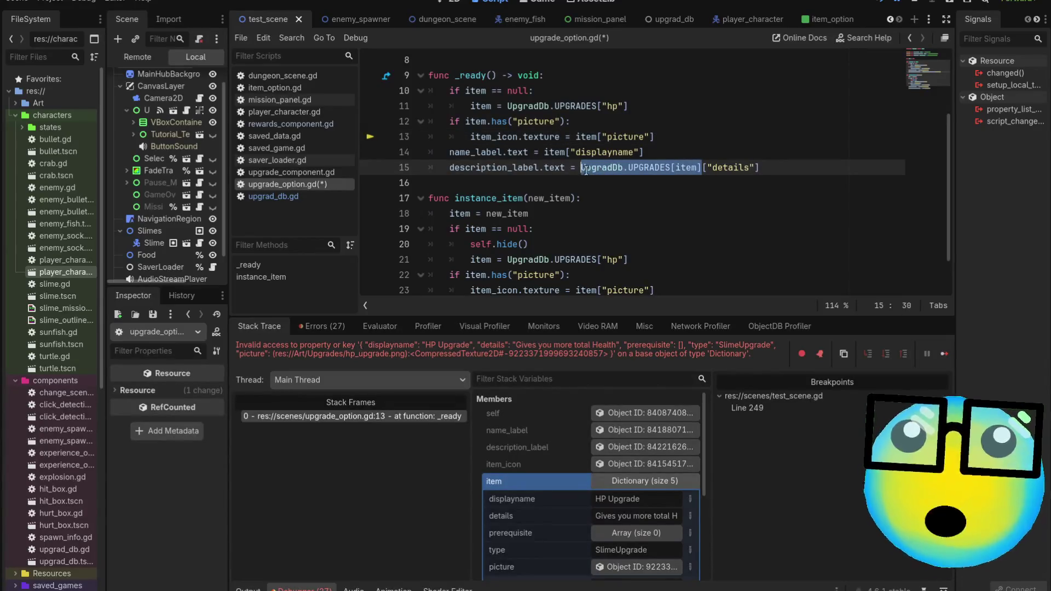
pyautogui.write('UpgradDb.UPGRADES["hp"]')
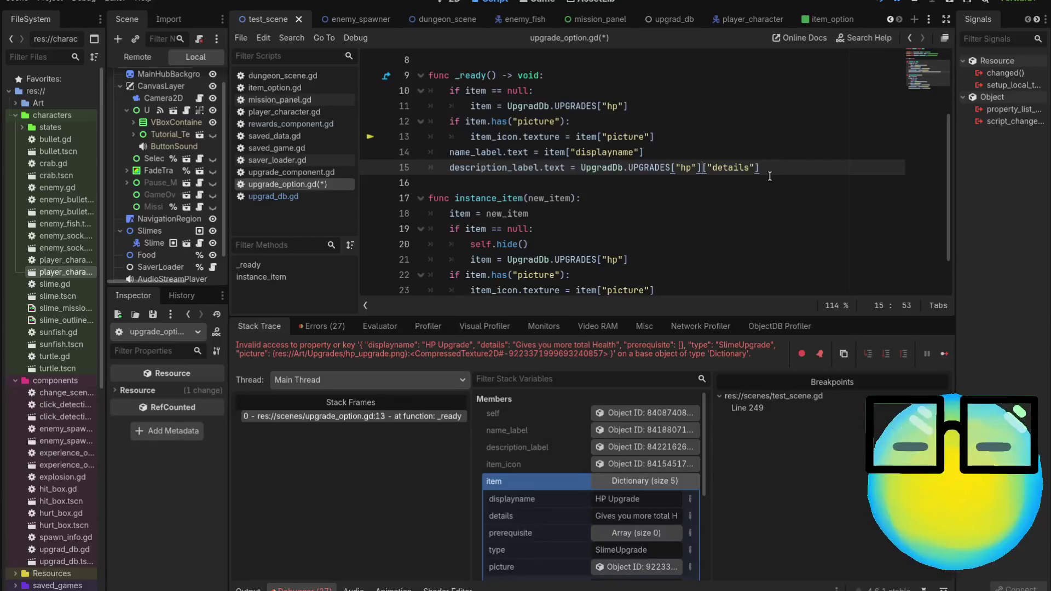
pyautogui.hotkey('ctrl', 'z')
pyautogui.write('item')
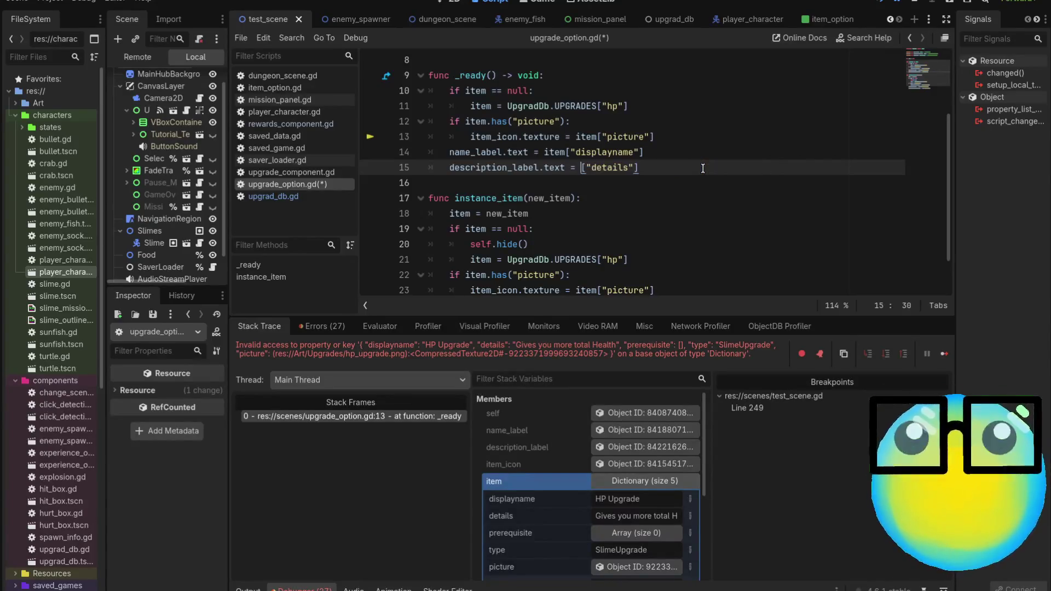
pyautogui.click(727, 155)
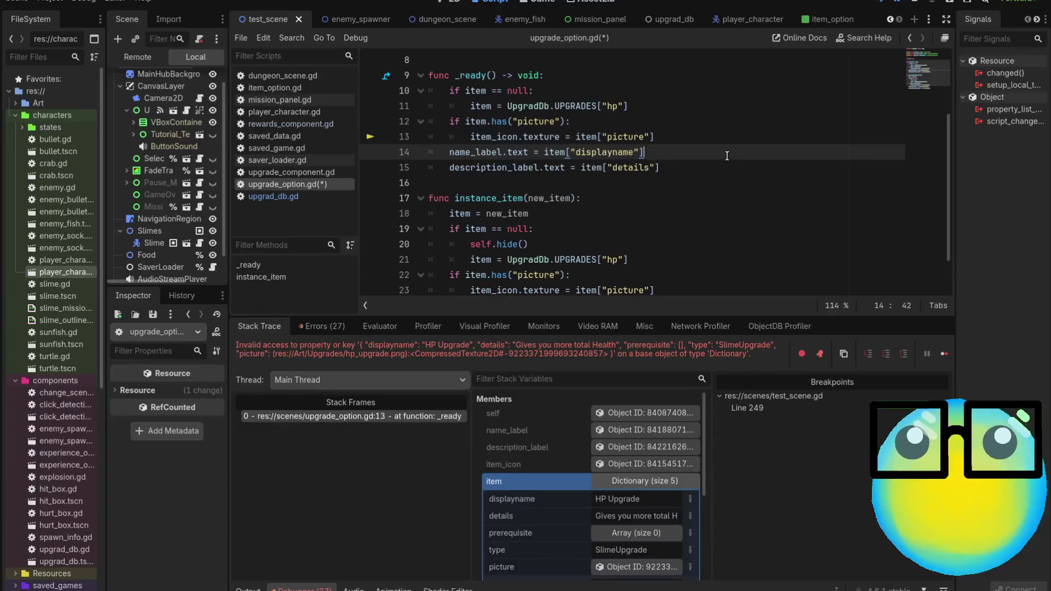
pyautogui.scroll(-1, 726, 156)
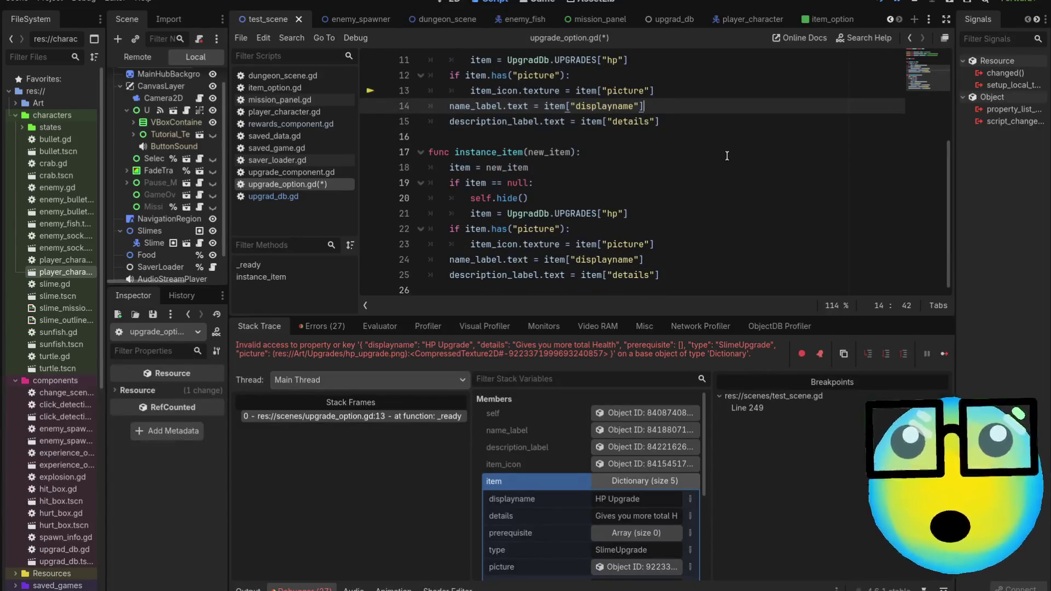
pyautogui.click(946, 355)
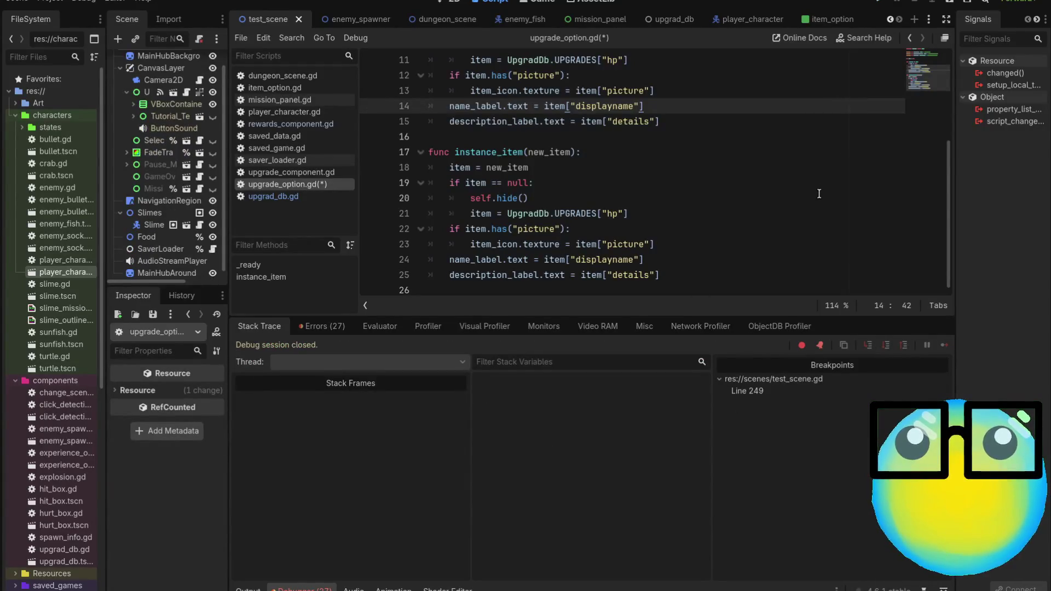
pyautogui.click(886, 5)
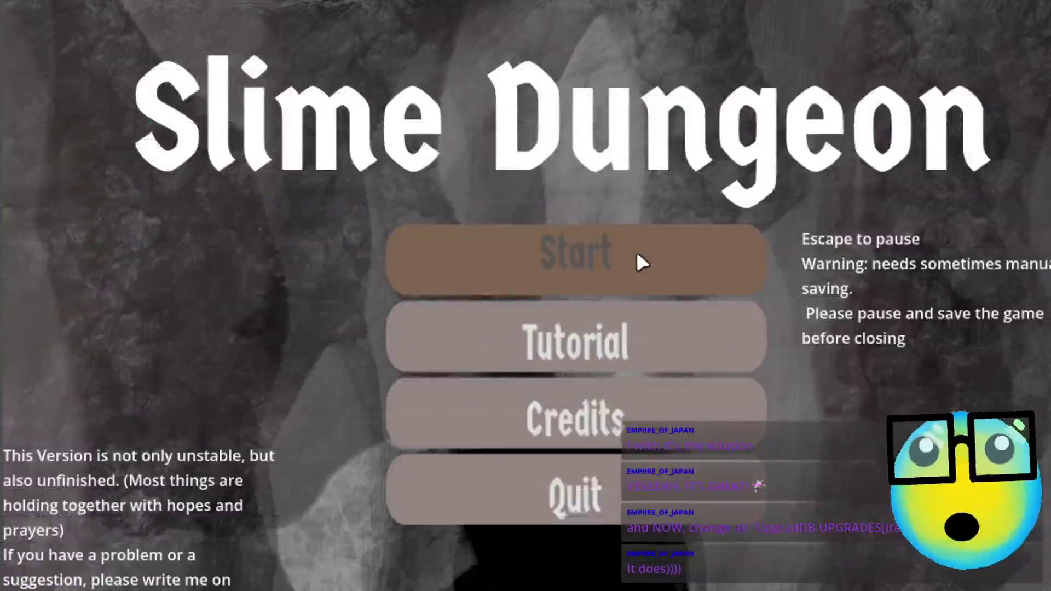
# Start a new game, check the BULLET2 reward on the request screen, and send the slime on a mission
pyautogui.click(637, 255)
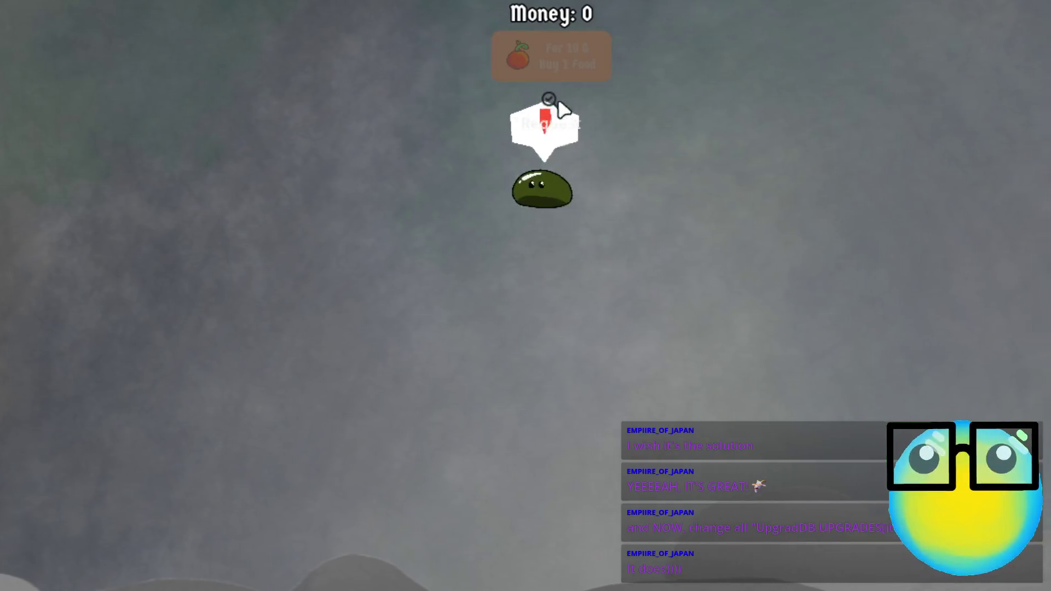
pyautogui.click(544, 112)
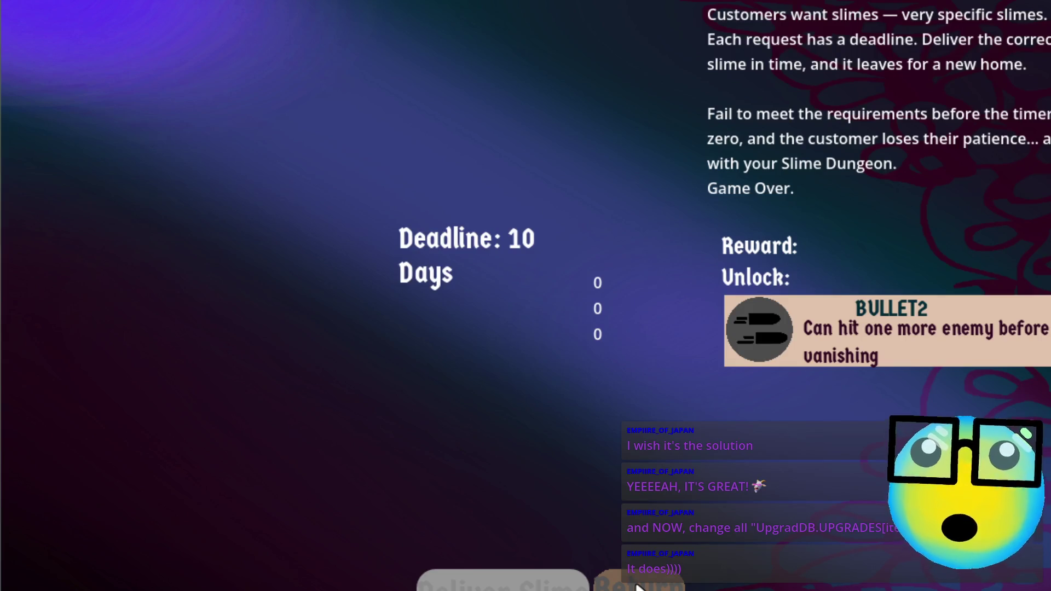
pyautogui.click(638, 583)
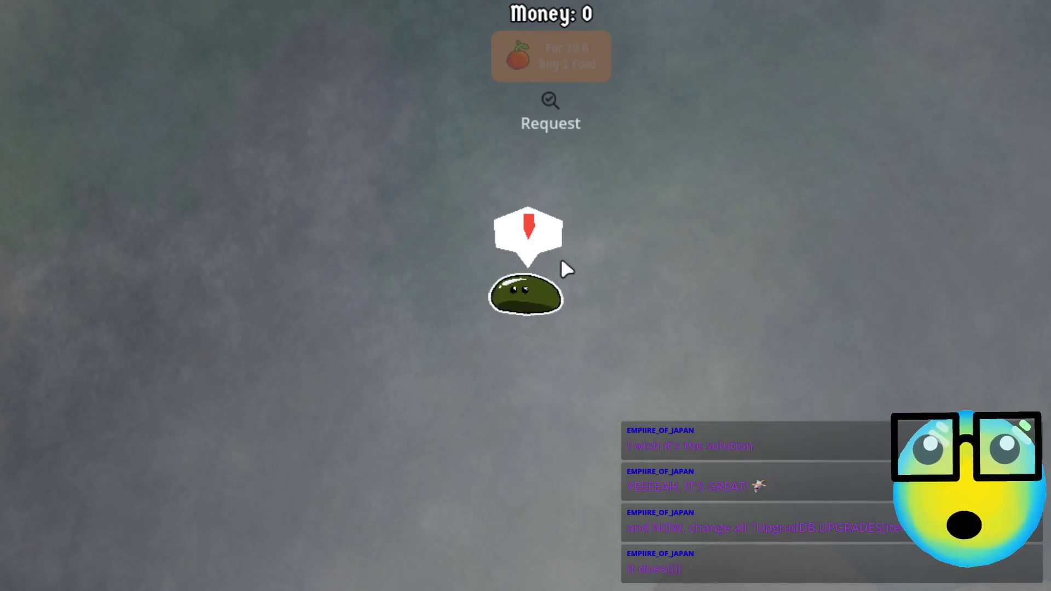
pyautogui.click(555, 125)
pyautogui.click(657, 580)
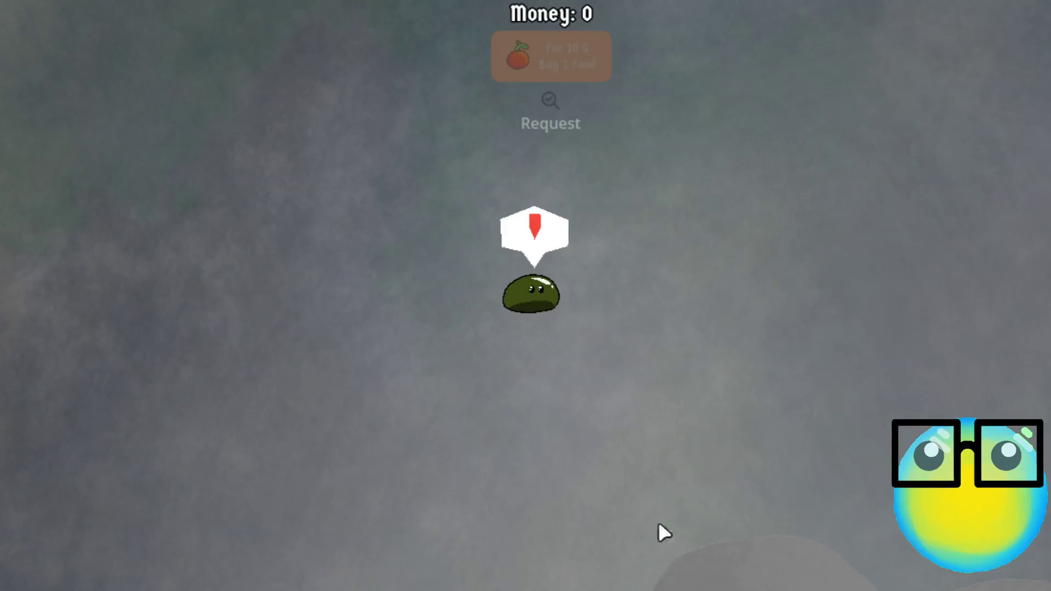
pyautogui.click(543, 106)
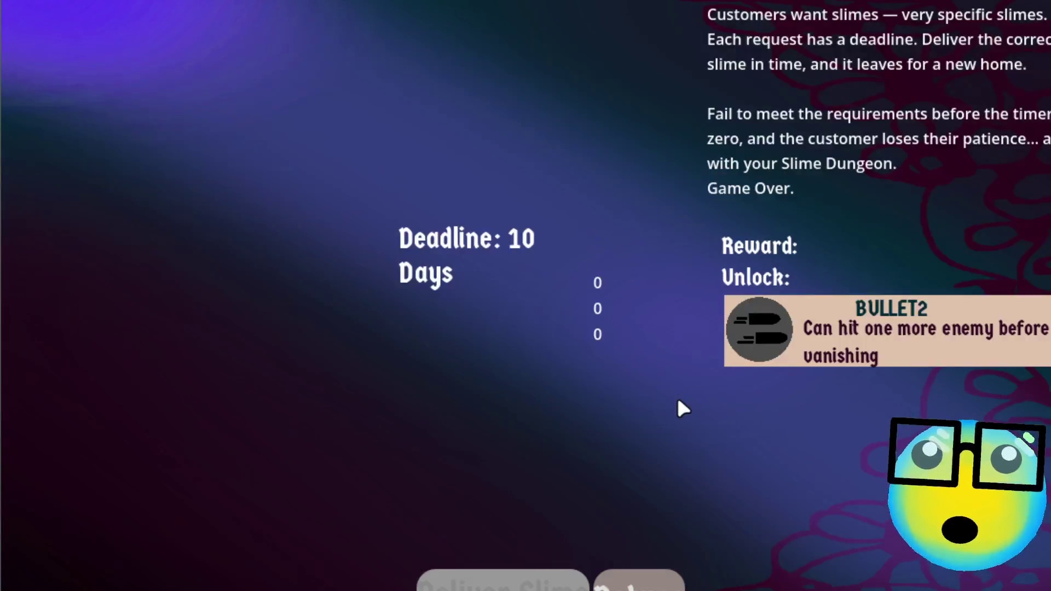
pyautogui.click(637, 581)
pyautogui.click(569, 107)
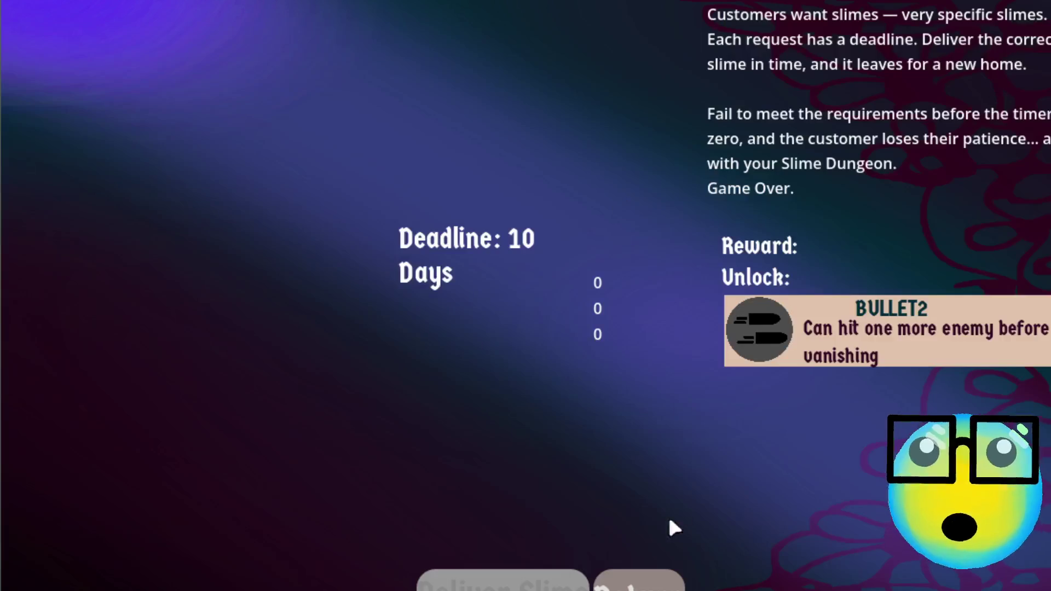
pyautogui.click(648, 575)
pyautogui.click(552, 110)
pyautogui.click(646, 572)
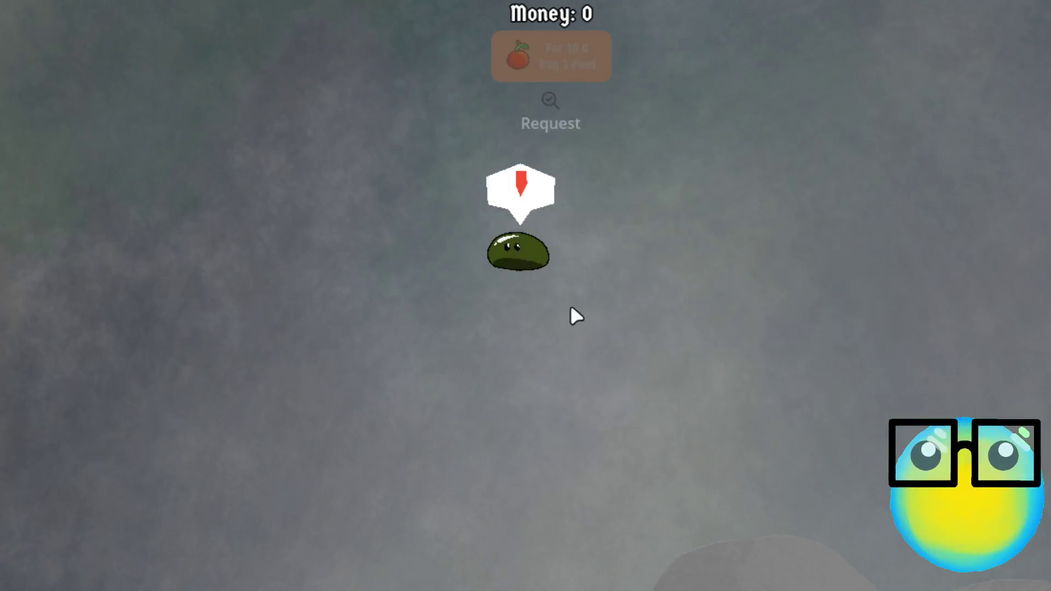
pyautogui.click(547, 274)
pyautogui.click(564, 583)
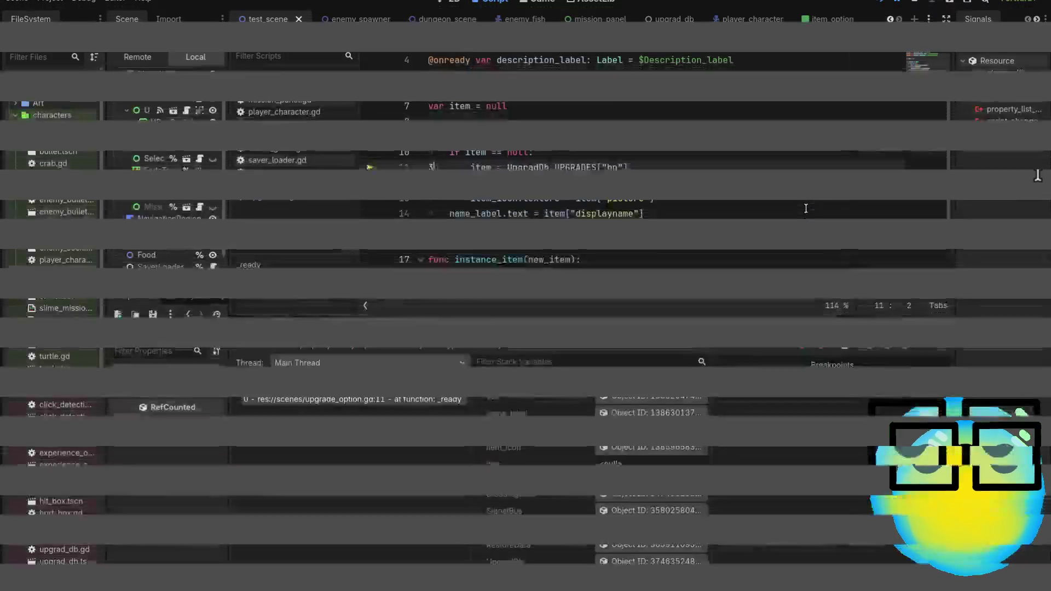
# Delete the stray 3 on line 11 and inspect its UPGRADES["hp"] lookup
pyautogui.press('BackSpace')
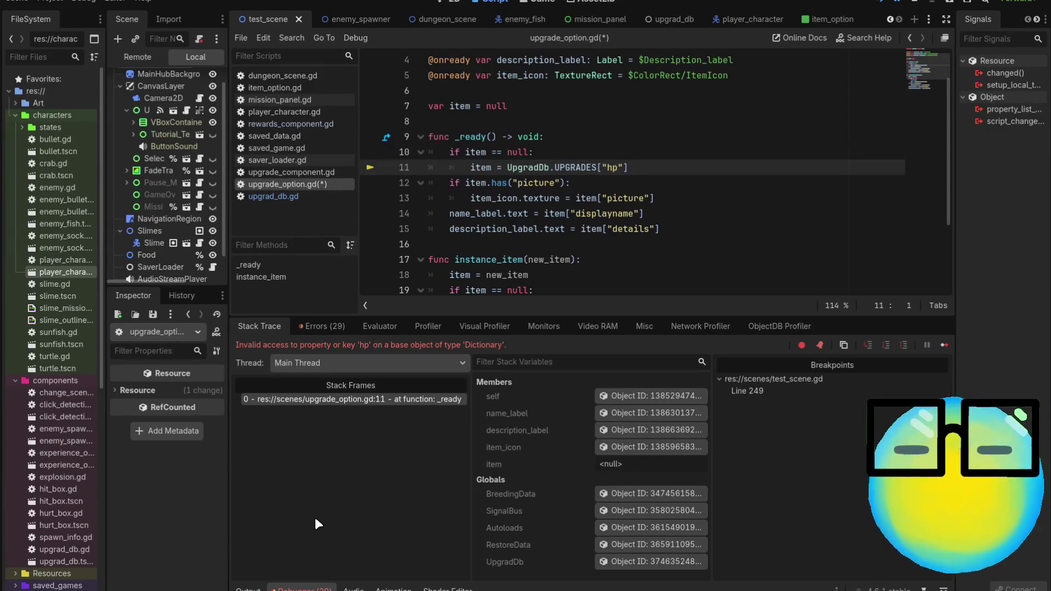
pyautogui.scroll(-2, 672, 224)
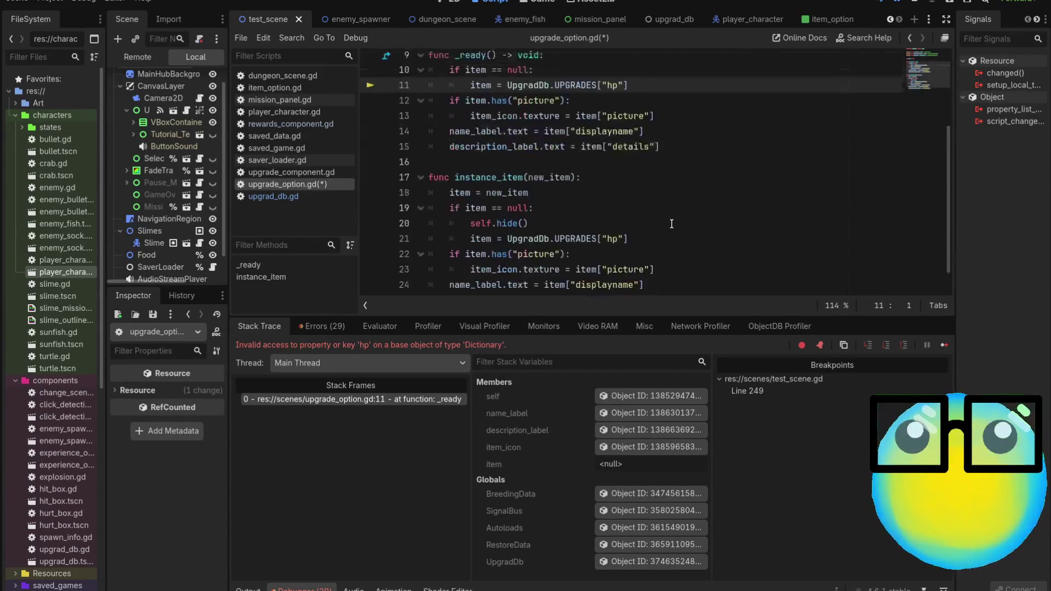
pyautogui.scroll(3, 671, 224)
pyautogui.scroll(1, 671, 225)
pyautogui.scroll(-2, 672, 224)
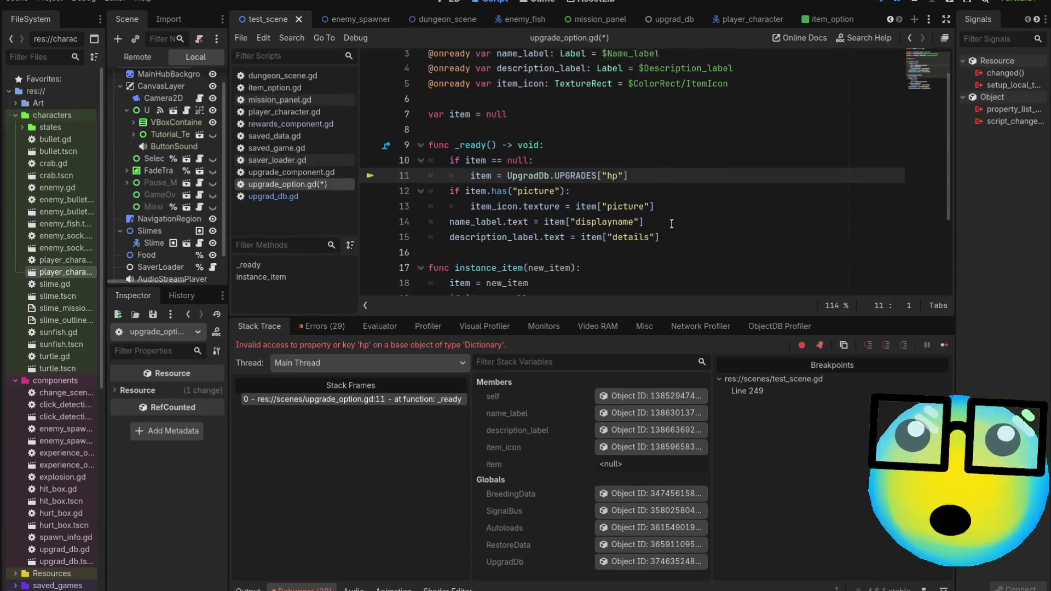
pyautogui.scroll(2, 671, 224)
pyautogui.scroll(-3, 671, 224)
pyautogui.scroll(1, 672, 224)
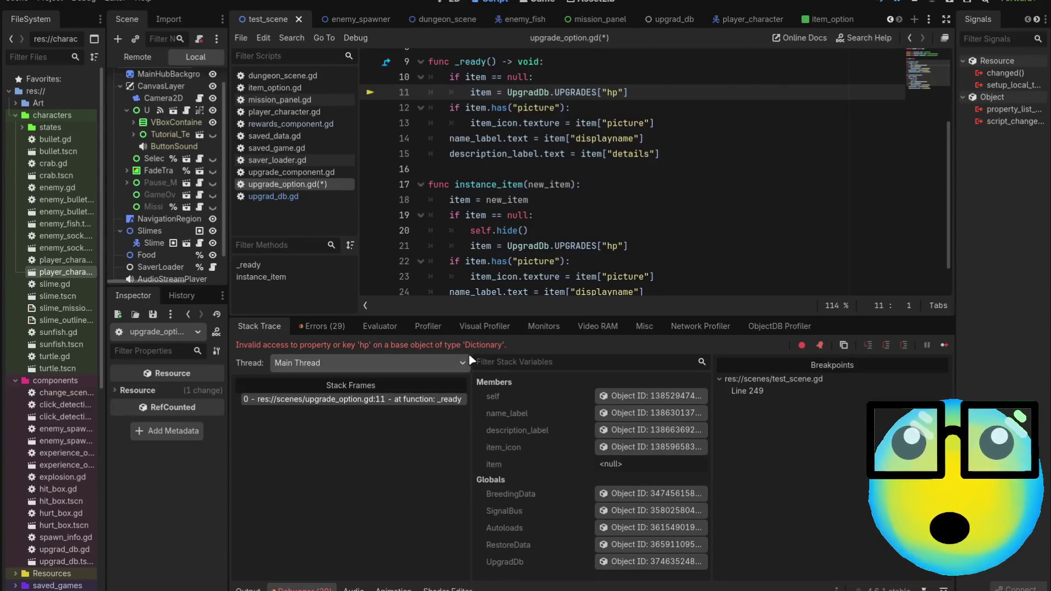
pyautogui.scroll(1, 602, 125)
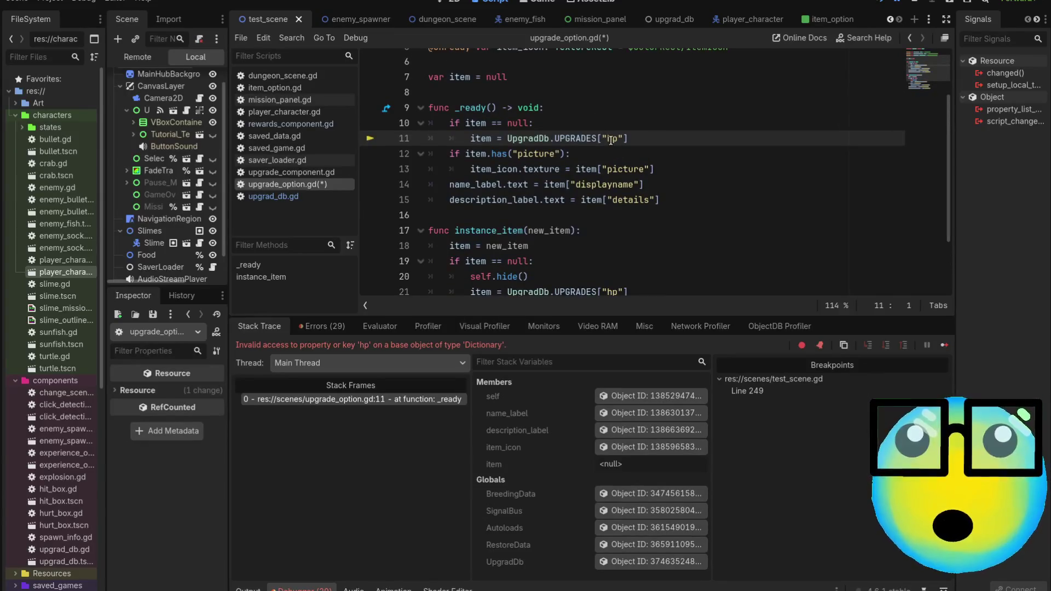
pyautogui.doubleClick(612, 138)
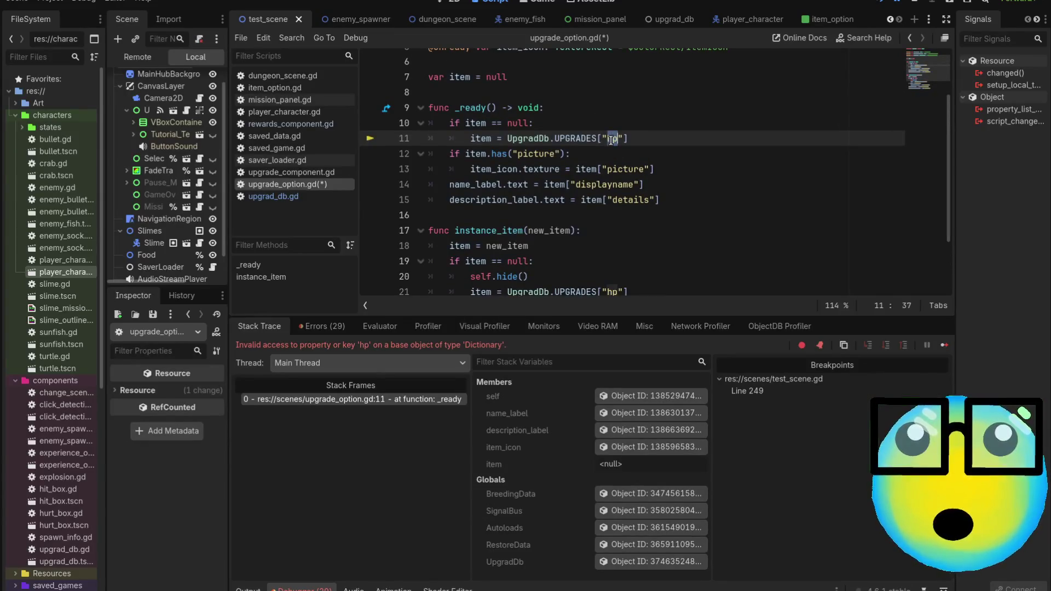
pyautogui.click(662, 147)
pyautogui.click(644, 138)
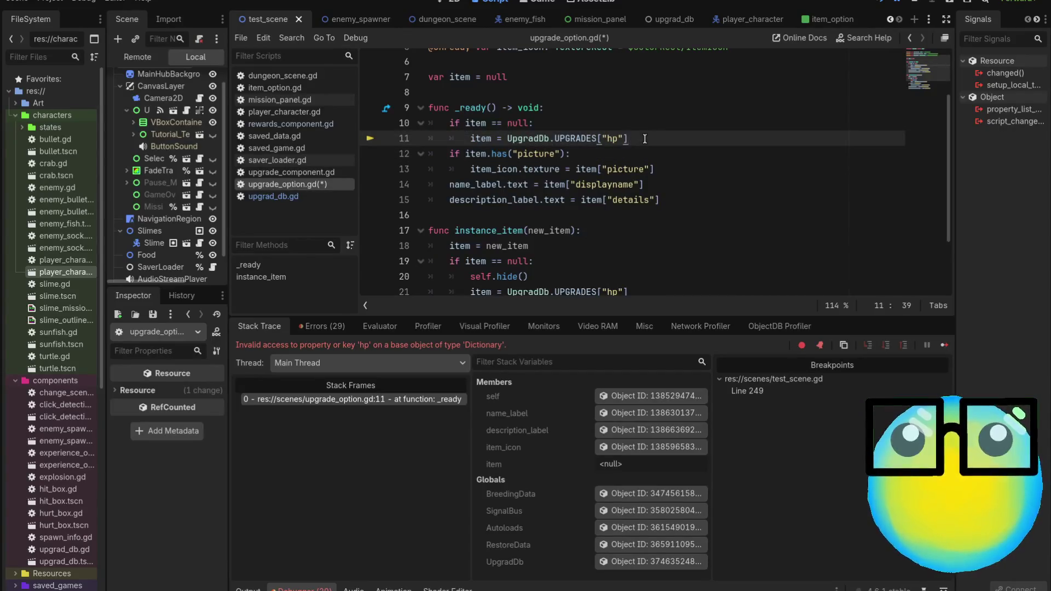
pyautogui.doubleClick(573, 138)
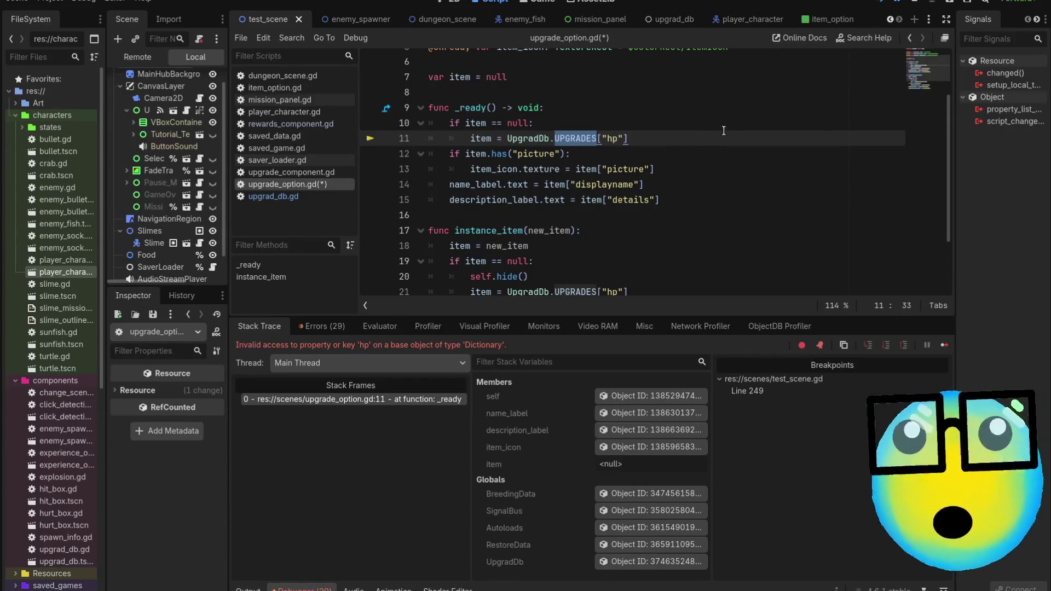
# Stop the game, save upgrade_option.gd, and open upgrad_db.gd
pyautogui.click(914, 6)
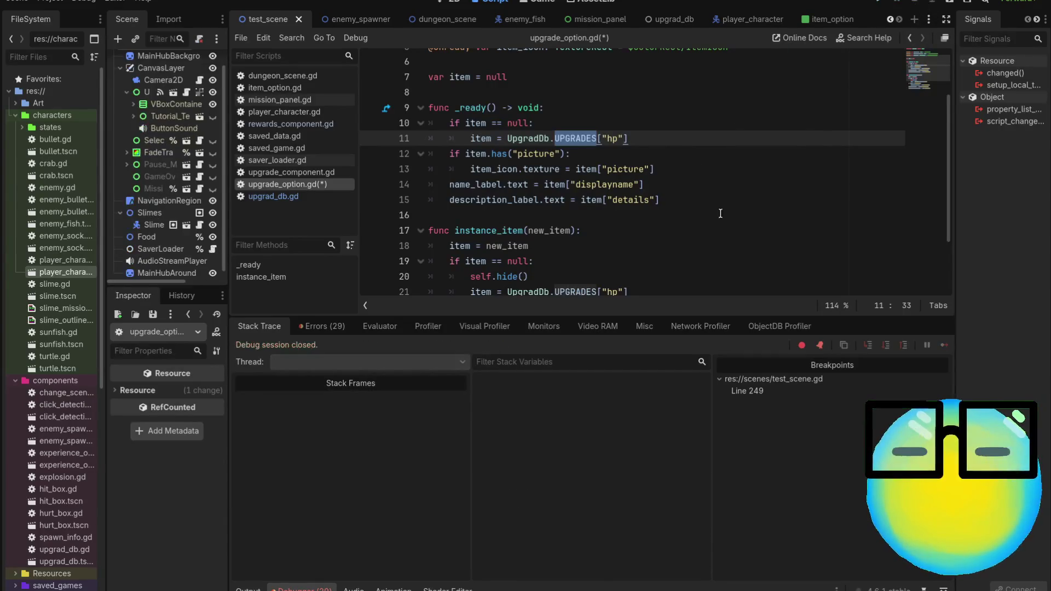
pyautogui.hotkey('ctrl', 's')
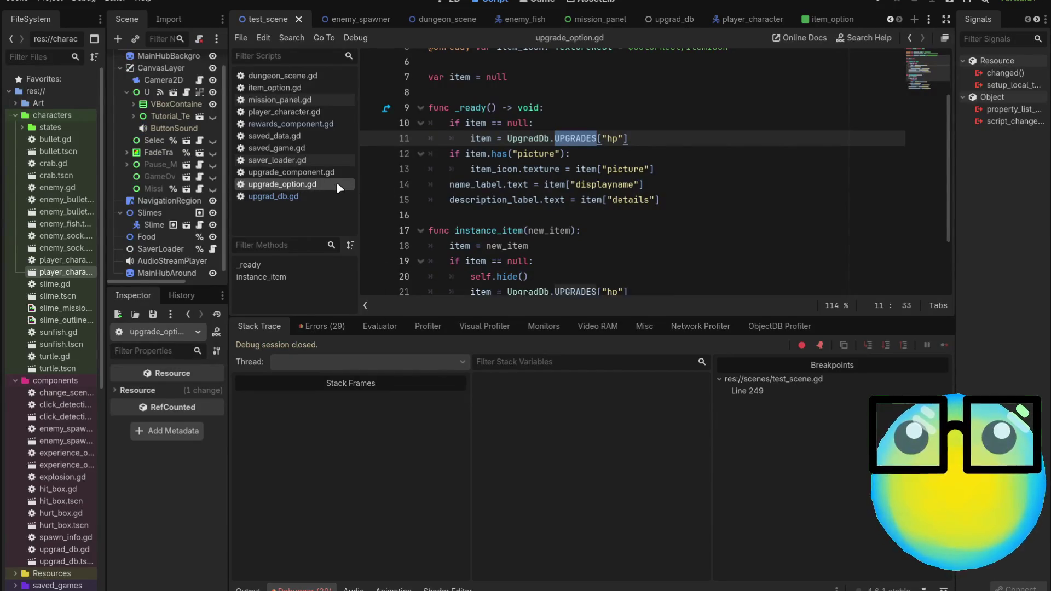
pyautogui.moveTo(335, 187)
pyautogui.mouseDown()
pyautogui.moveTo(327, 199)
pyautogui.moveTo(321, 186)
pyautogui.mouseUp()
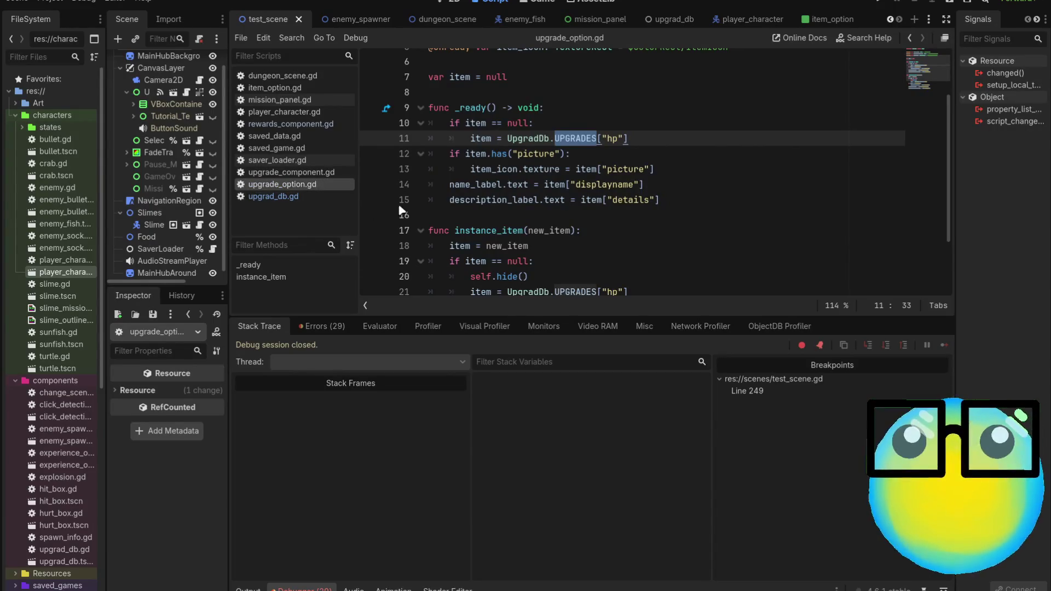
pyautogui.click(305, 197)
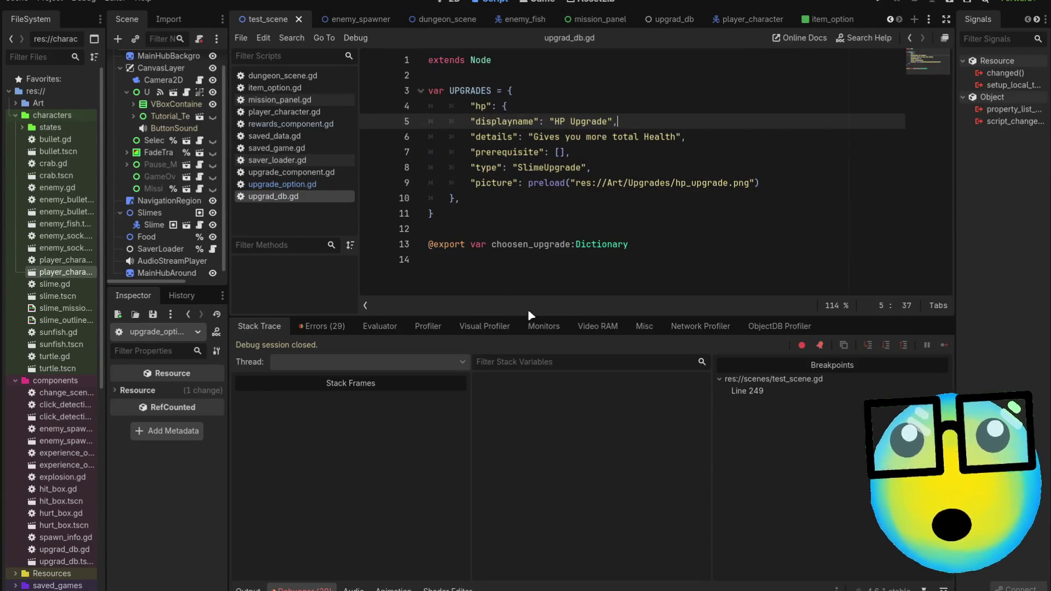
# Shrink the debugger panel, run the game, then open upgrade_option.gd and rewards_component.gd
pyautogui.moveTo(532, 319); pyautogui.dragTo(528, 403)
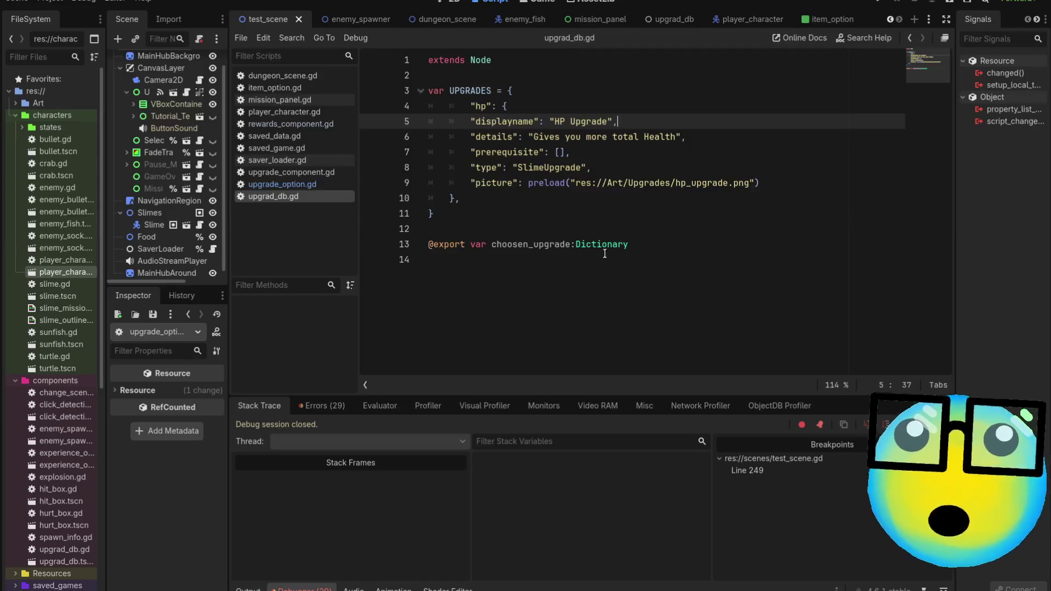
pyautogui.press('F5')
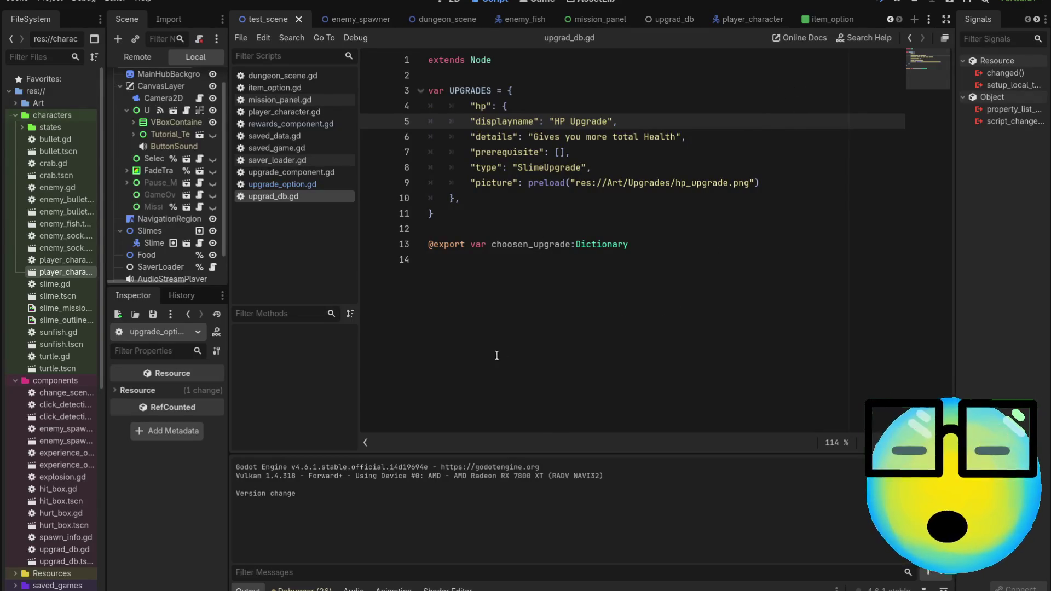
pyautogui.click(293, 185)
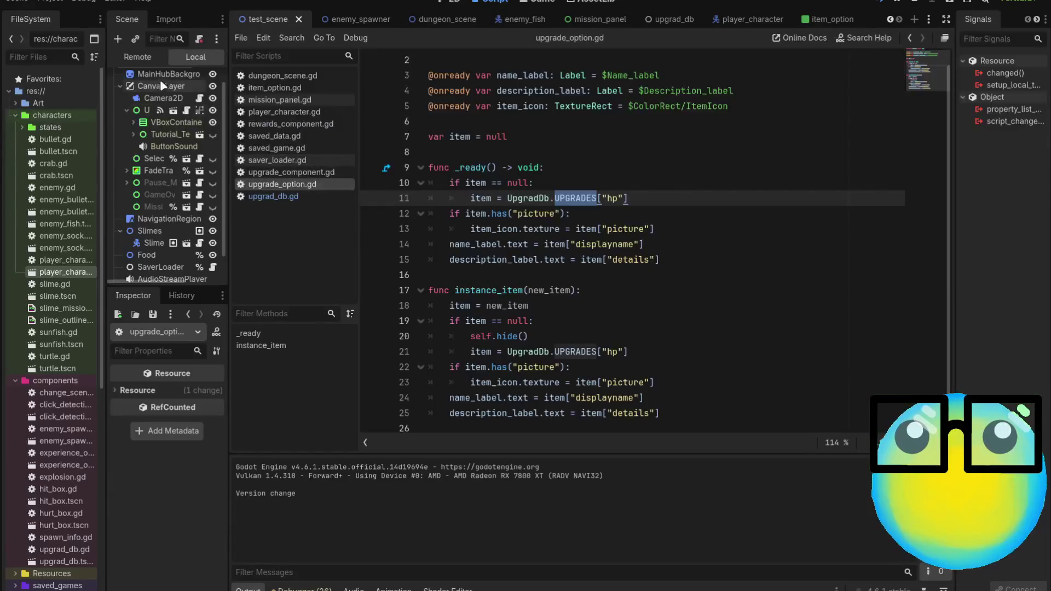
pyautogui.scroll(1, 217, 87)
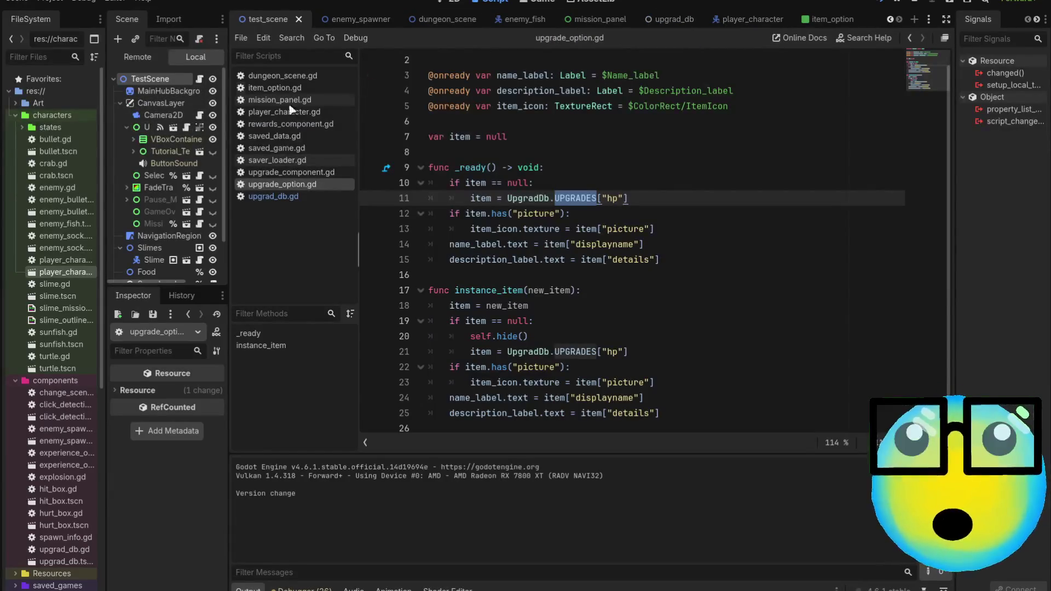
pyautogui.click(322, 124)
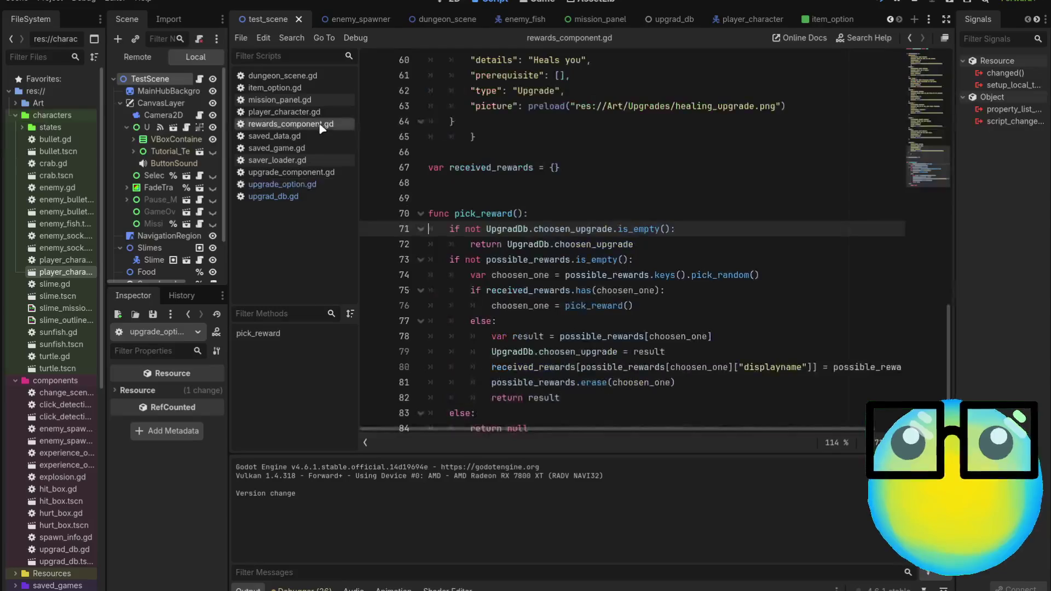
# Go to pick_reward and its line returning the saved choosen_upgrade
pyautogui.scroll(-1, 727, 248)
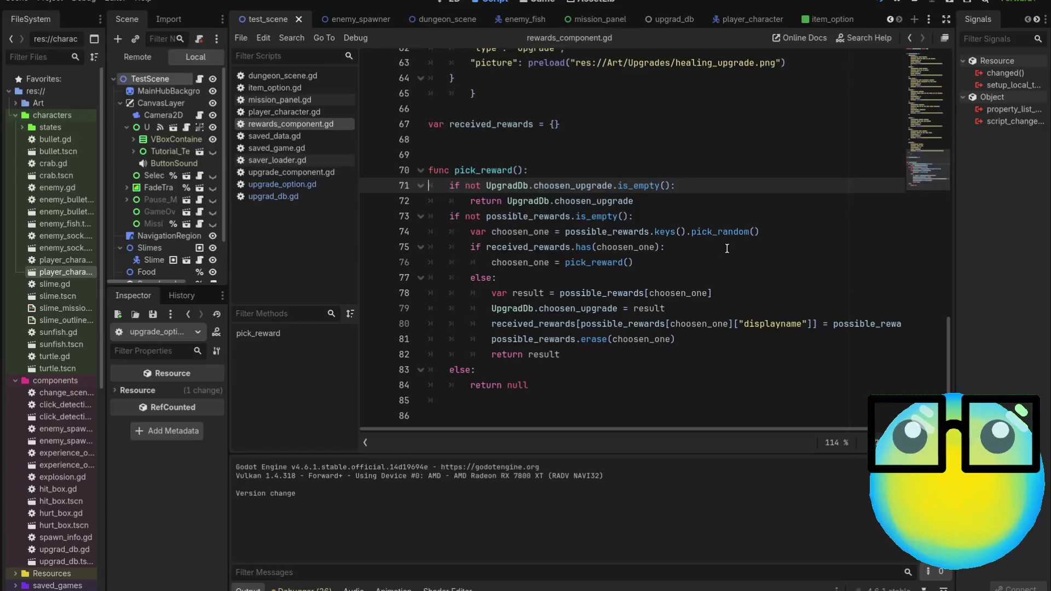
pyautogui.scroll(3, 777, 281)
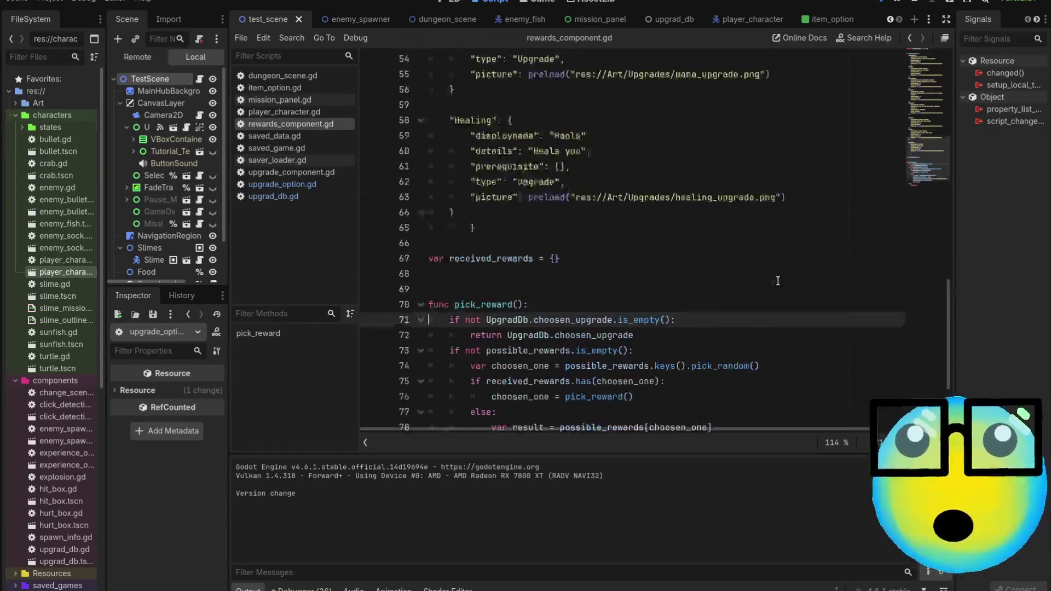
pyautogui.scroll(-4, 777, 281)
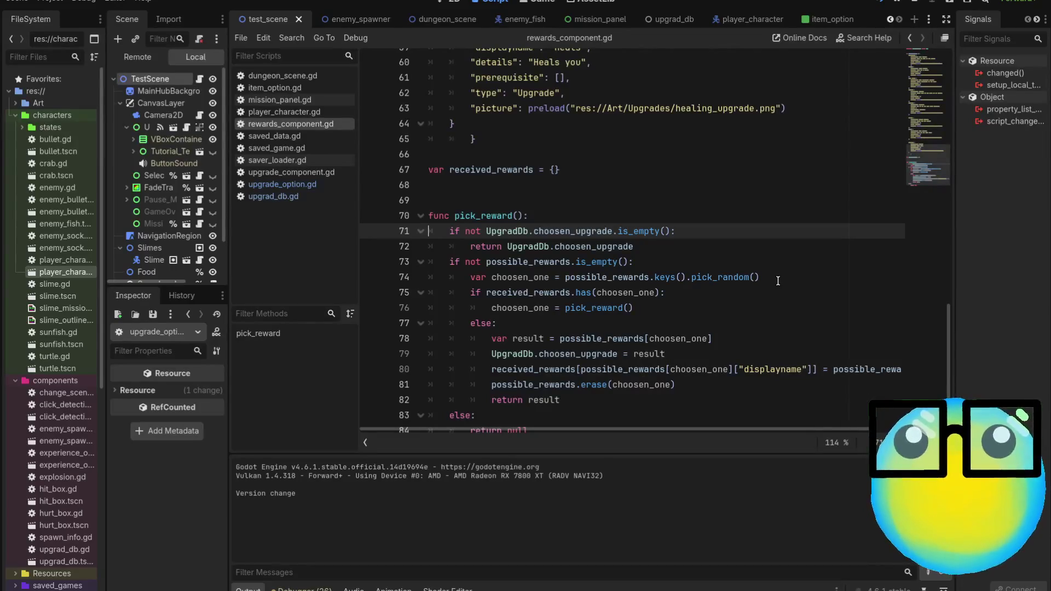
pyautogui.scroll(20, 778, 281)
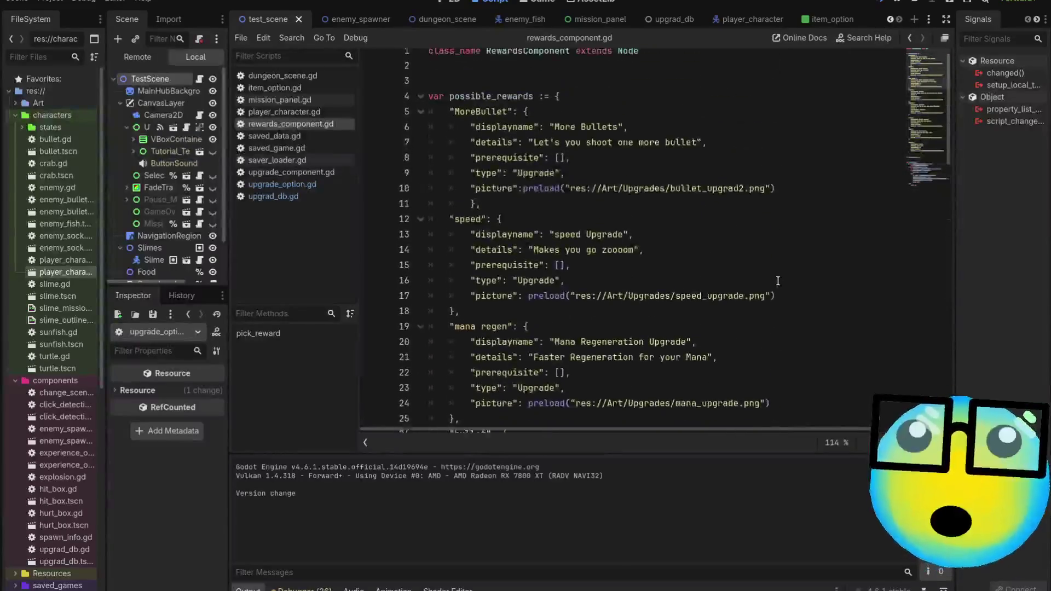
pyautogui.scroll(-8, 777, 281)
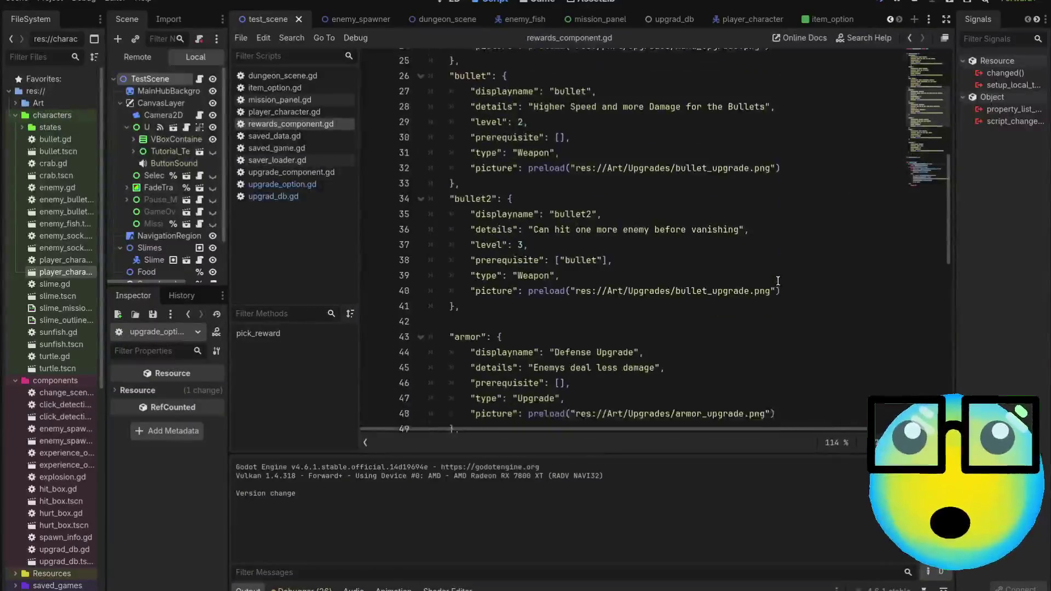
pyautogui.click(920, 186)
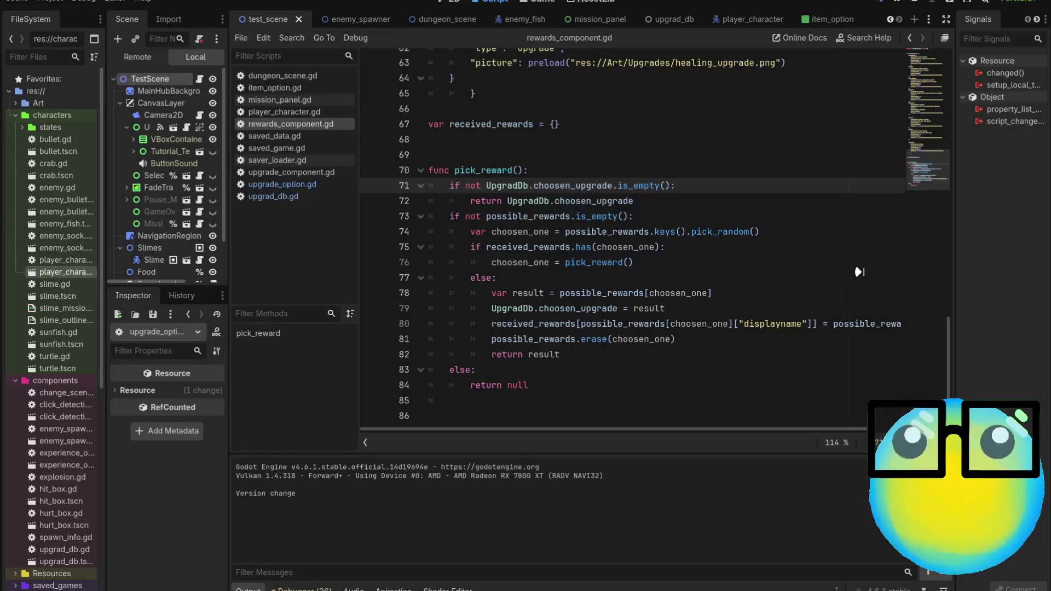
pyautogui.click(878, 258)
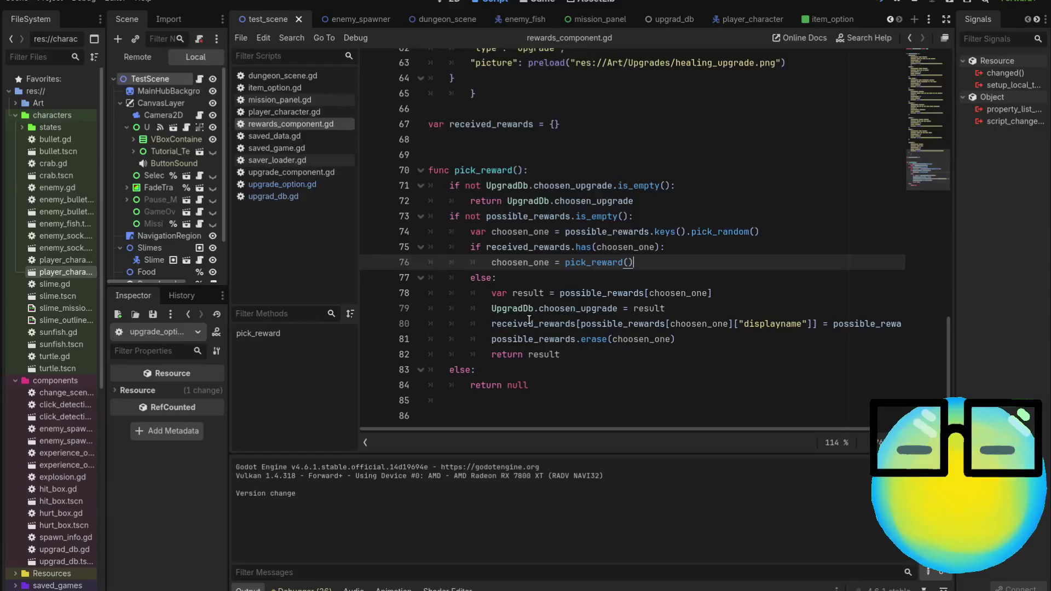
pyautogui.click(530, 203)
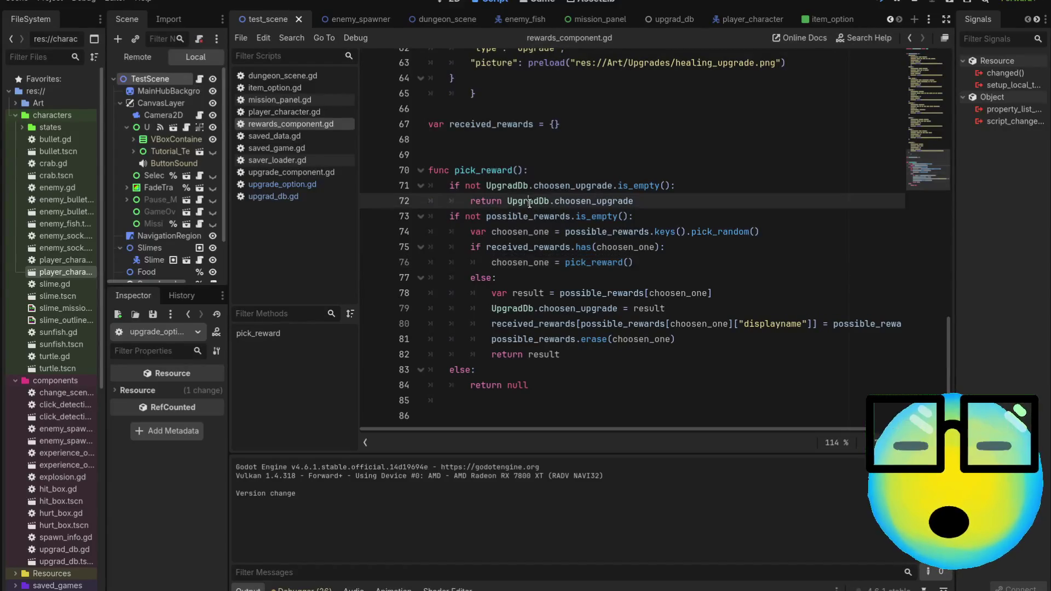
pyautogui.click(778, 208)
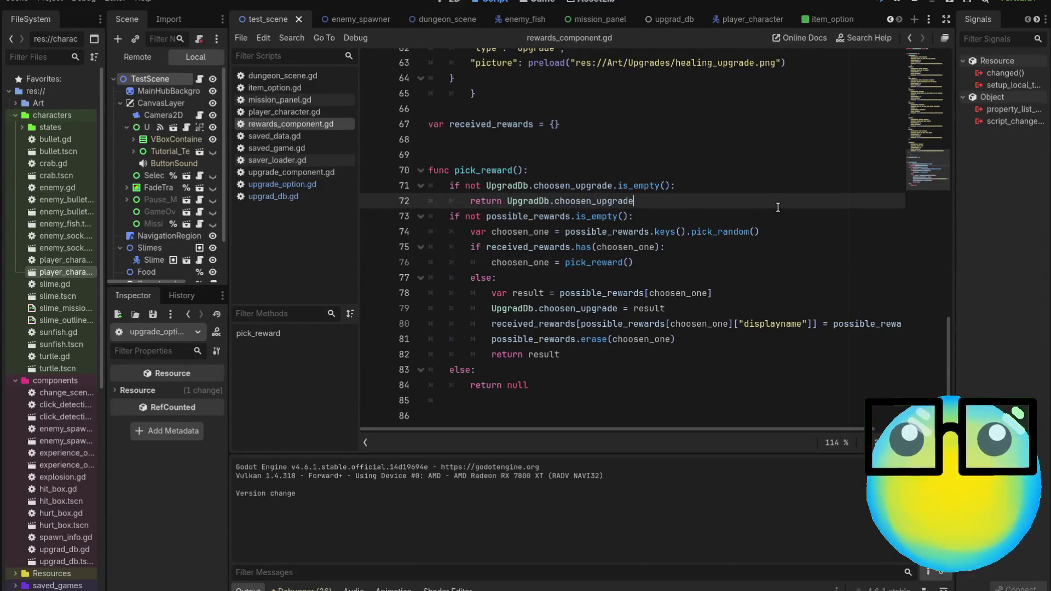
# Fold the possible_rewards dictionary and open saver_loader.gd
pyautogui.doubleClick(514, 339)
pyautogui.scroll(10, 644, 244)
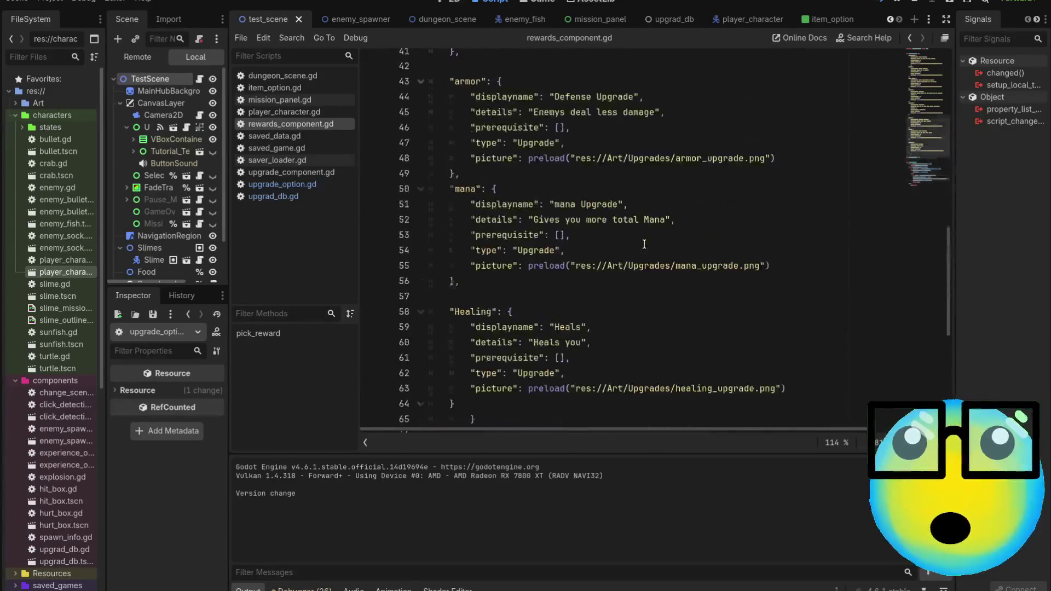
pyautogui.scroll(9, 645, 244)
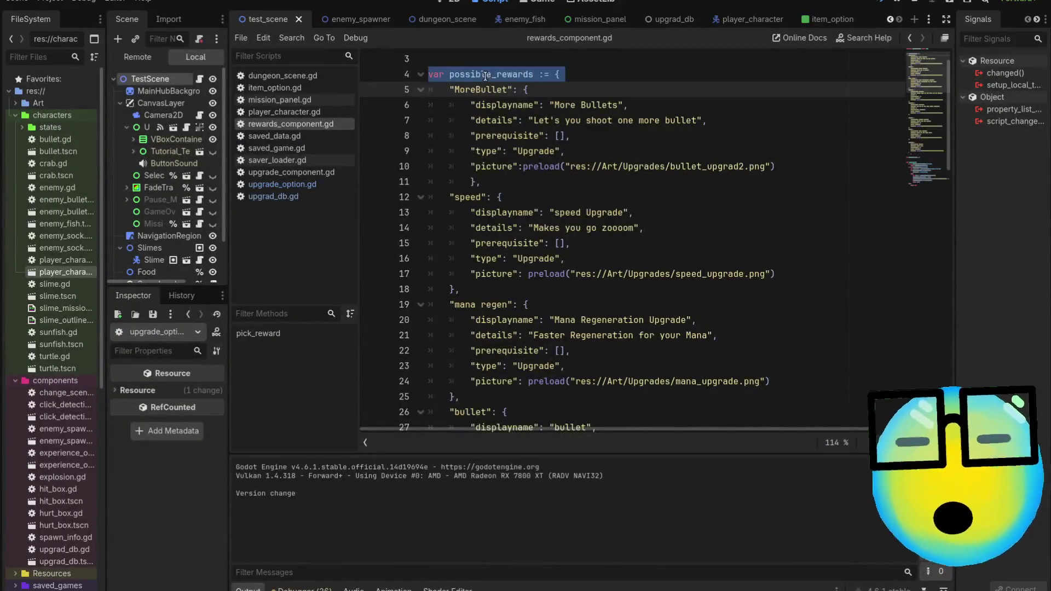
pyautogui.click(435, 88)
pyautogui.click(420, 75)
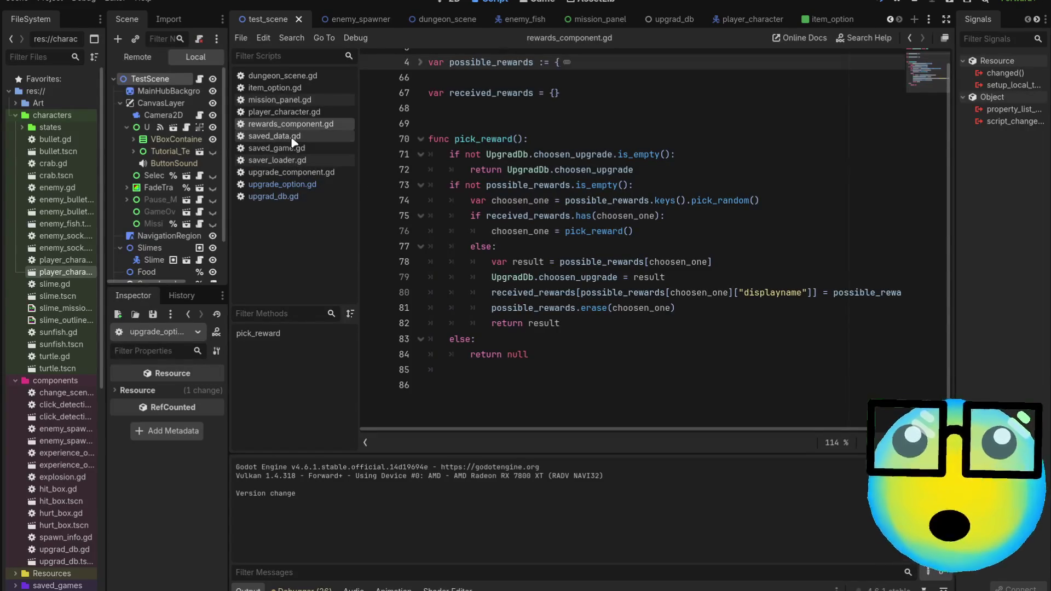
pyautogui.click(306, 160)
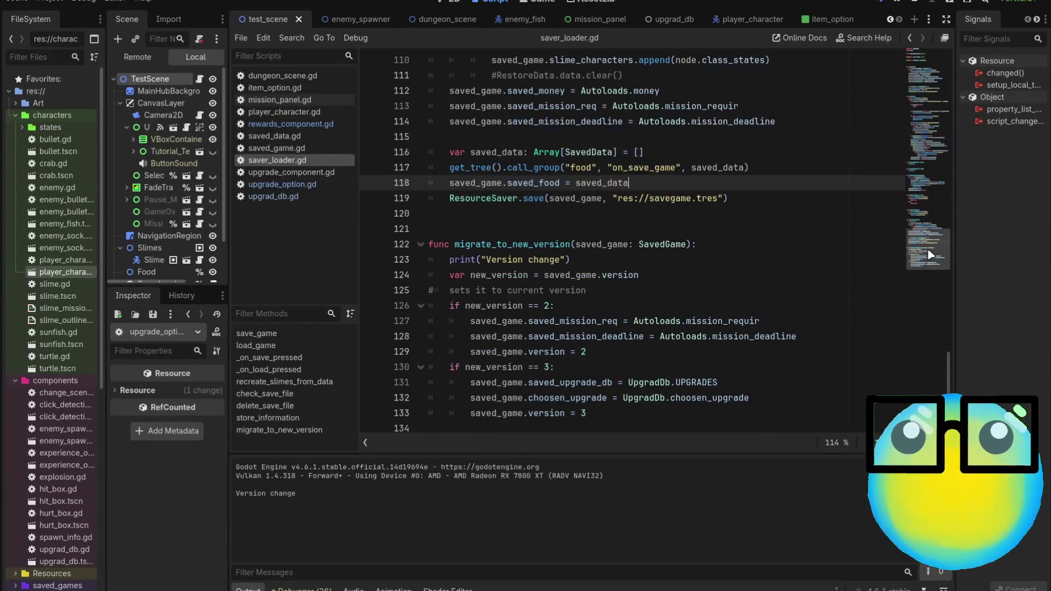
# On line 68 of load_game, replace UPGRADES with choosen_upgrade so the saved chosen upgrade is restored
pyautogui.scroll(4, 930, 235)
pyautogui.moveTo(930, 235); pyautogui.dragTo(919, 157)
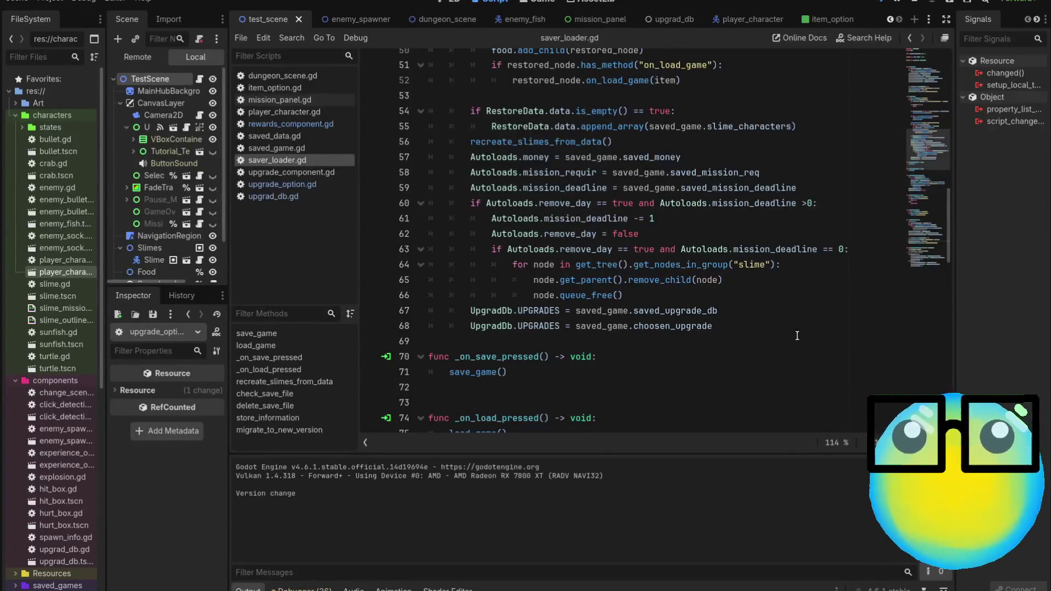
pyautogui.doubleClick(538, 326)
pyautogui.press('BackSpace')
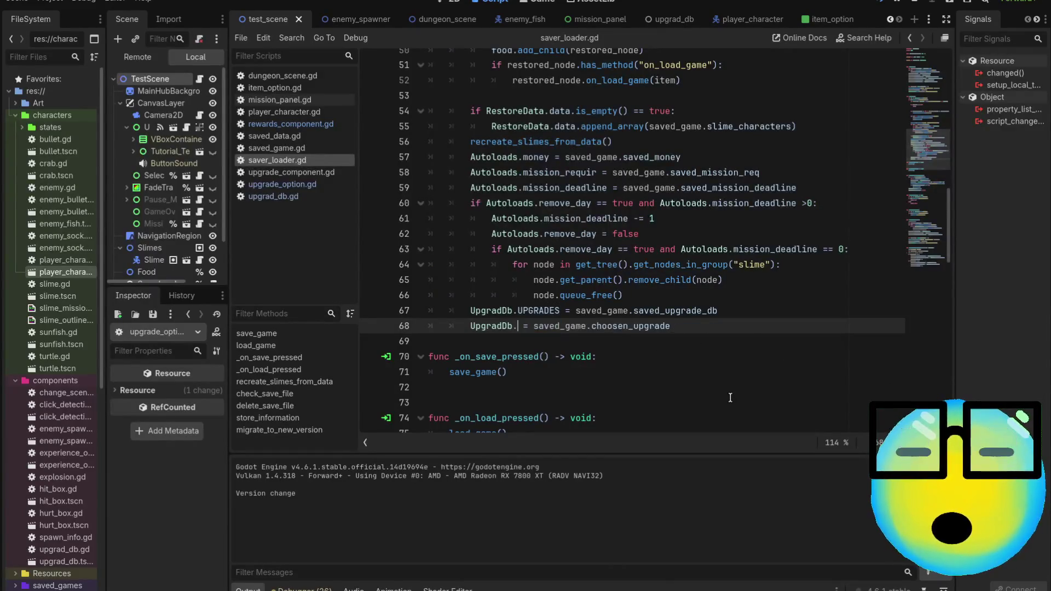
pyautogui.write('ch')
pyautogui.press('Return')
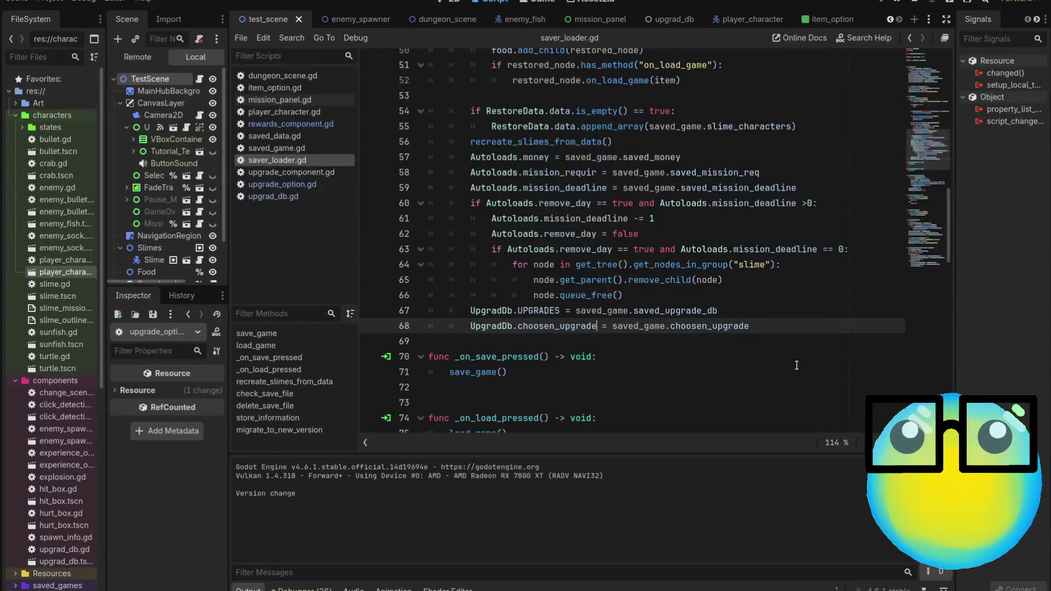
pyautogui.scroll(10, 821, 348)
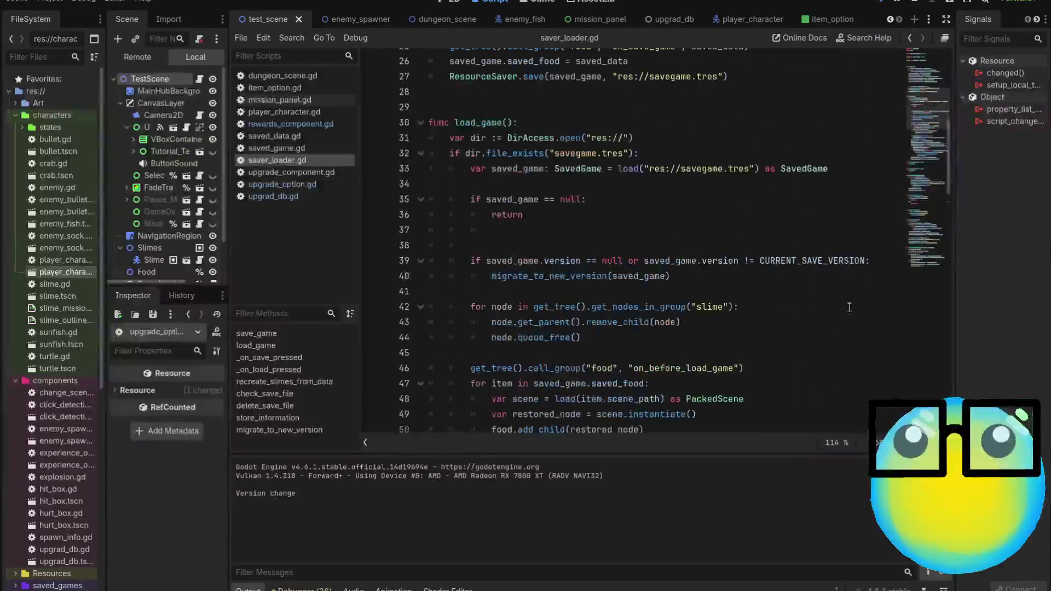
pyautogui.scroll(3, 839, 183)
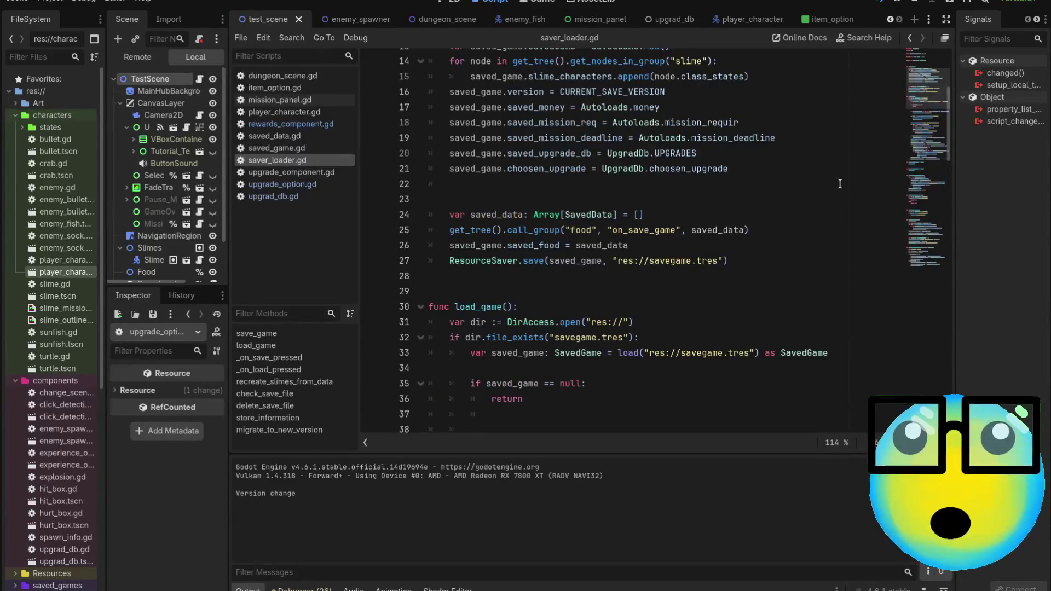
pyautogui.scroll(-5, 840, 184)
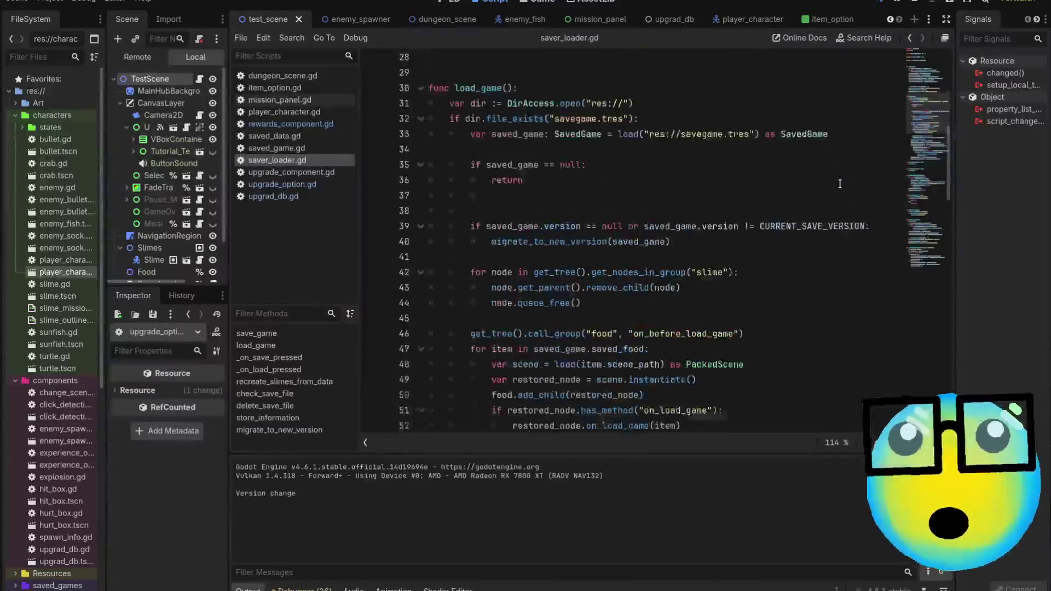
pyautogui.scroll(-4, 839, 183)
pyautogui.hotkey('ctrl', 'f')
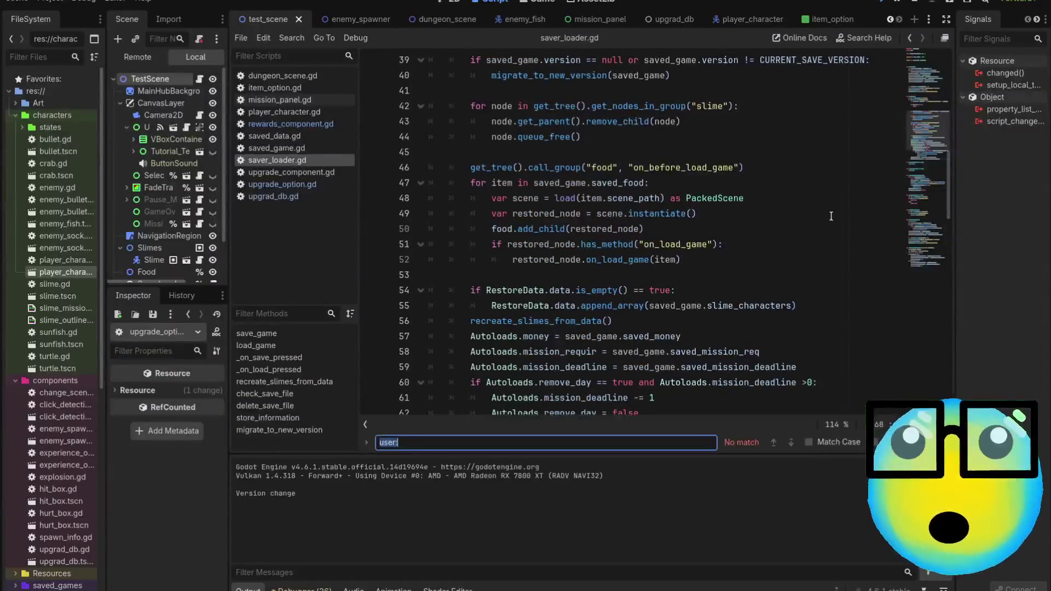
# Search saver_loader.gd for UpgradDB, step through every match, then stop the running game
pyautogui.press('BackSpace')
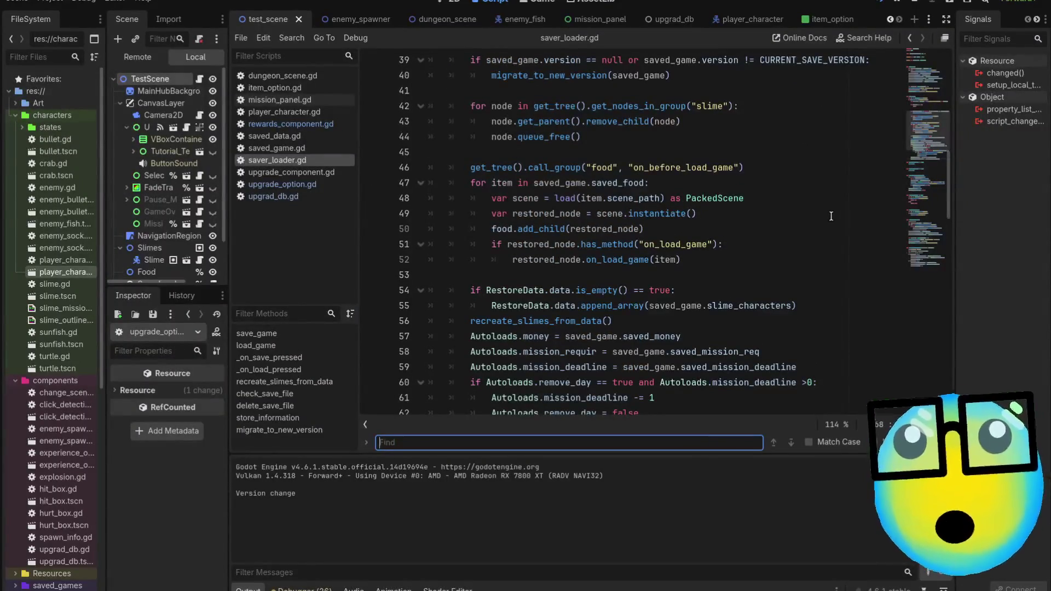
pyautogui.write('Upgrad')
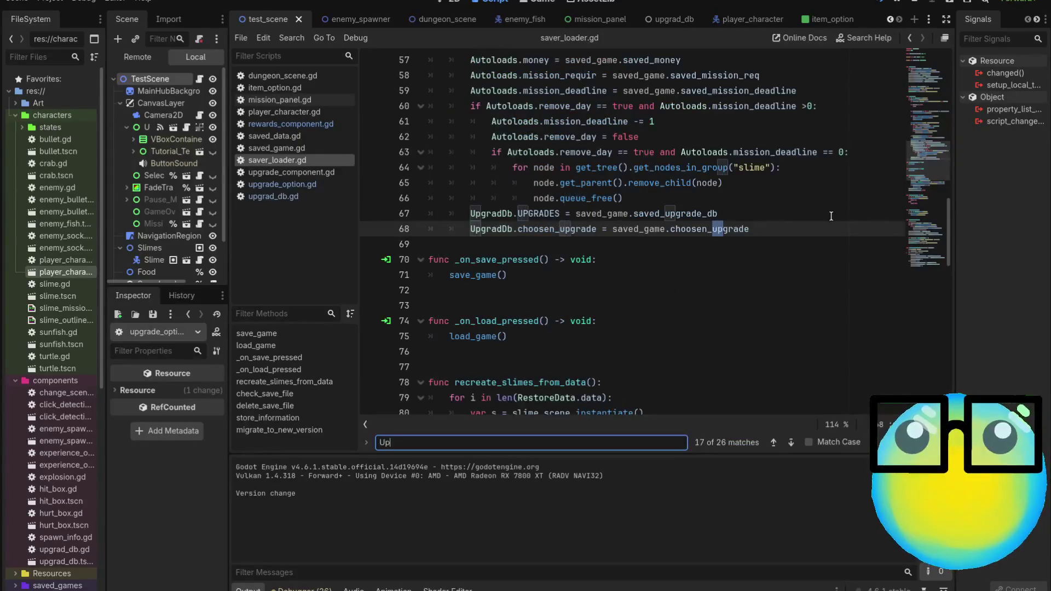
pyautogui.write('DB')
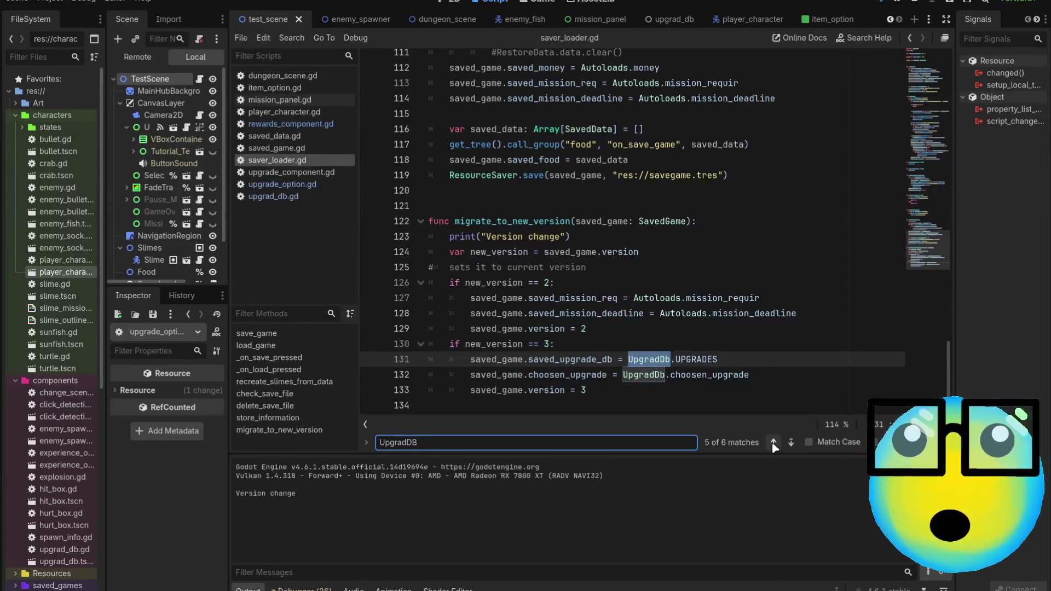
pyautogui.click(791, 443)
pyautogui.click(791, 442)
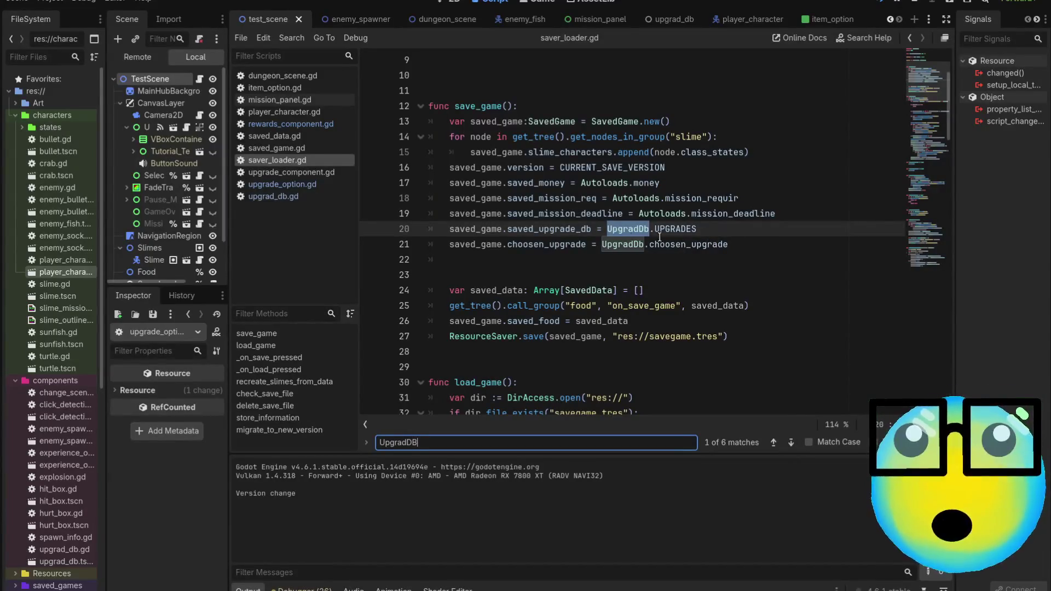
pyautogui.click(791, 442)
pyautogui.click(790, 443)
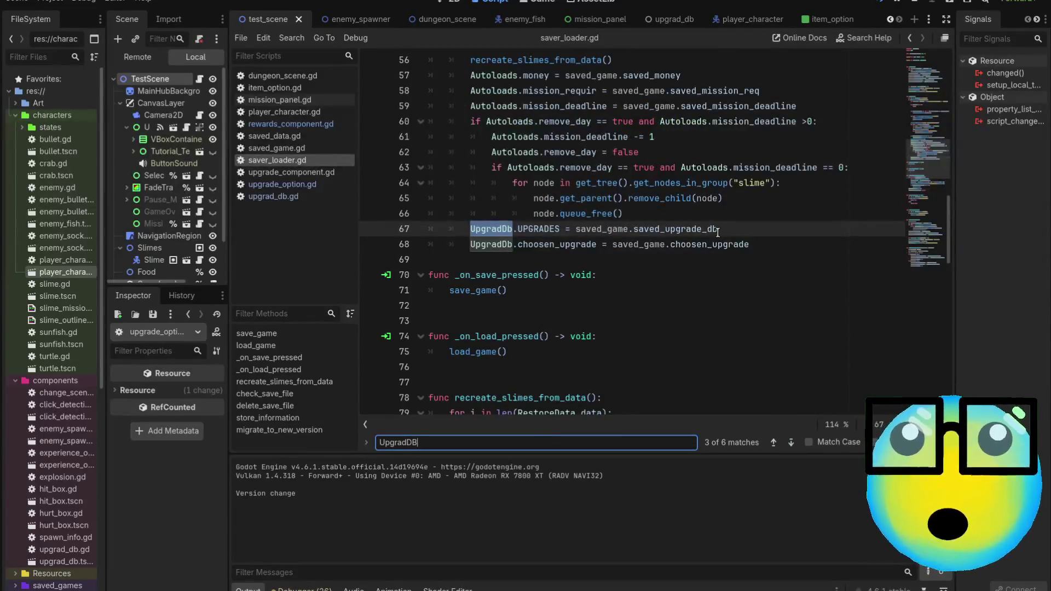
pyautogui.click(791, 443)
pyautogui.click(791, 442)
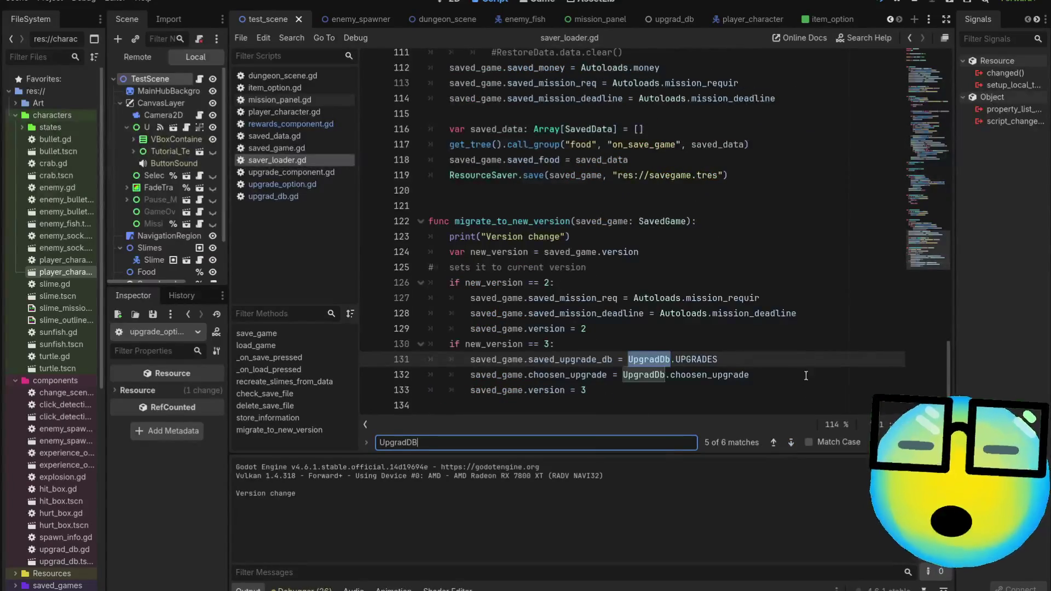
pyautogui.press('Escape')
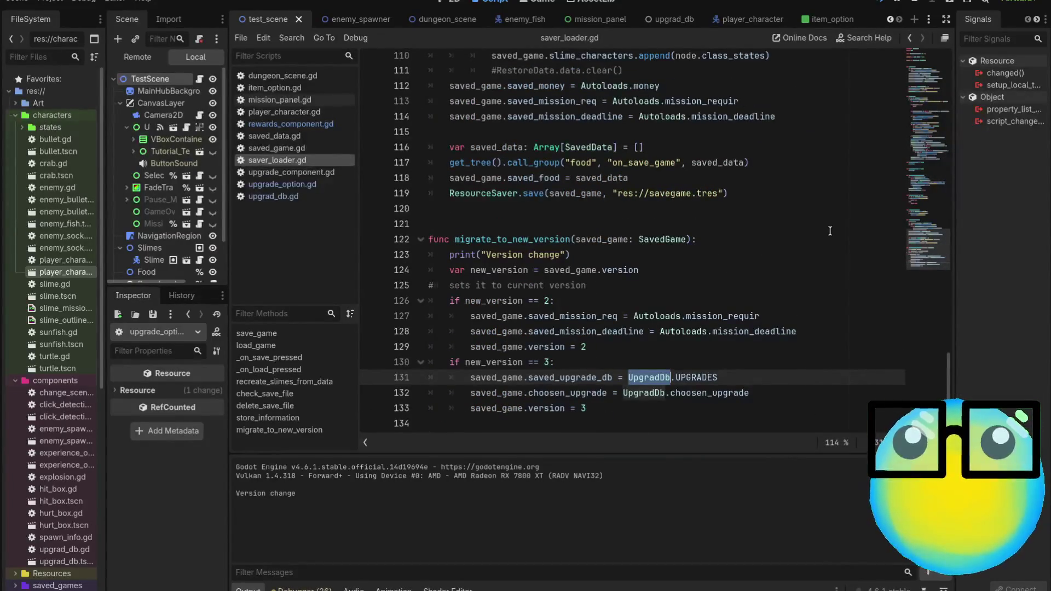
pyautogui.click(920, 8)
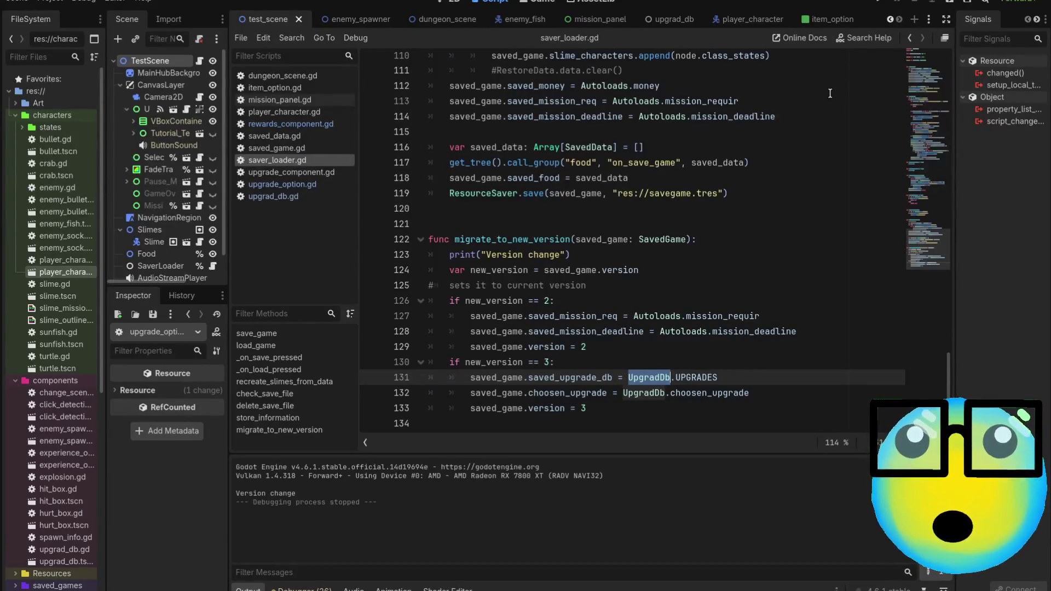
# Run Slime Dungeon, start a game, and check the request's Mana Regeneration Upgrade reward
pyautogui.press('F5')
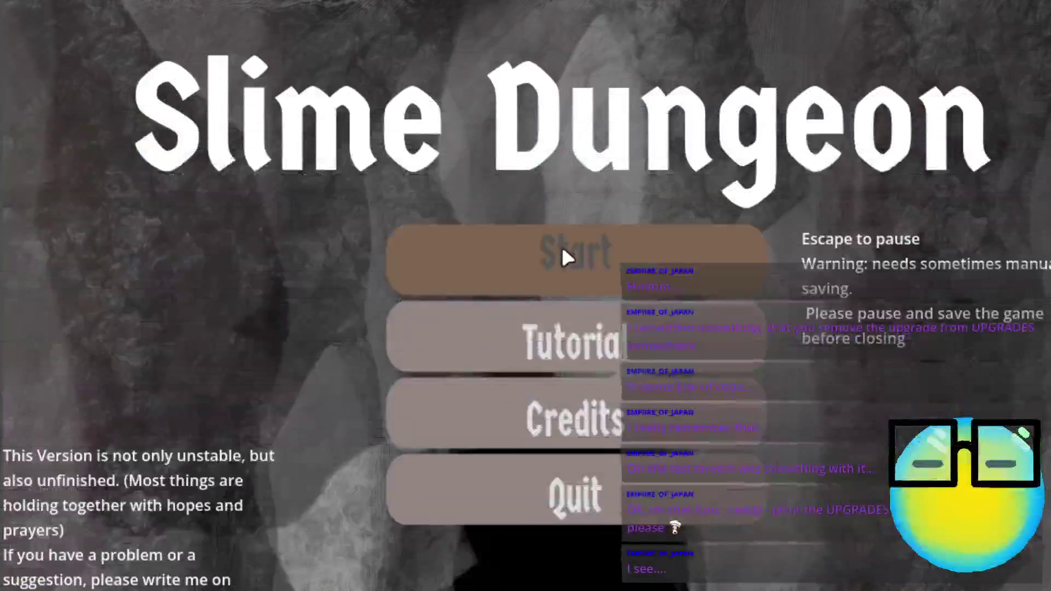
pyautogui.click(562, 248)
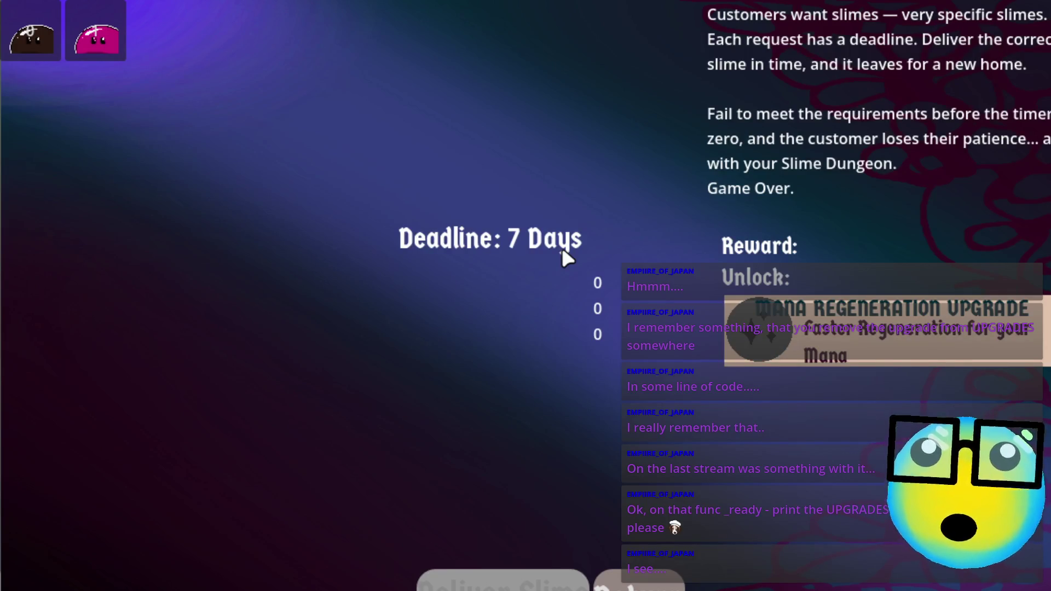
pyautogui.click(639, 581)
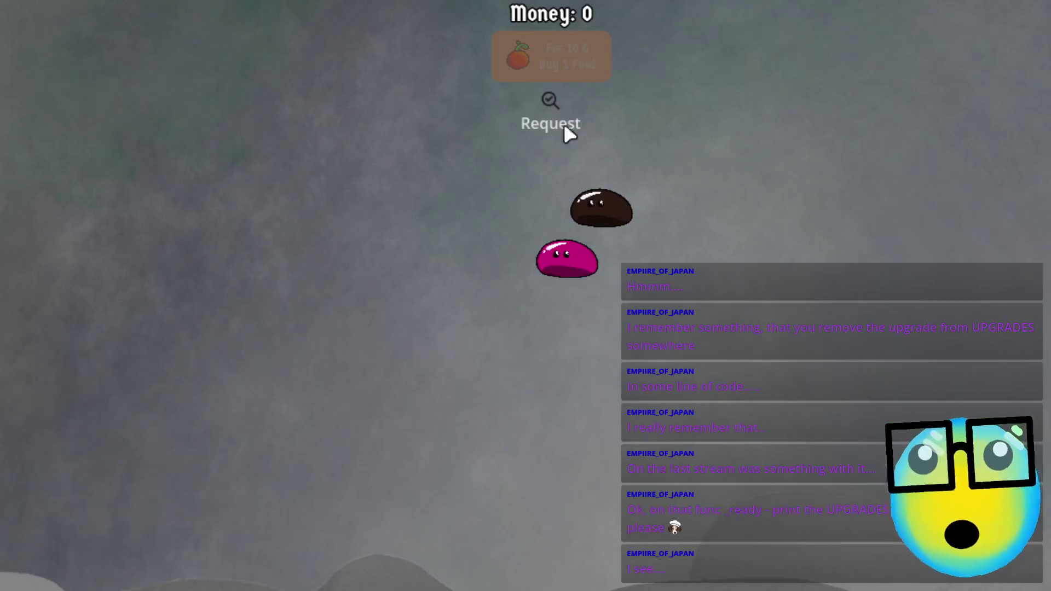
pyautogui.click(564, 123)
pyautogui.click(625, 585)
pyautogui.click(556, 137)
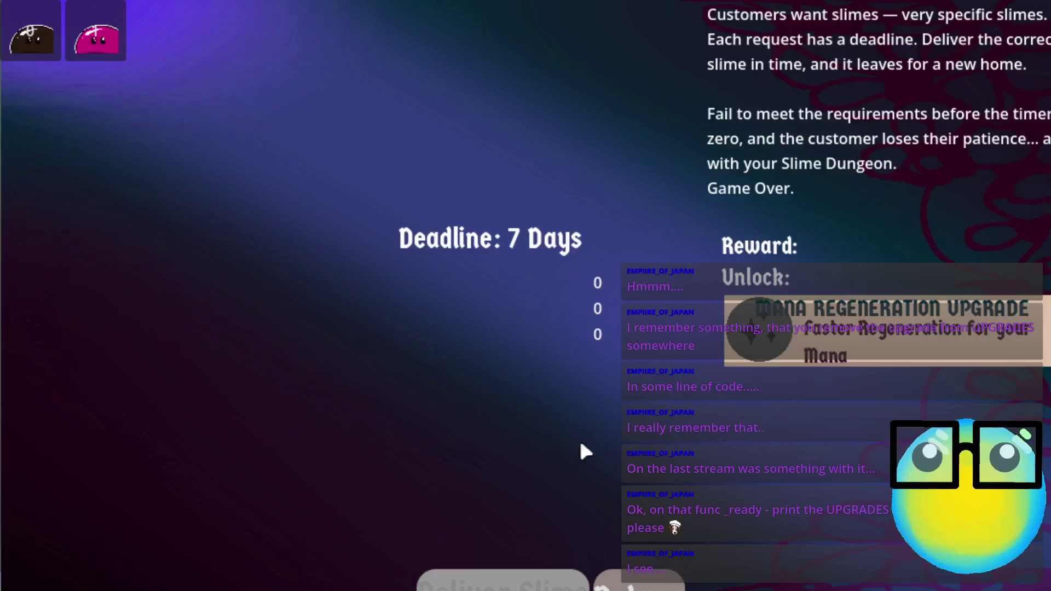
pyautogui.click(638, 582)
pyautogui.click(565, 266)
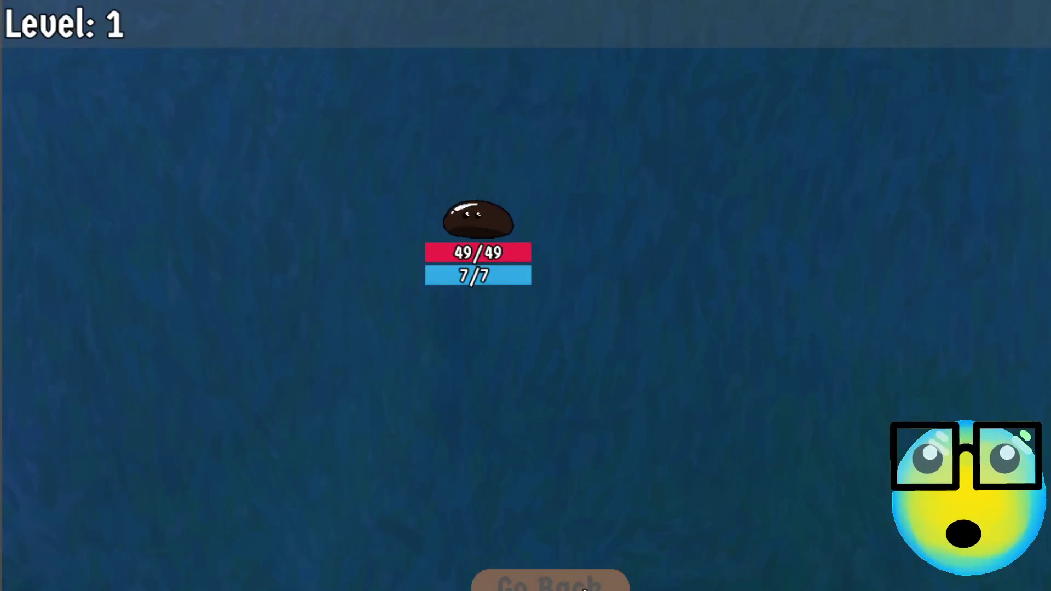
pyautogui.click(550, 583)
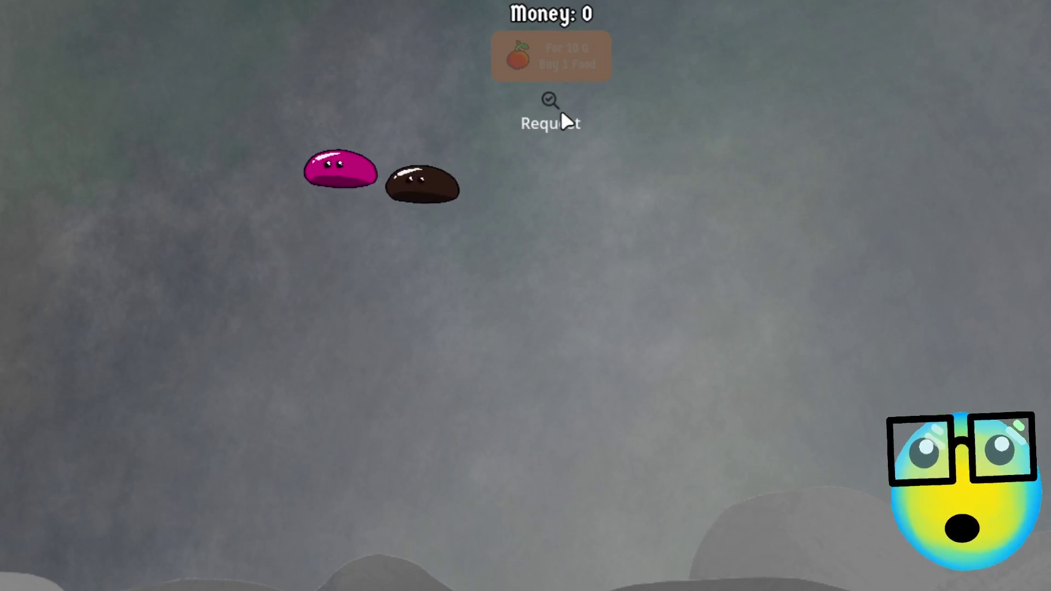
pyautogui.click(562, 114)
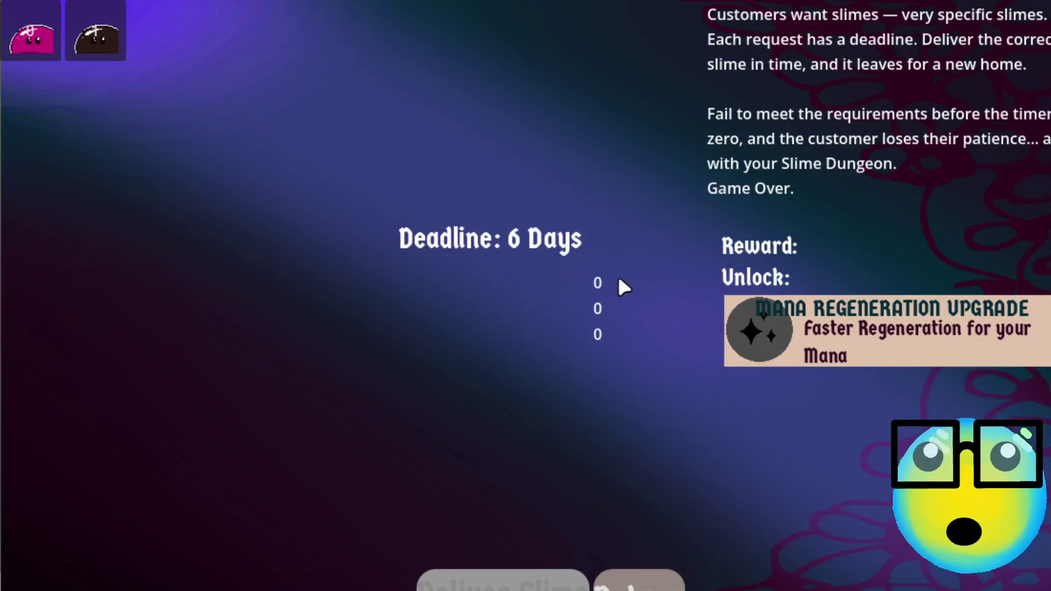
# Quit to the main menu, restart, and find the request reward now Heals; then close the game
pyautogui.press('Escape')
pyautogui.press('Escape')
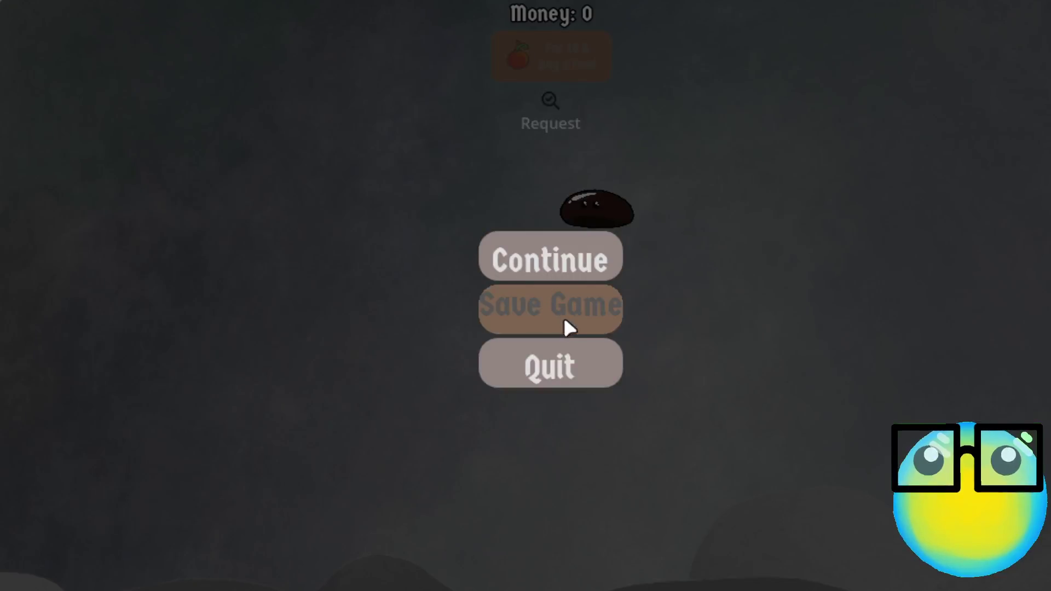
pyautogui.click(553, 362)
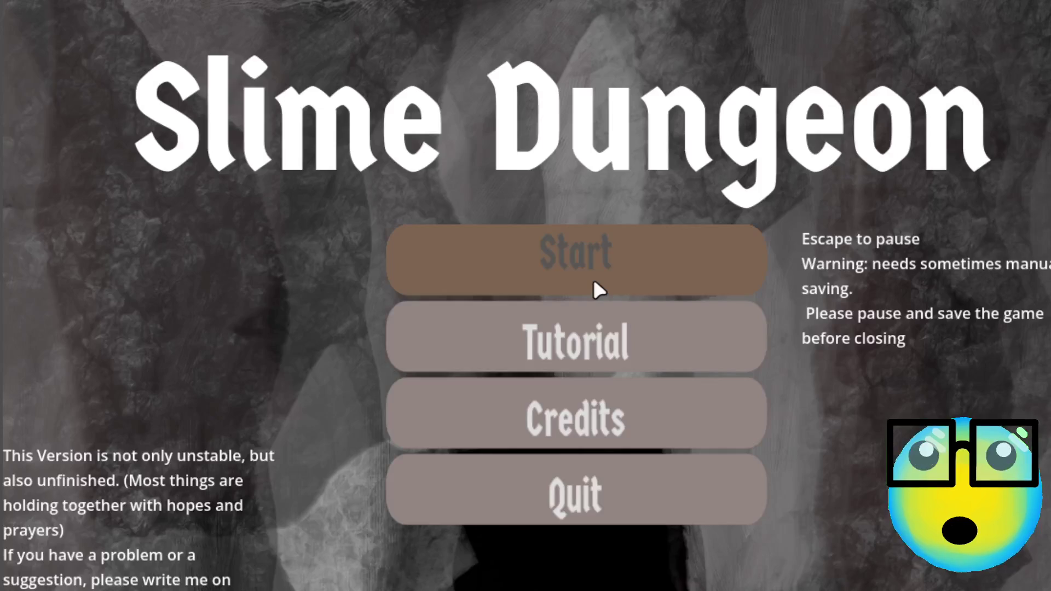
pyautogui.click(593, 278)
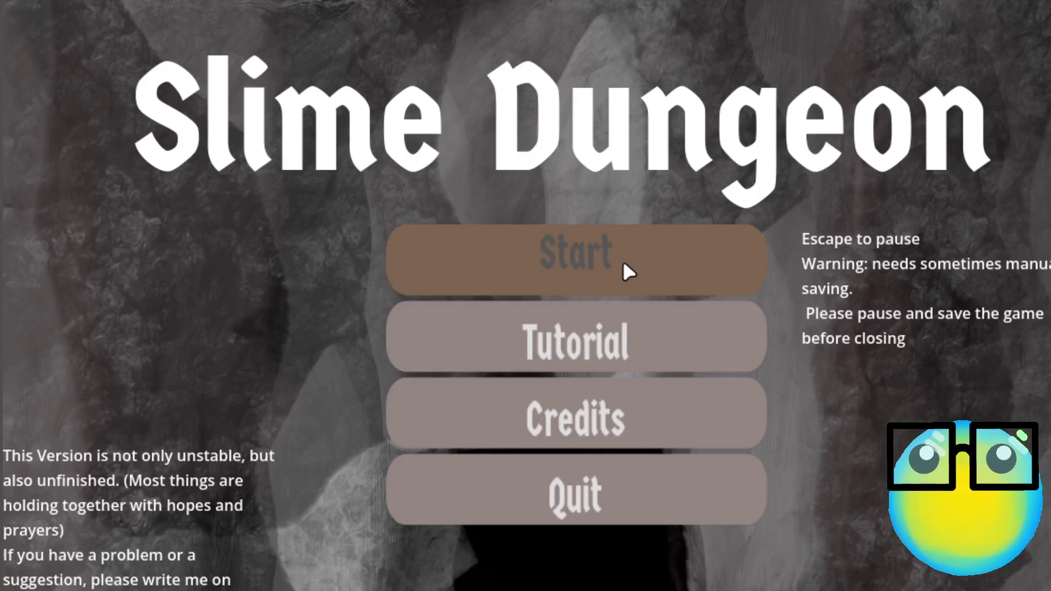
pyautogui.click(624, 261)
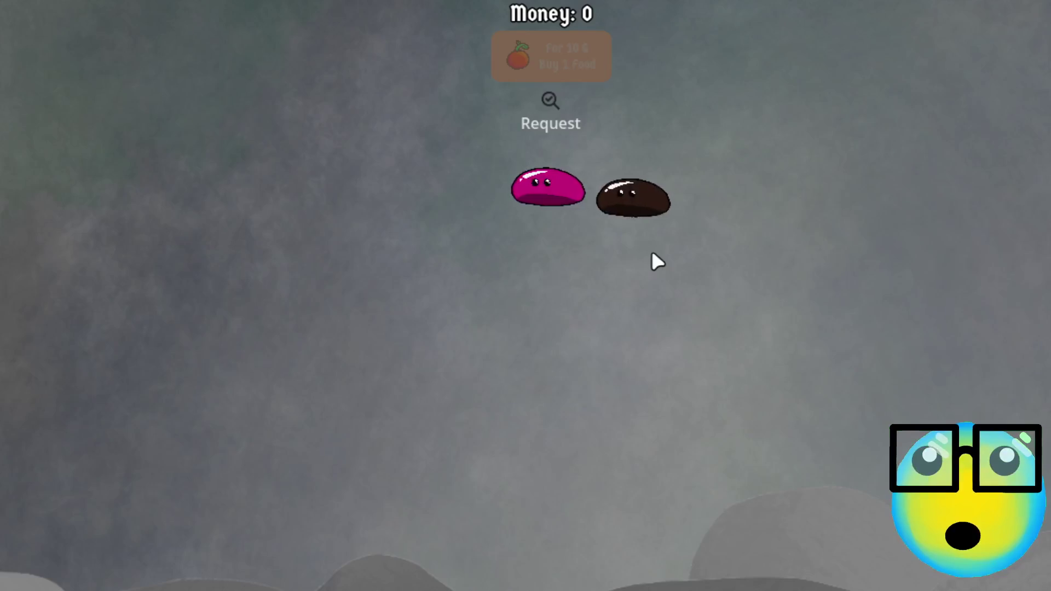
pyautogui.click(548, 120)
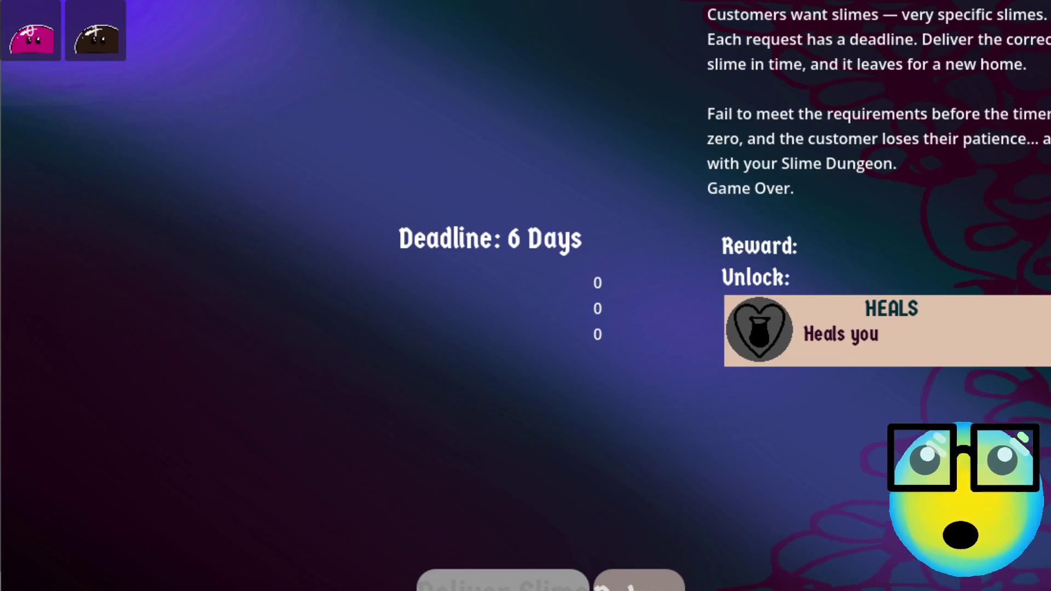
pyautogui.click(639, 580)
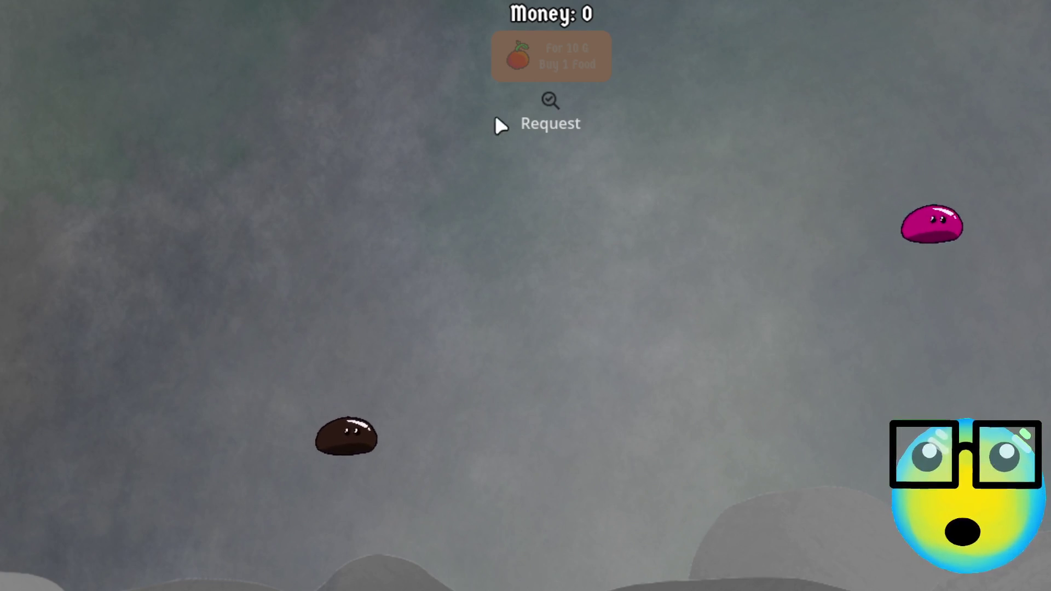
pyautogui.click(536, 116)
pyautogui.click(639, 581)
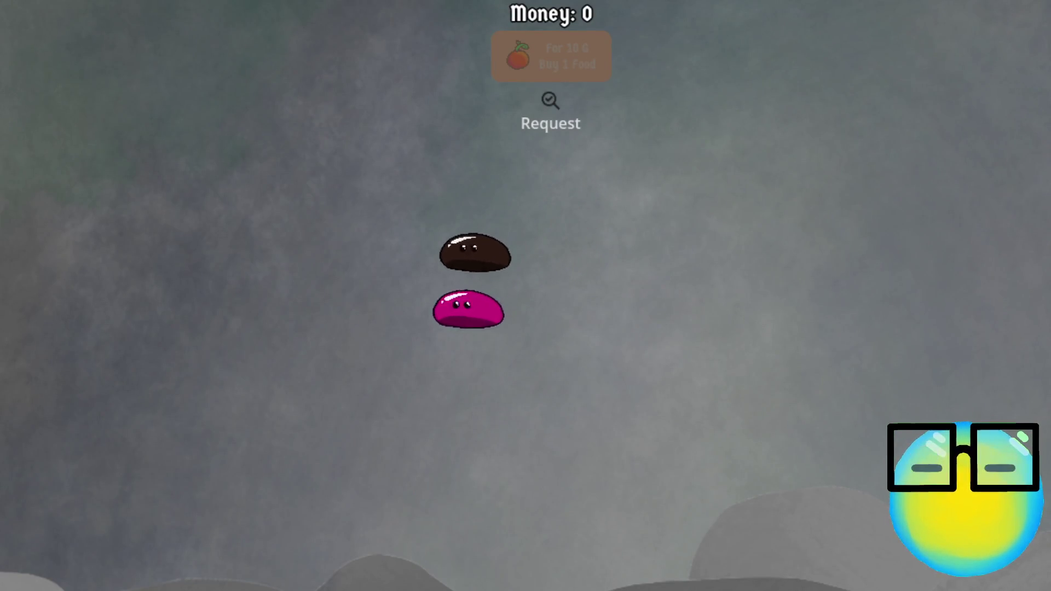
pyautogui.press('F8')
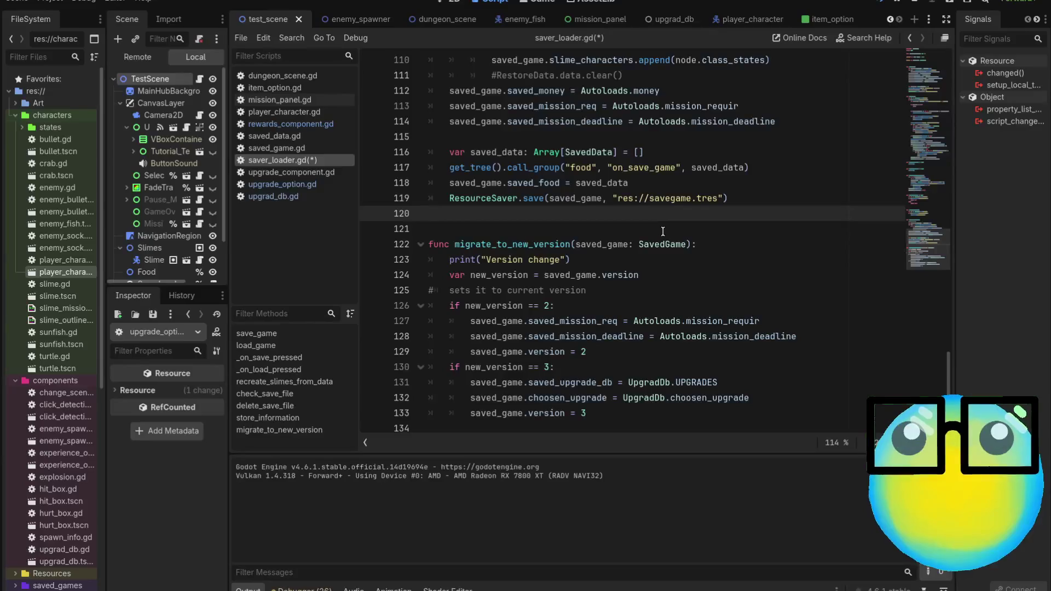
# Save saver_loader.gd and review the load_game function
pyautogui.hotkey('ctrl', 's')
pyautogui.scroll(5, 665, 228)
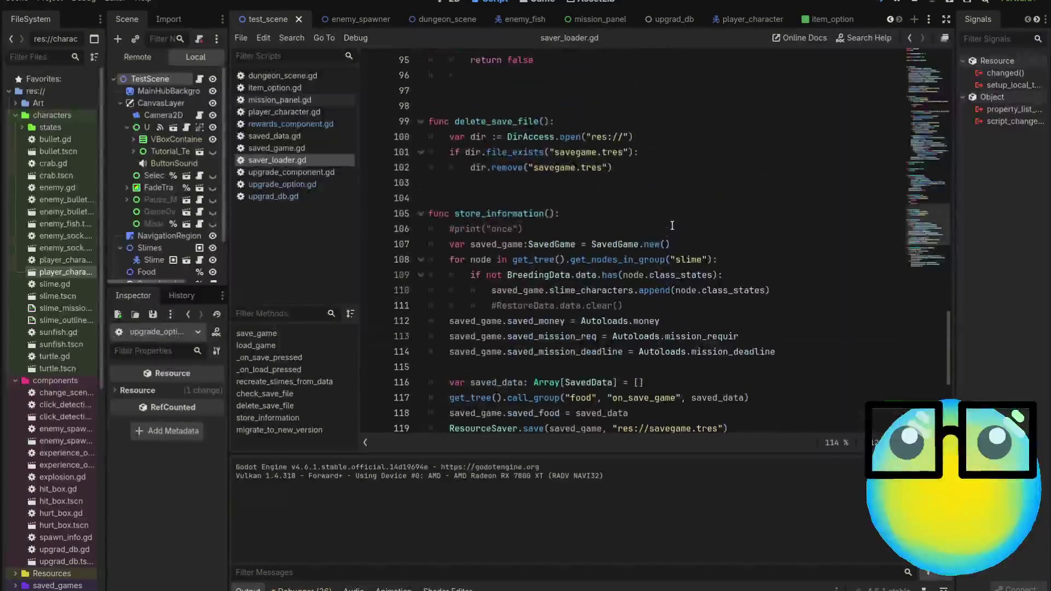
pyautogui.scroll(10, 672, 226)
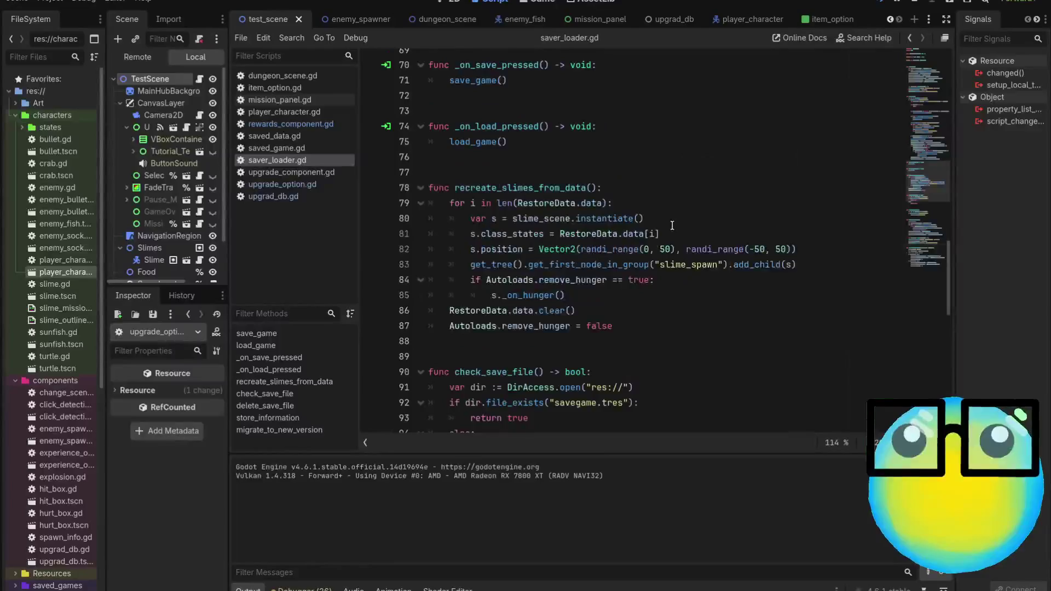
pyautogui.scroll(5, 672, 226)
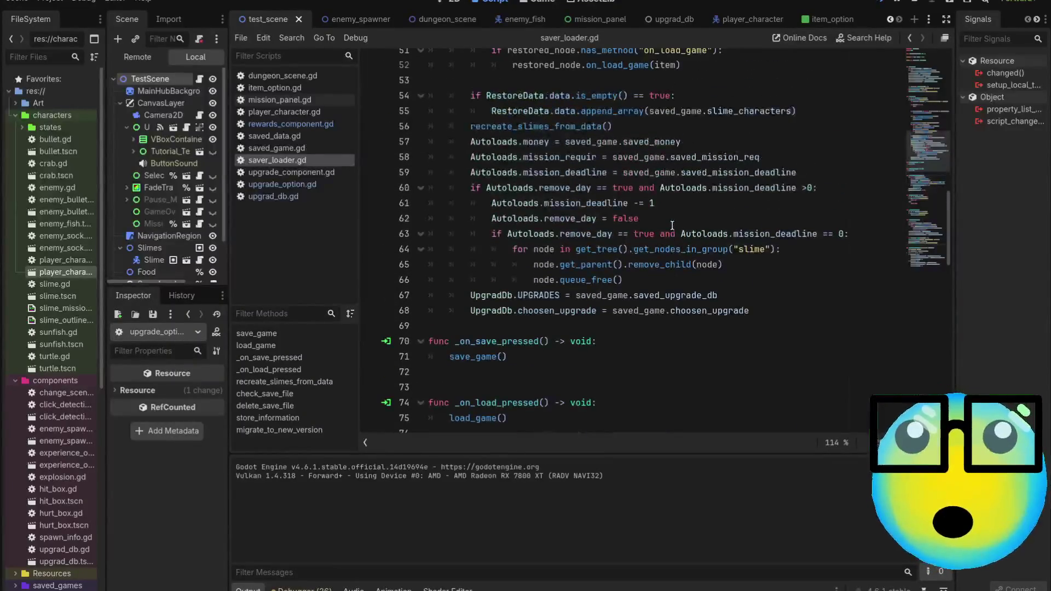
pyautogui.scroll(7, 672, 225)
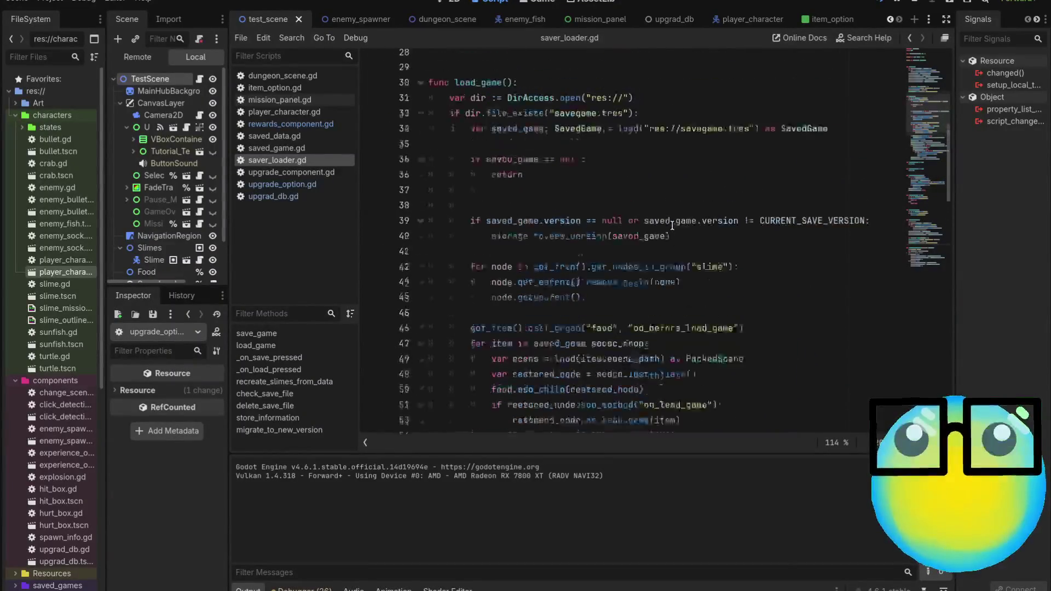
pyautogui.scroll(-7, 672, 225)
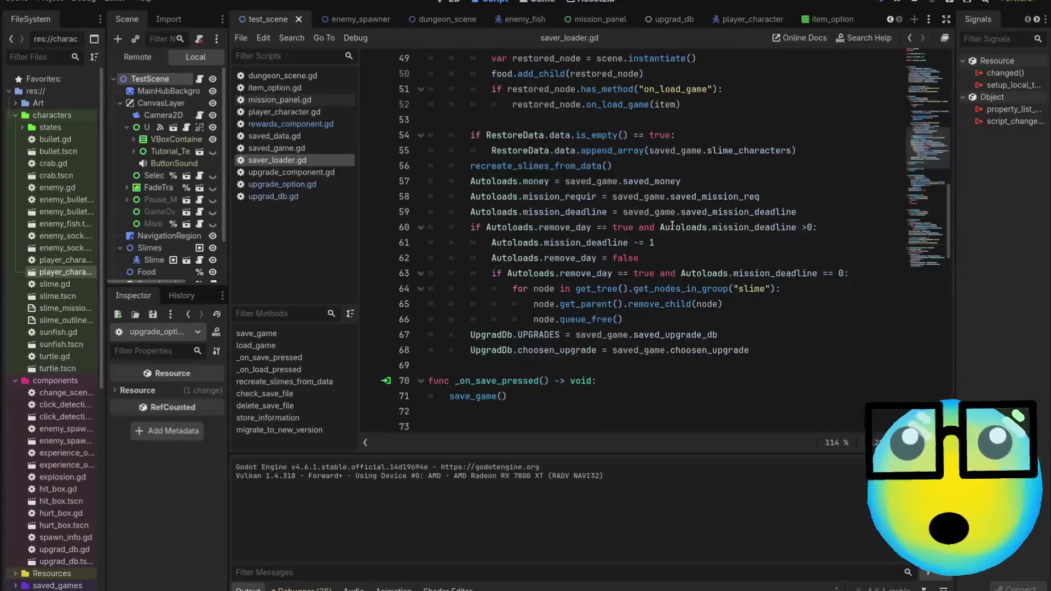
# Open the mission_panel scene and its MissionPanel script
pyautogui.click(789, 344)
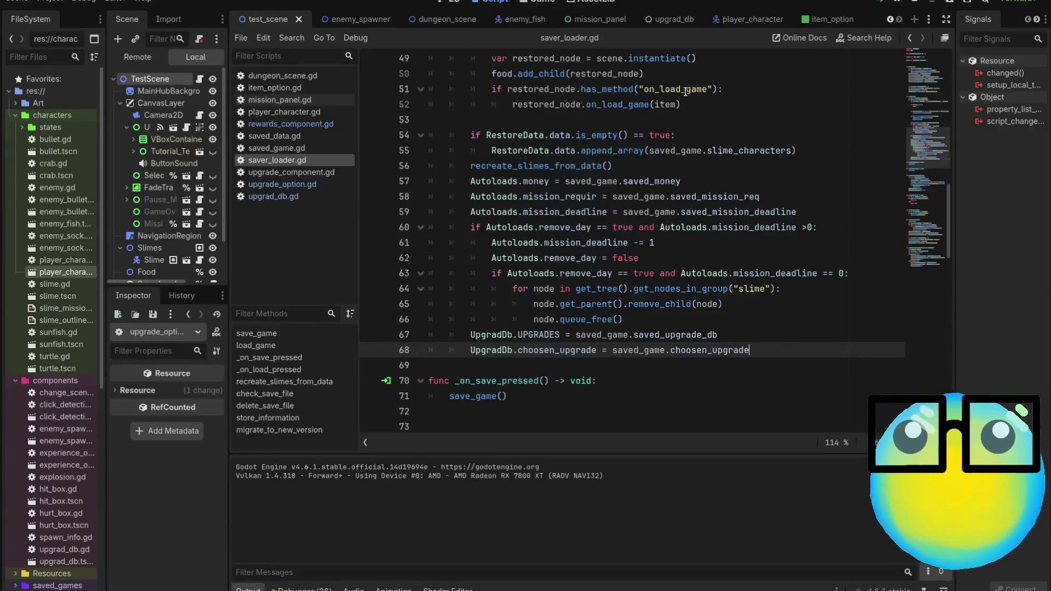
pyautogui.click(597, 20)
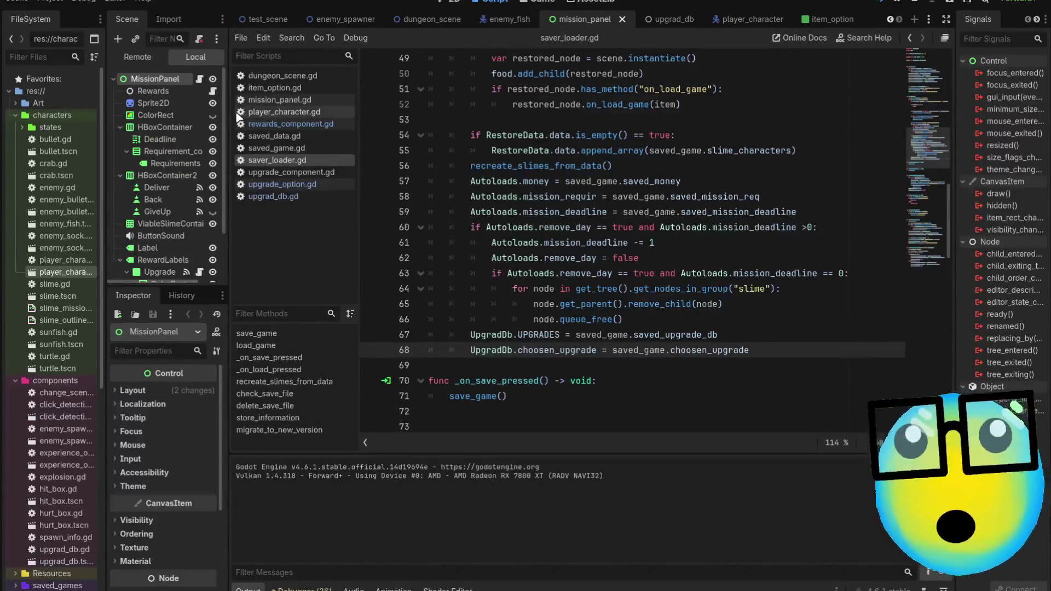
pyautogui.click(199, 80)
# In rewards_component.gd, delete the blank line below received_rewards and save the script
pyautogui.scroll(-3, 778, 203)
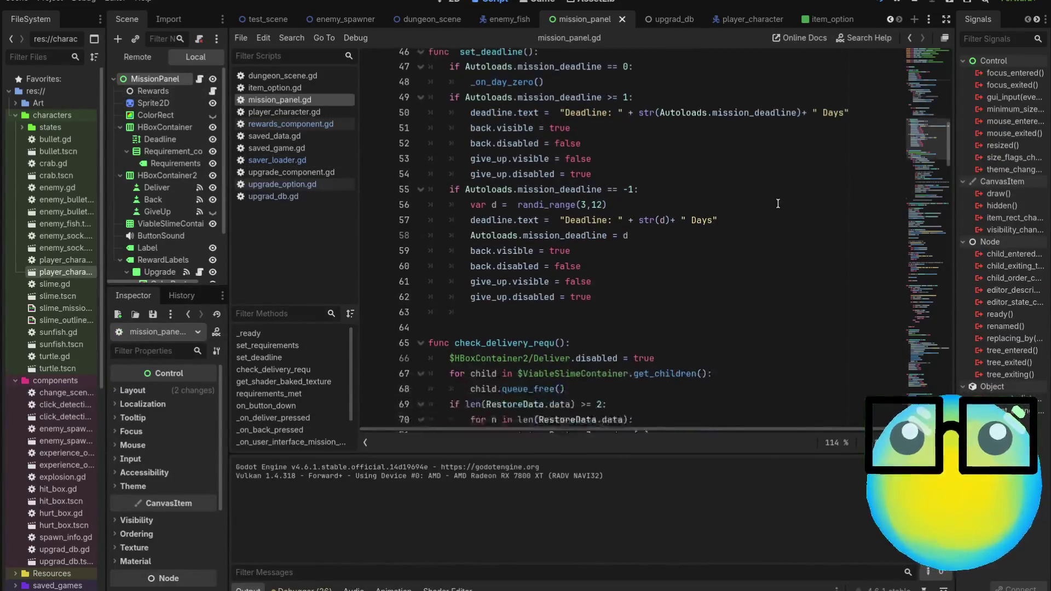
pyautogui.click(212, 91)
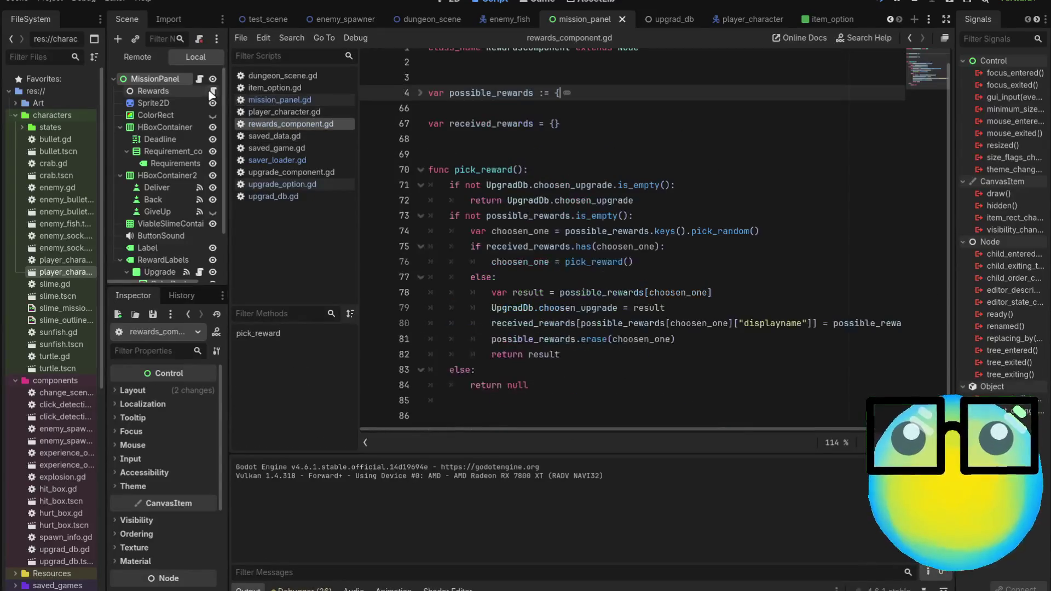
pyautogui.click(700, 185)
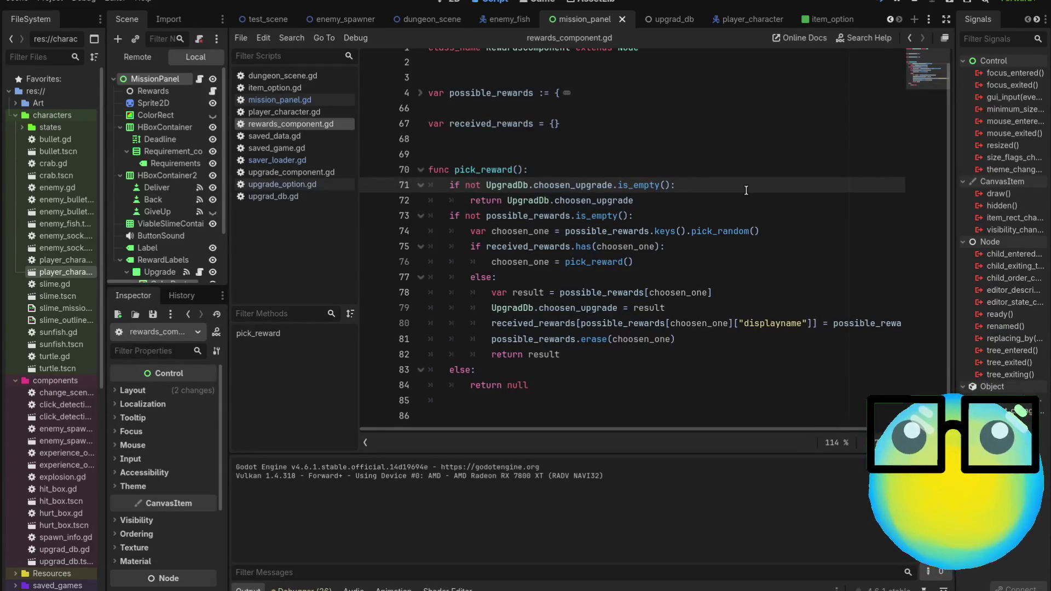
pyautogui.scroll(1, 745, 190)
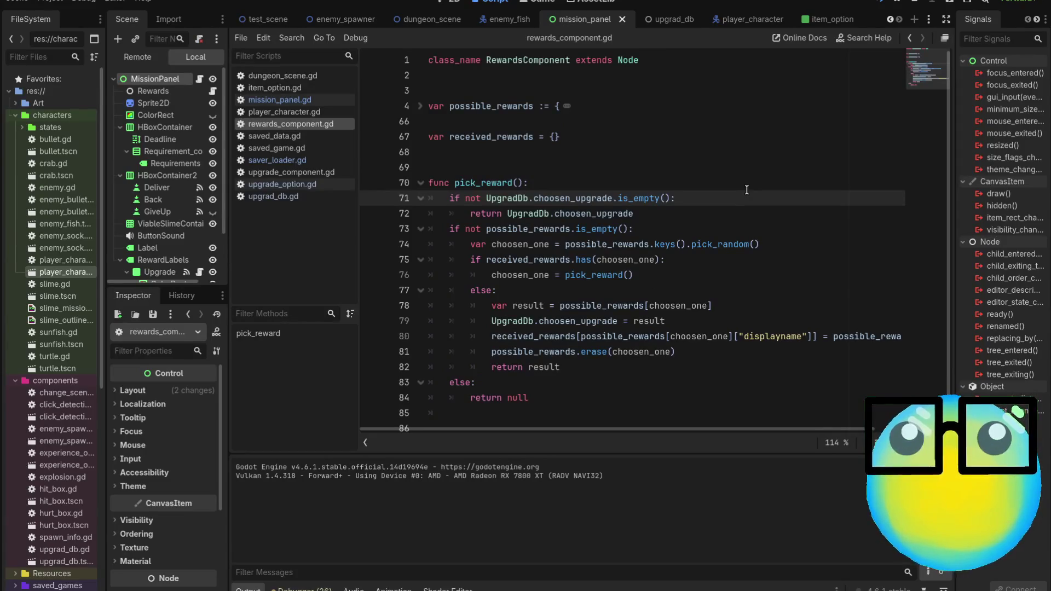
pyautogui.click(477, 155)
pyautogui.press('BackSpace')
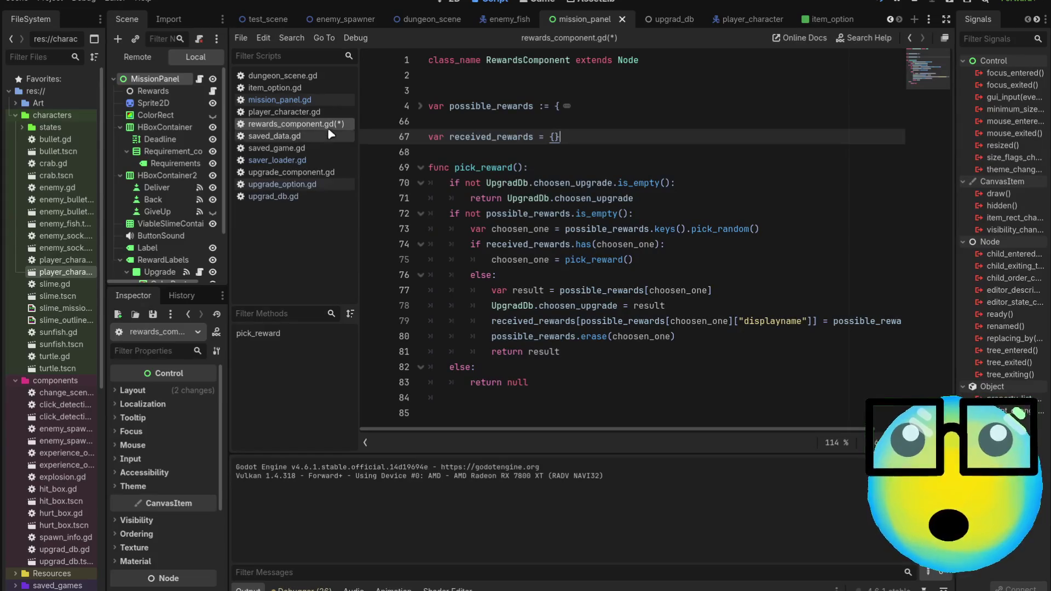
pyautogui.hotkey('ctrl', 's')
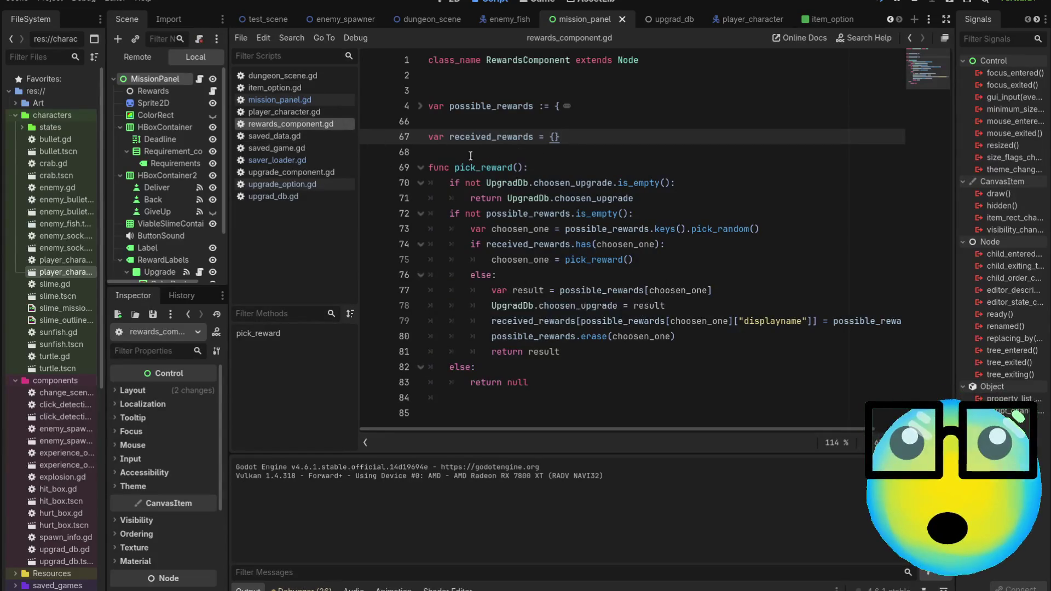
# Review mission_panel.gd and jump to pick_reward's UpgradDb.choosen_upgrade check
pyautogui.click(311, 101)
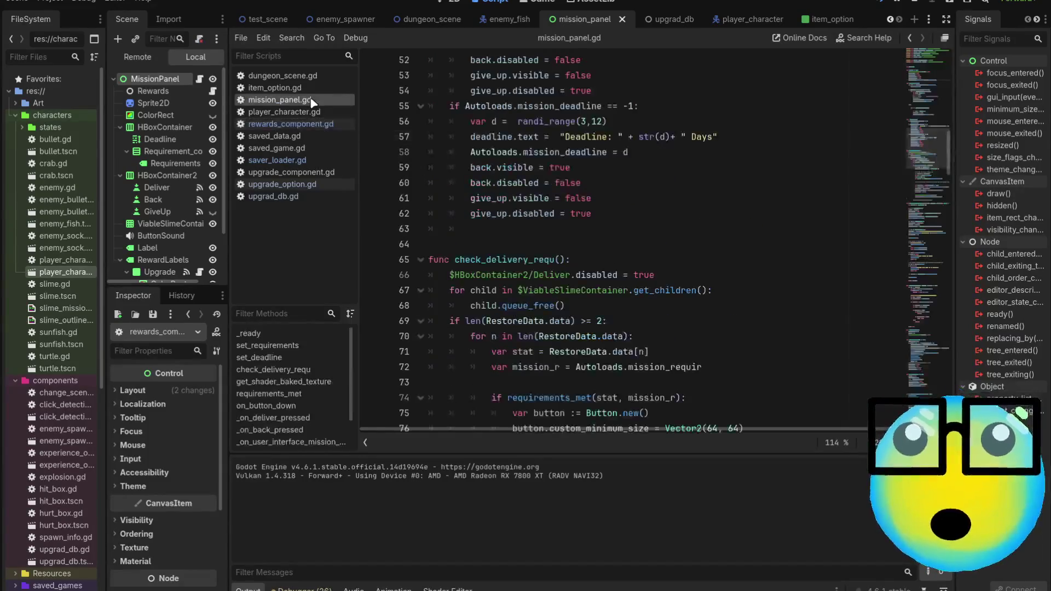
pyautogui.scroll(4, 636, 168)
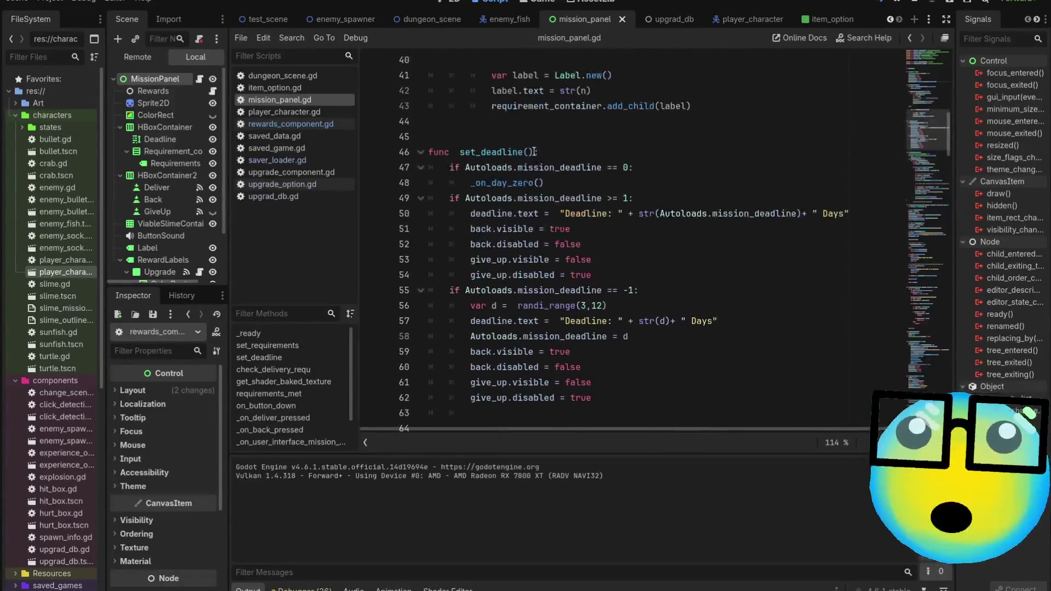
pyautogui.scroll(4, 578, 173)
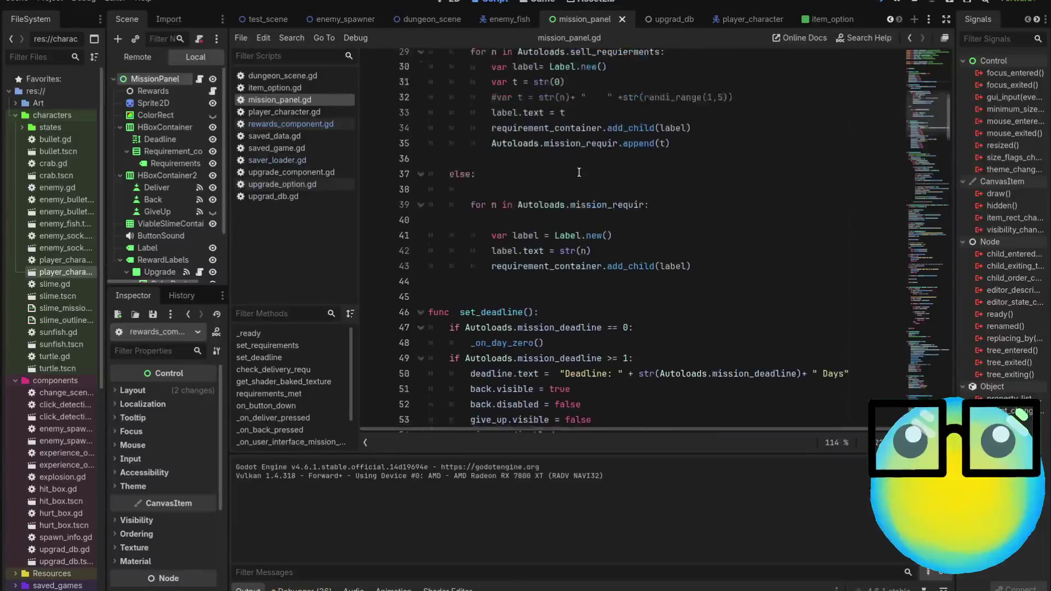
pyautogui.scroll(9, 578, 173)
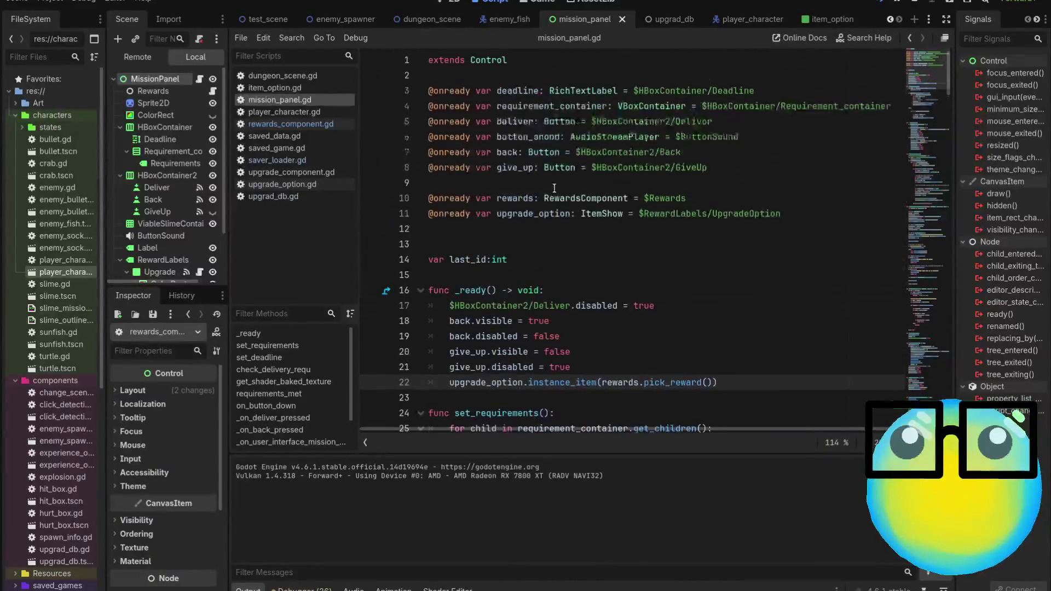
pyautogui.scroll(-1, 288, 417)
pyautogui.scroll(-2, 590, 291)
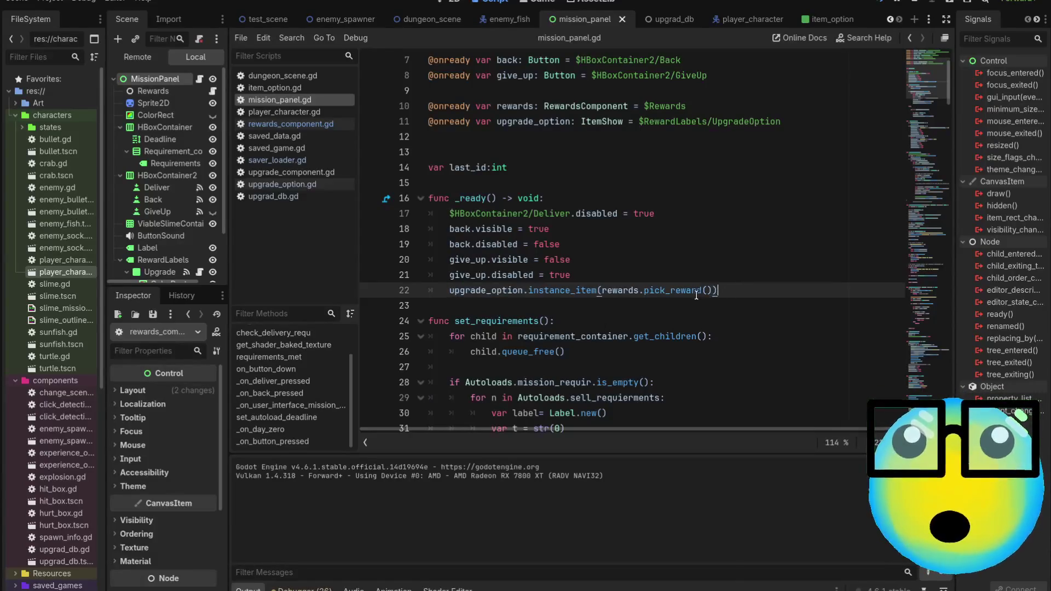
pyautogui.keyDown('ctrl'); pyautogui.click(673, 290); pyautogui.keyUp('ctrl')
pyautogui.click(750, 182)
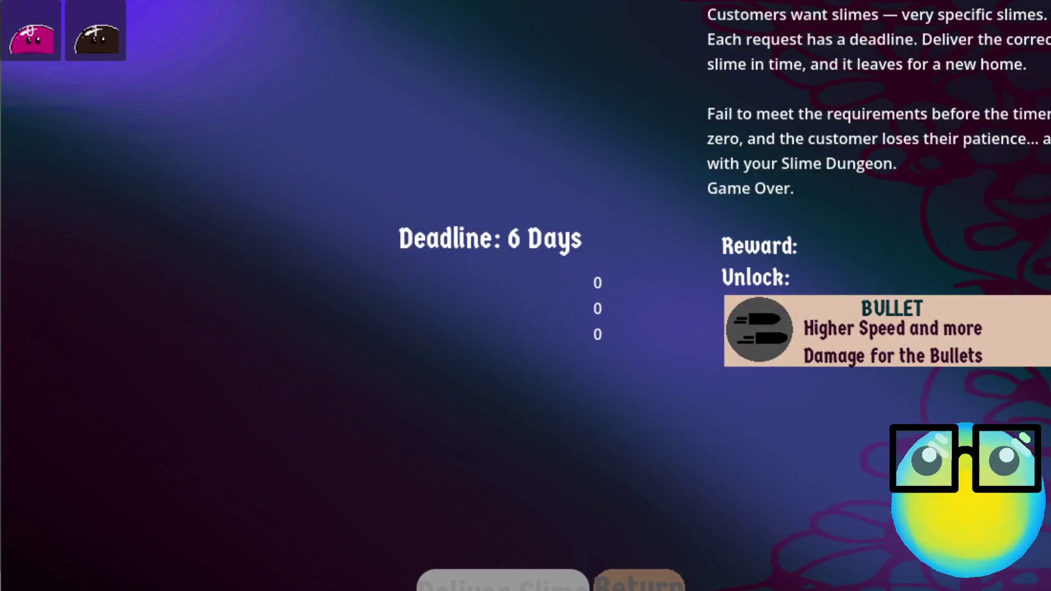
# Check the mission request, then send the pink slime on a mission
pyautogui.click(602, 581)
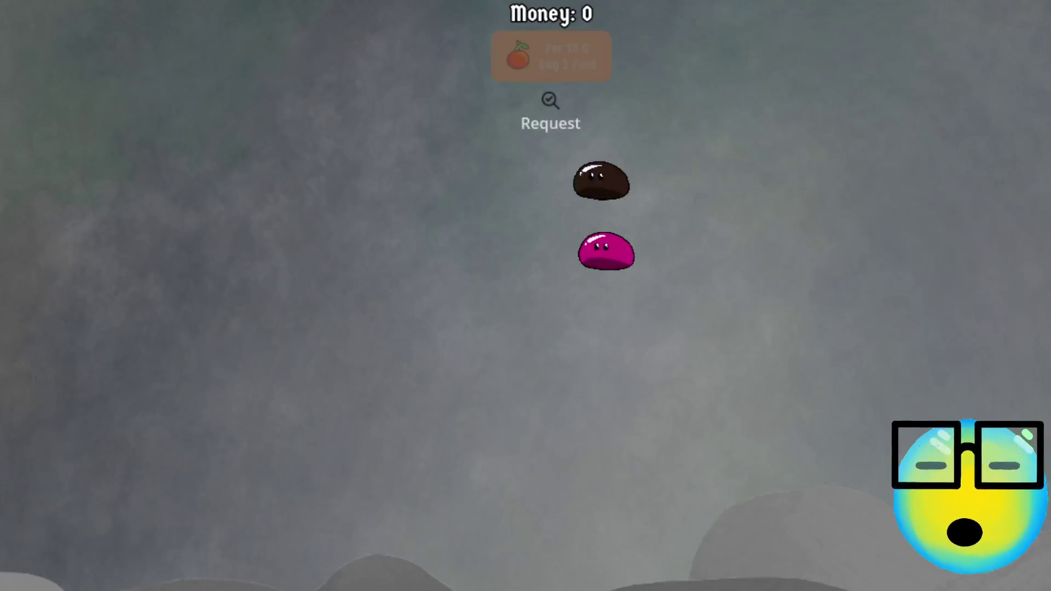
pyautogui.click(553, 85)
pyautogui.click(669, 585)
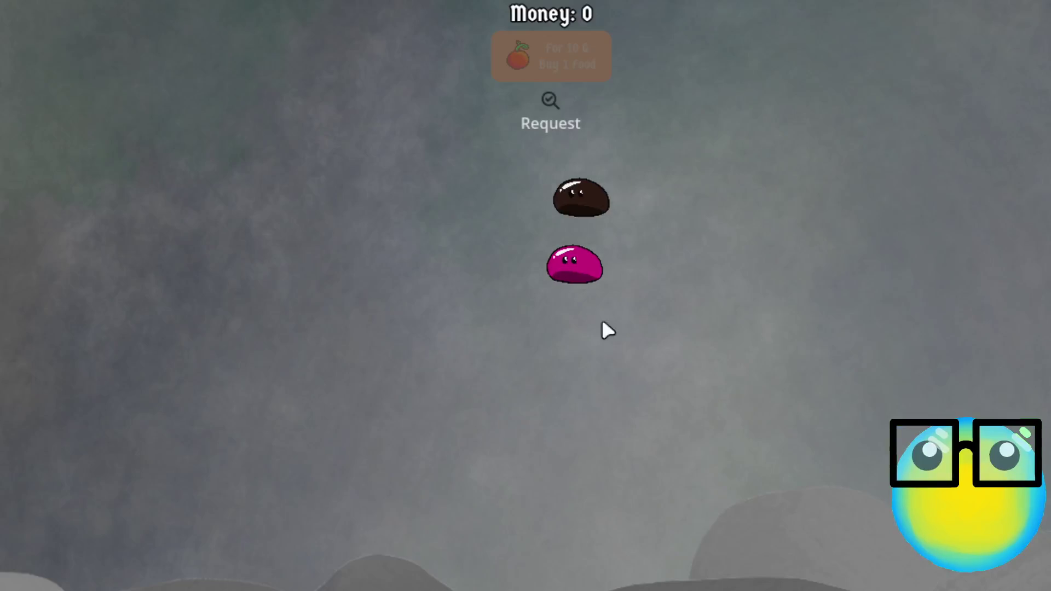
pyautogui.click(590, 275)
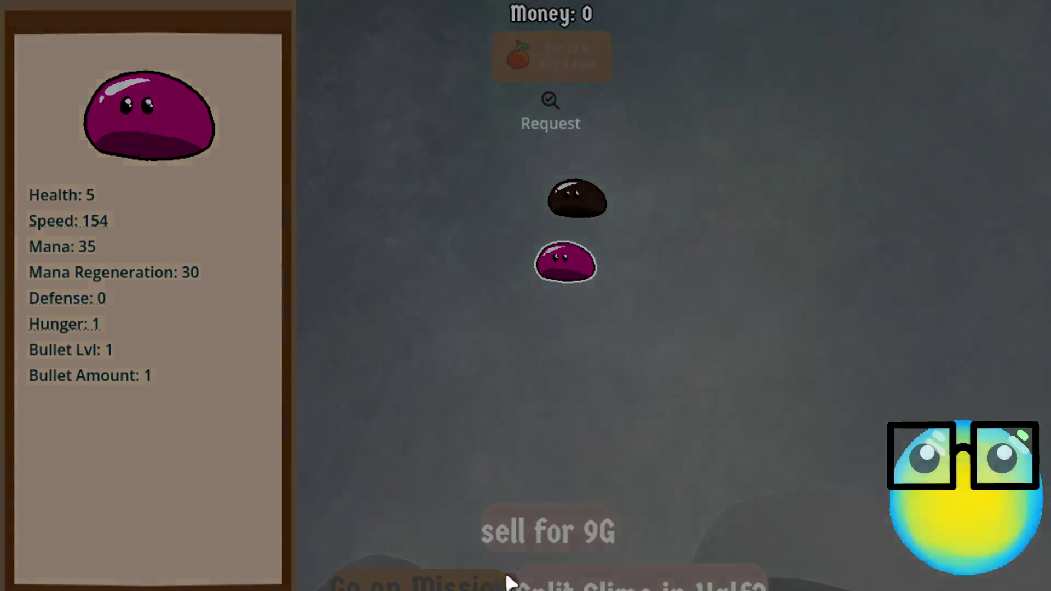
pyautogui.click(507, 579)
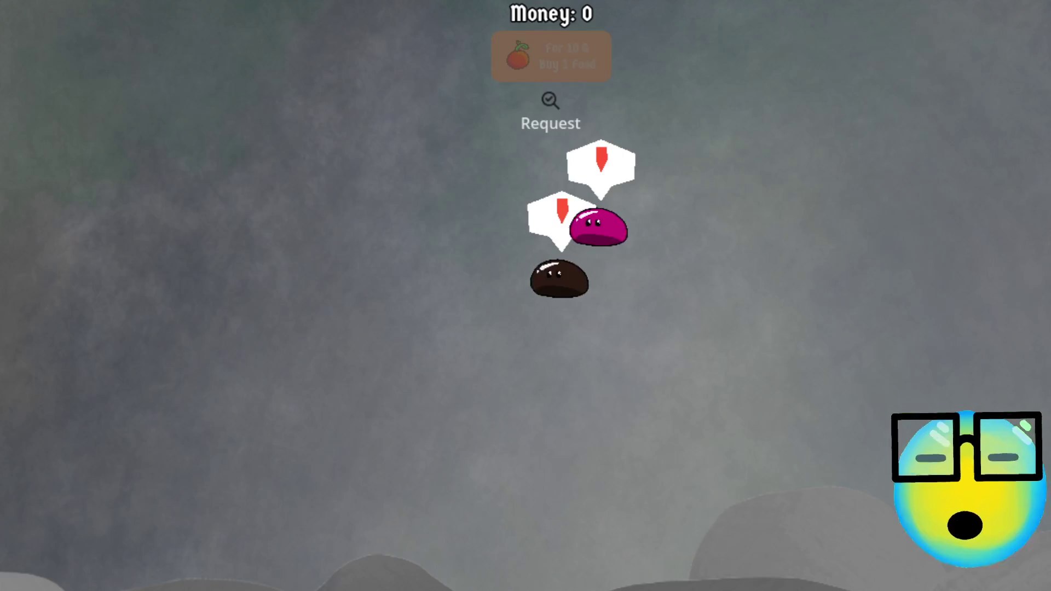
# Reopen the request to find the reward changed from BULLET to MANA REGENERATION UPGRADE
pyautogui.click(540, 108)
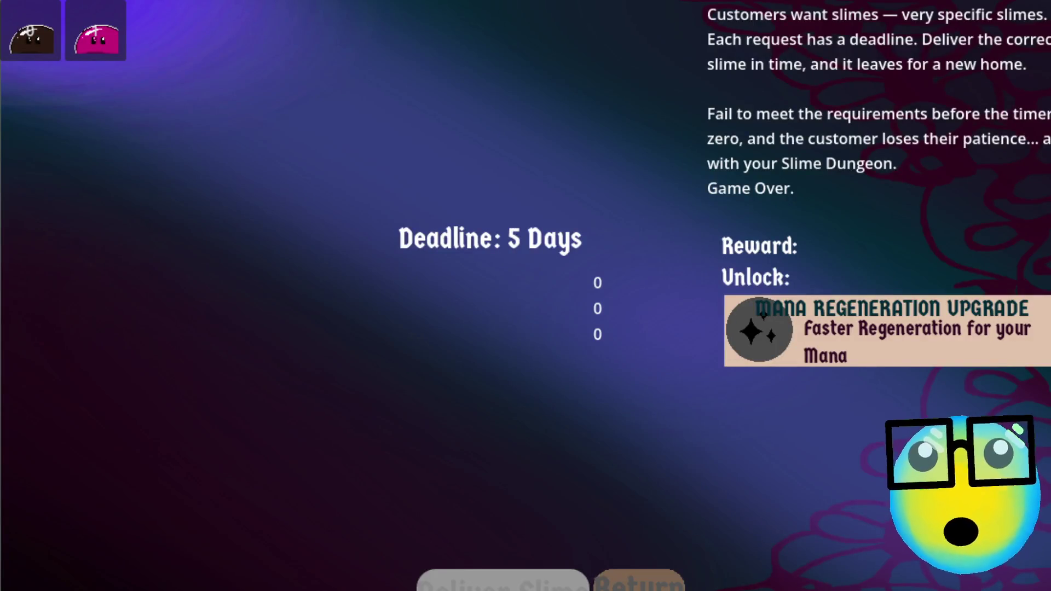
pyautogui.click(639, 579)
pyautogui.click(550, 109)
pyautogui.click(684, 575)
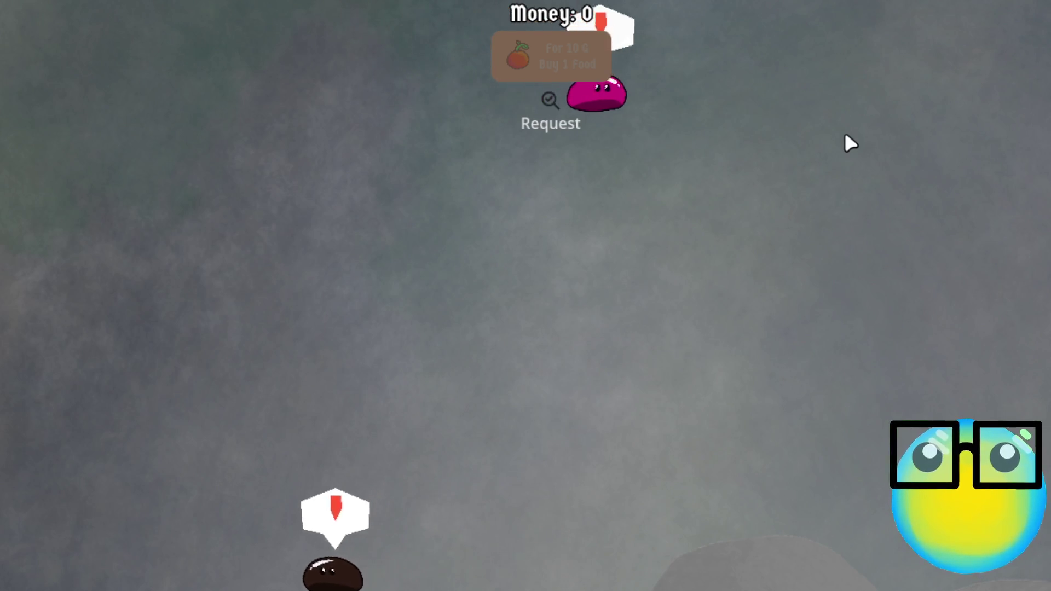
pyautogui.click(536, 116)
pyautogui.click(654, 569)
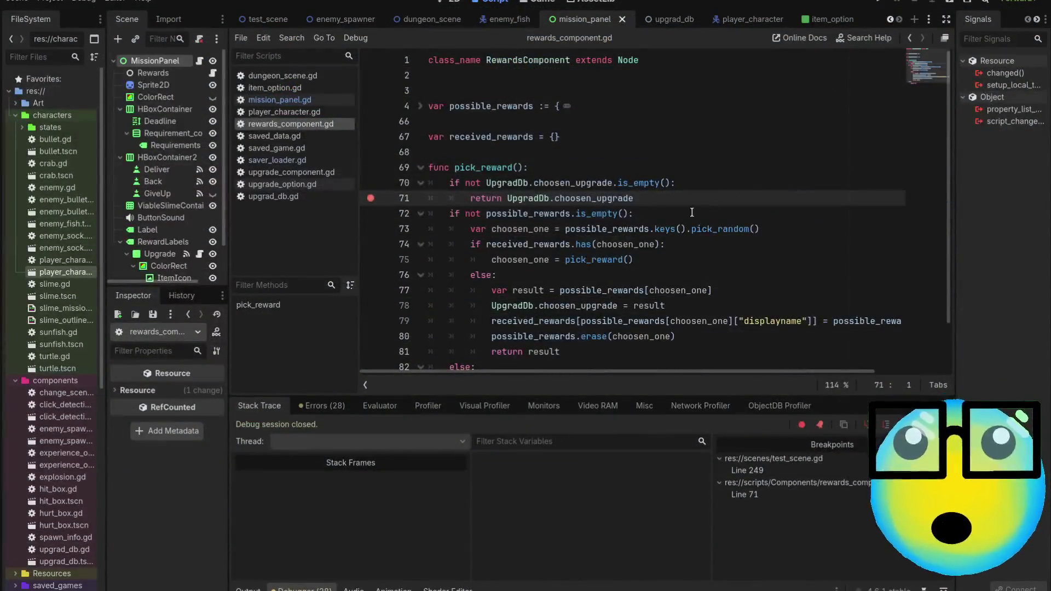
# Remove the line 71 breakpoint and review the back.disabled line in mission_panel.gd's _ready
pyautogui.click(377, 198)
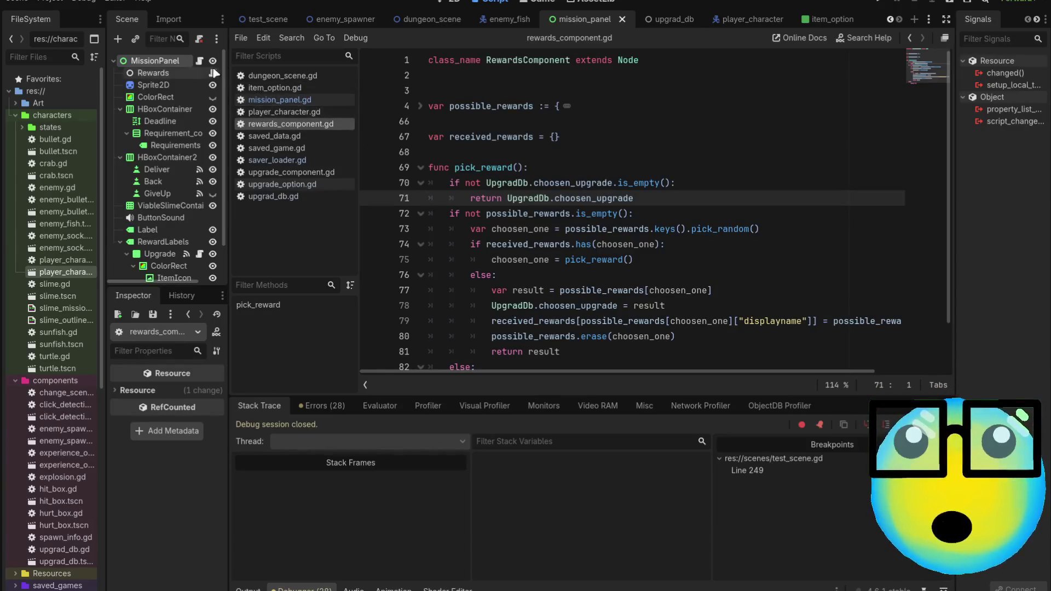
pyautogui.click(200, 60)
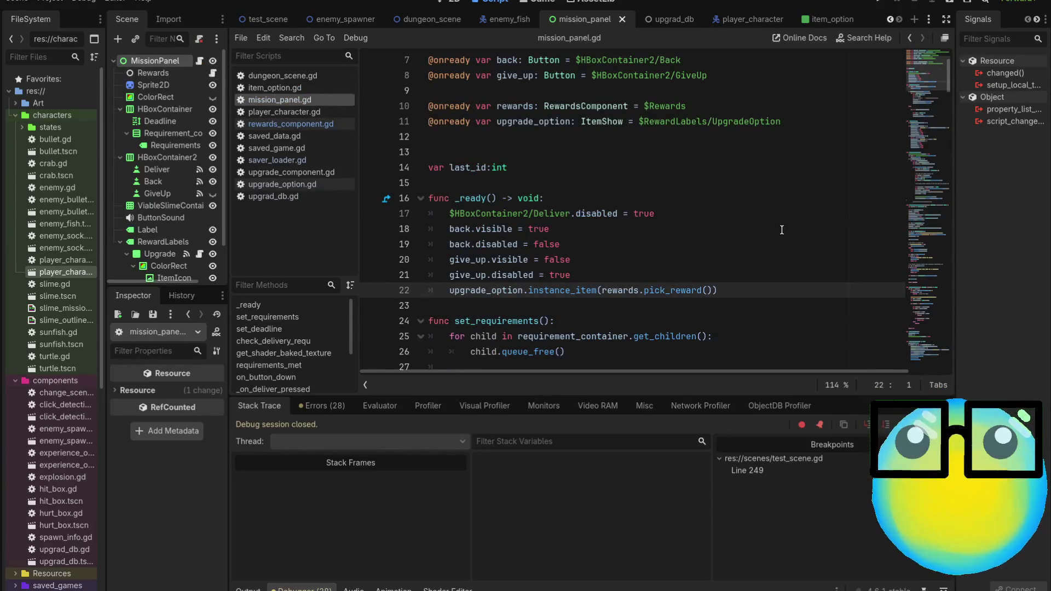
pyautogui.scroll(1, 781, 230)
pyautogui.scroll(-2, 781, 230)
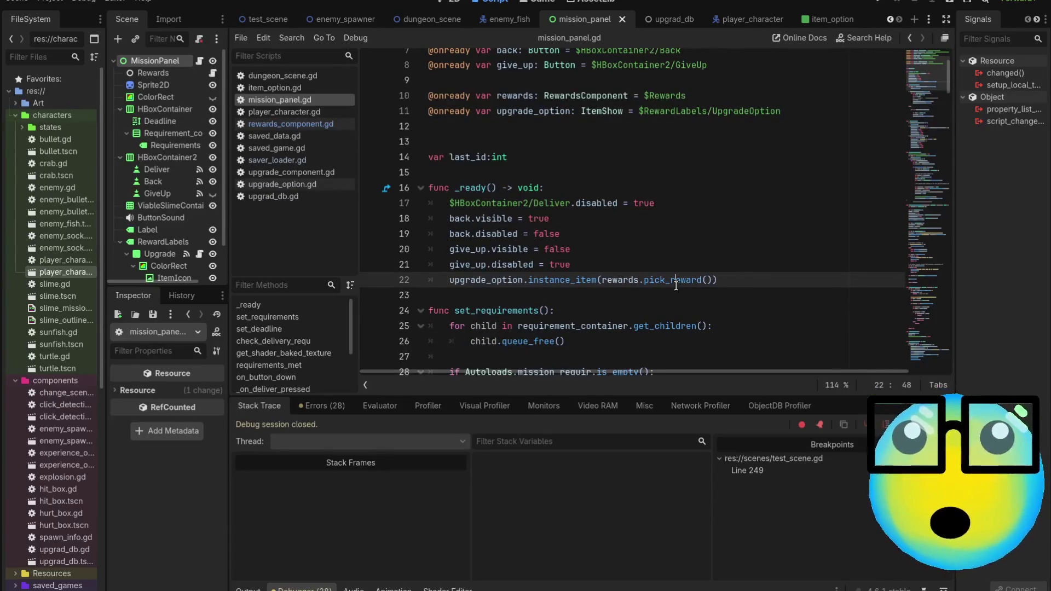
pyautogui.click(774, 239)
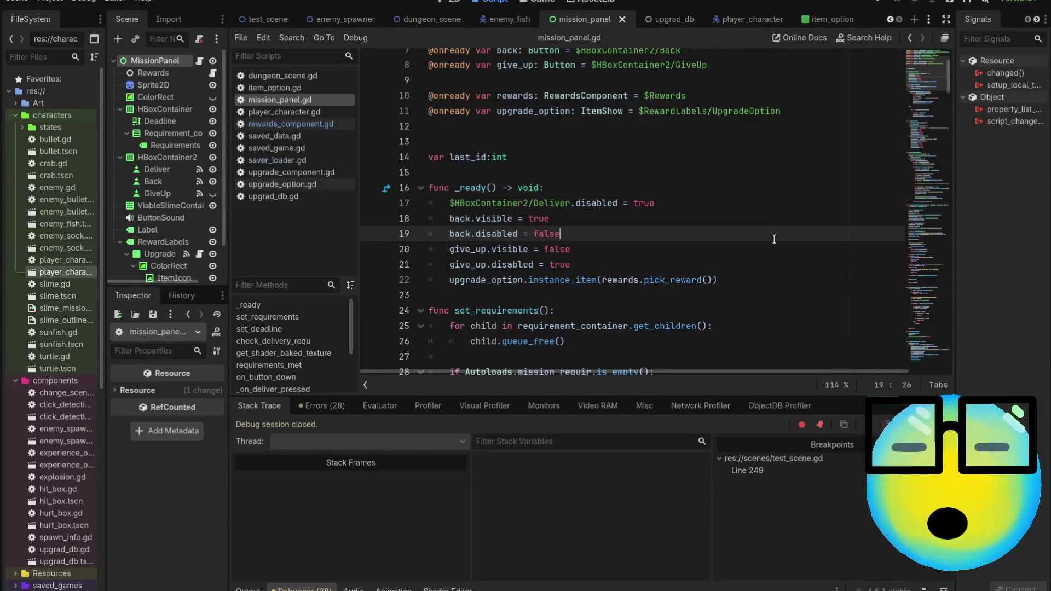
# Review test_scene.gd's _ready: the save-file check, slime-clearing loop and load_game() call
pyautogui.click(252, 22)
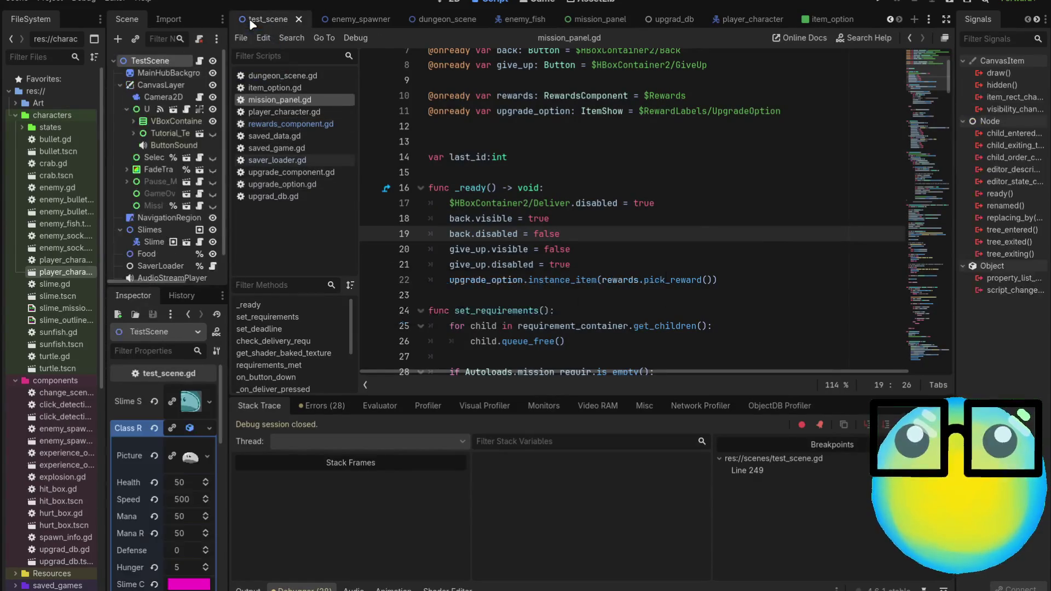
pyautogui.click(201, 61)
pyautogui.scroll(3, 919, 266)
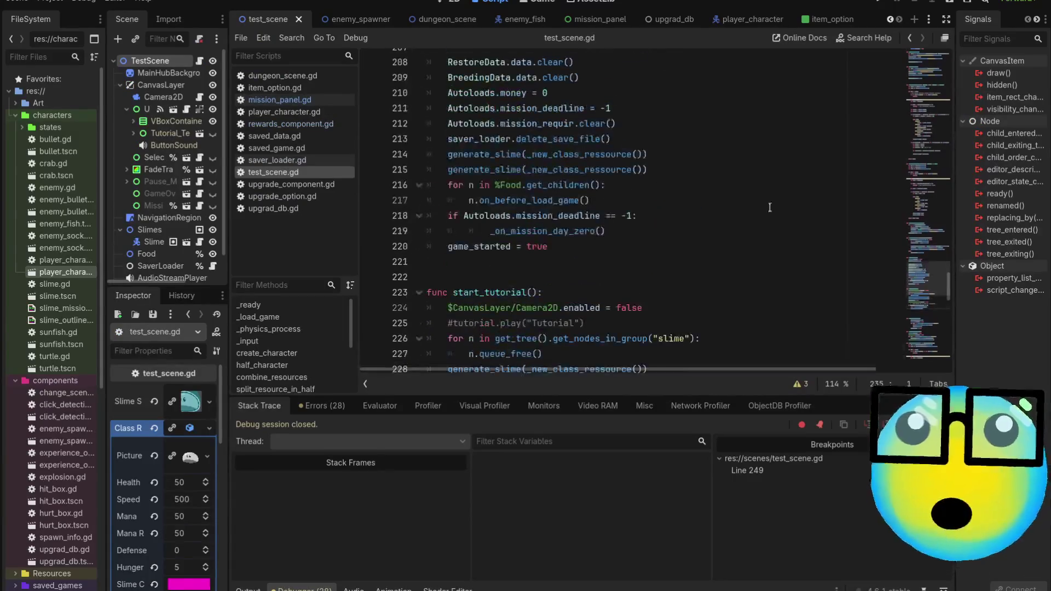
pyautogui.moveTo(919, 265); pyautogui.dragTo(925, 55)
pyautogui.scroll(-2, 689, 157)
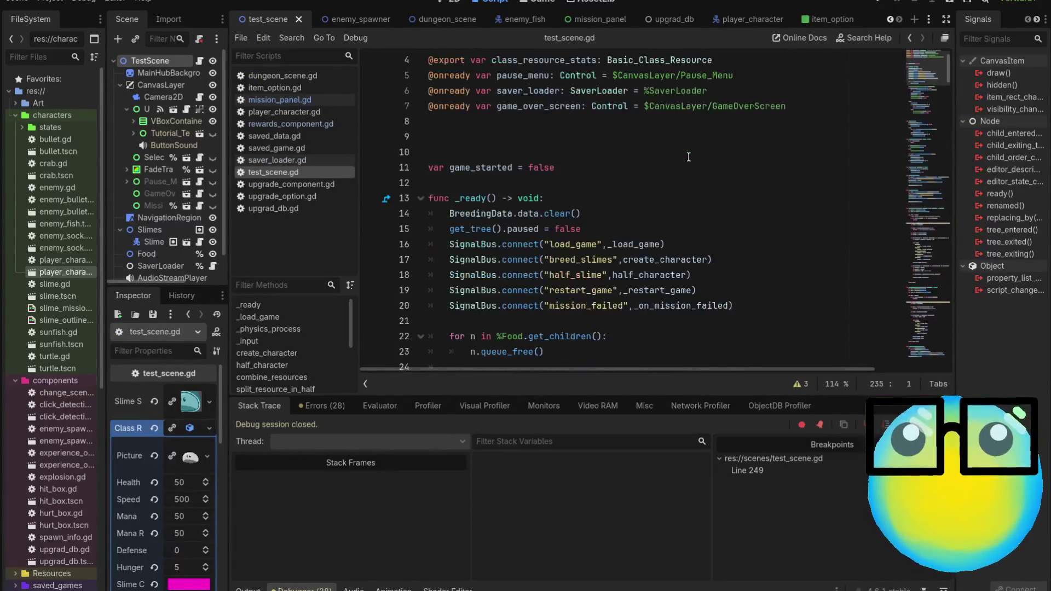
pyautogui.scroll(-4, 689, 157)
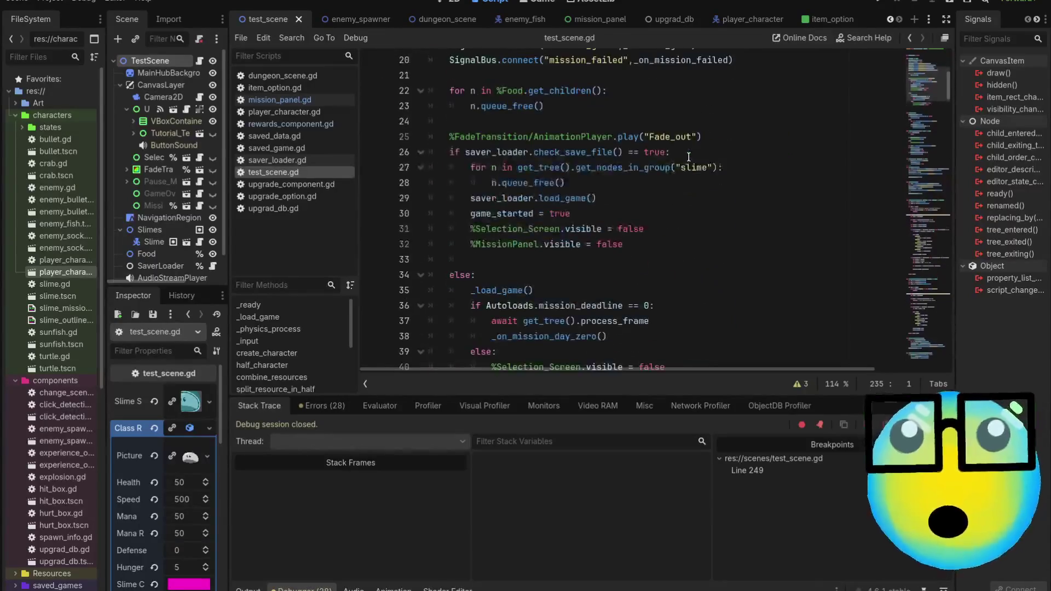
pyautogui.scroll(-1, 688, 157)
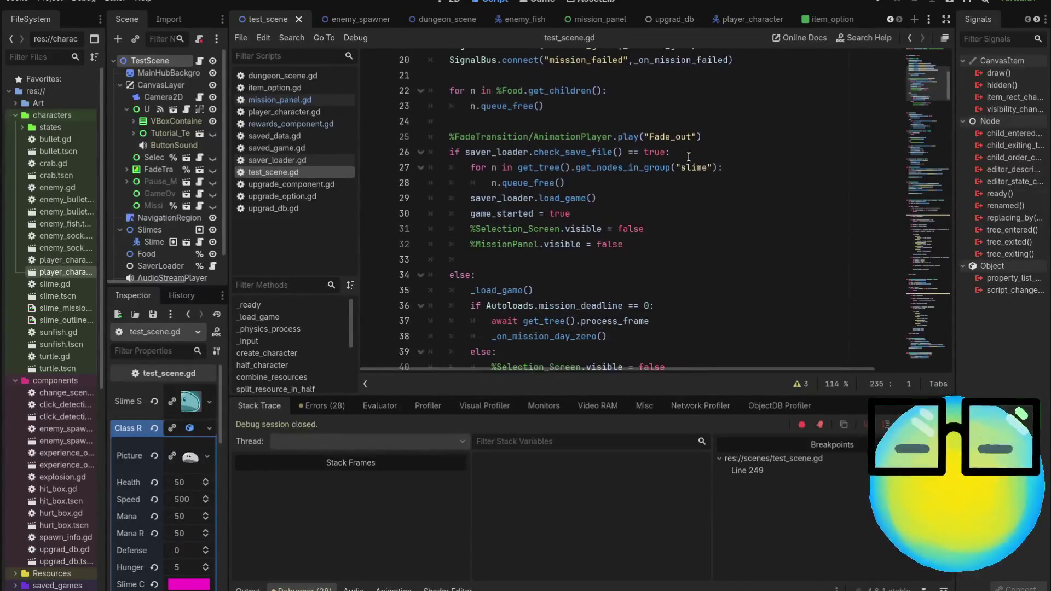
pyautogui.click(613, 152)
pyautogui.click(808, 192)
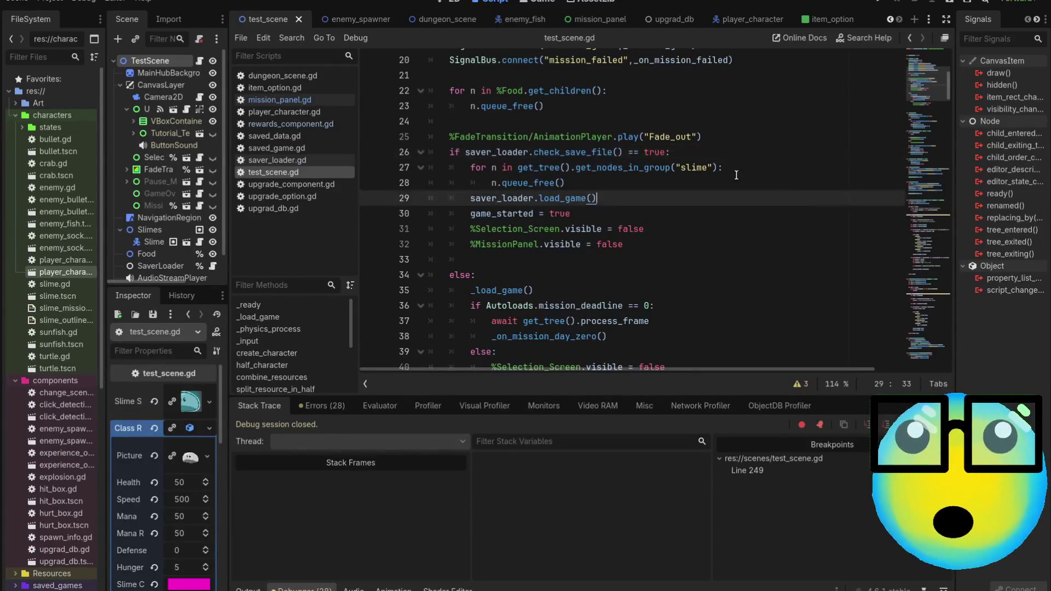
pyautogui.click(739, 167)
pyautogui.click(667, 200)
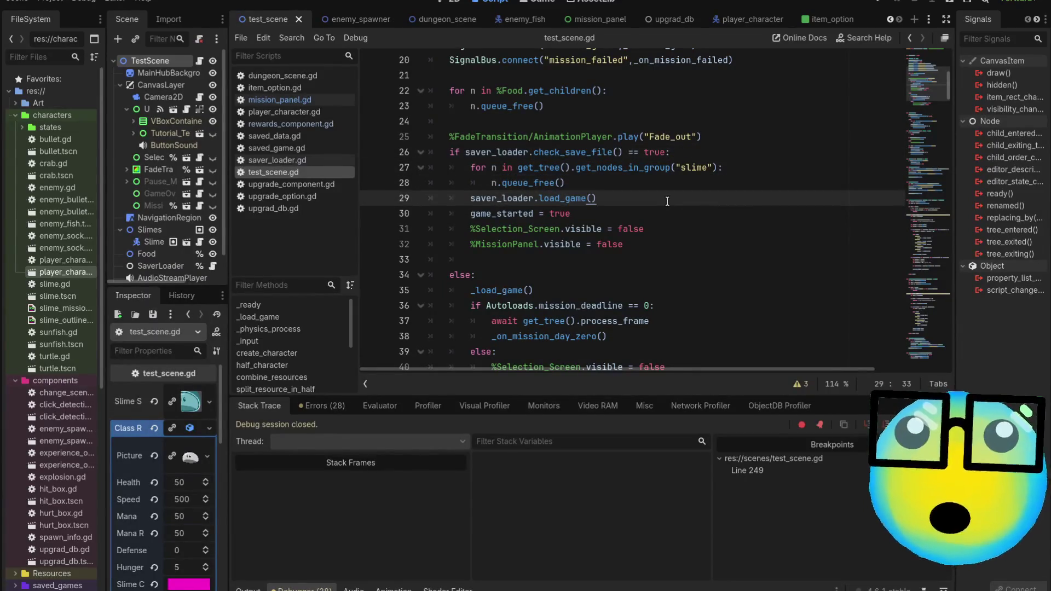
pyautogui.scroll(-1, 667, 201)
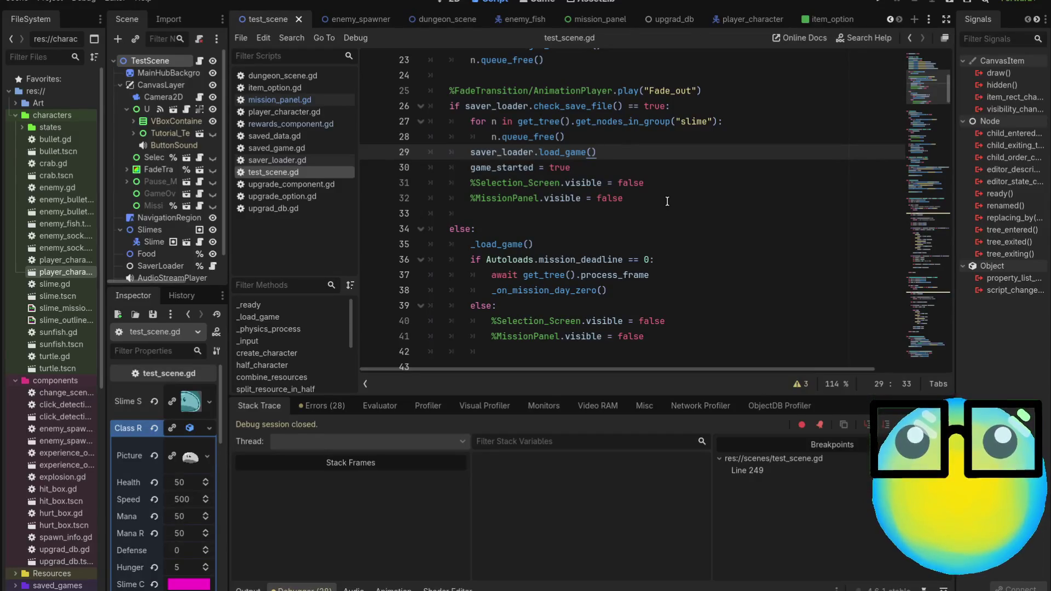
# In saver_loader.gd's load_game, add a blank line after the slime-removal loop
pyautogui.keyDown('ctrl'); pyautogui.click(570, 153); pyautogui.keyUp('ctrl')
pyautogui.scroll(-8, 740, 282)
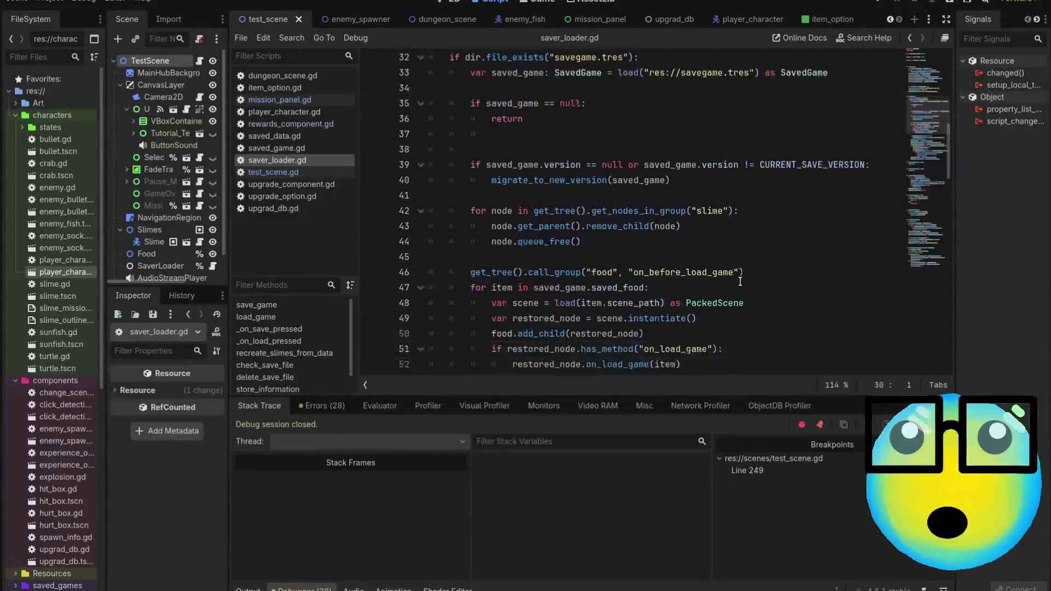
pyautogui.scroll(-4, 740, 282)
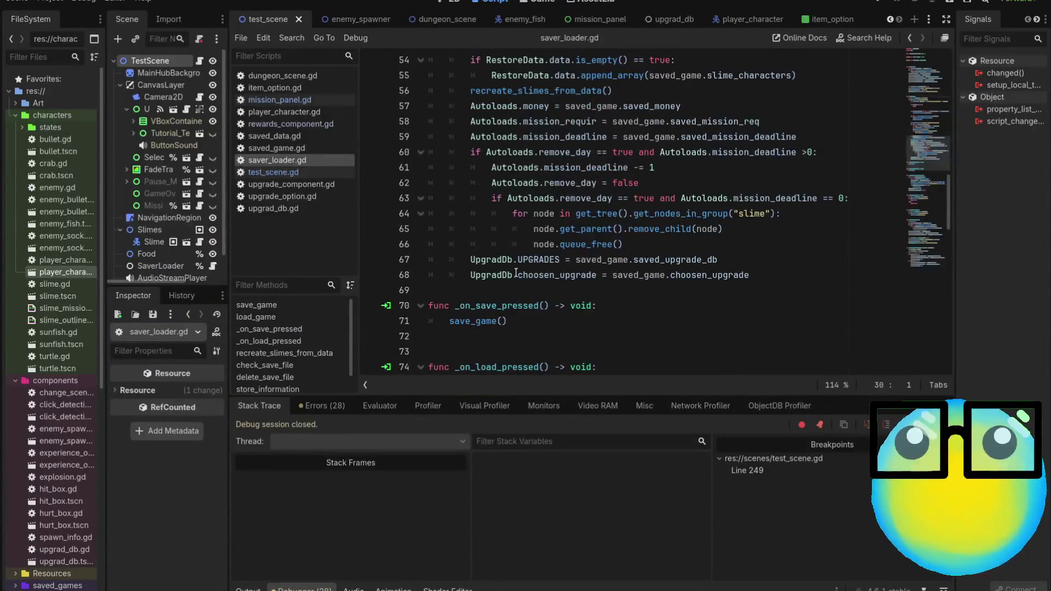
pyautogui.click(695, 244)
pyautogui.press('Return')
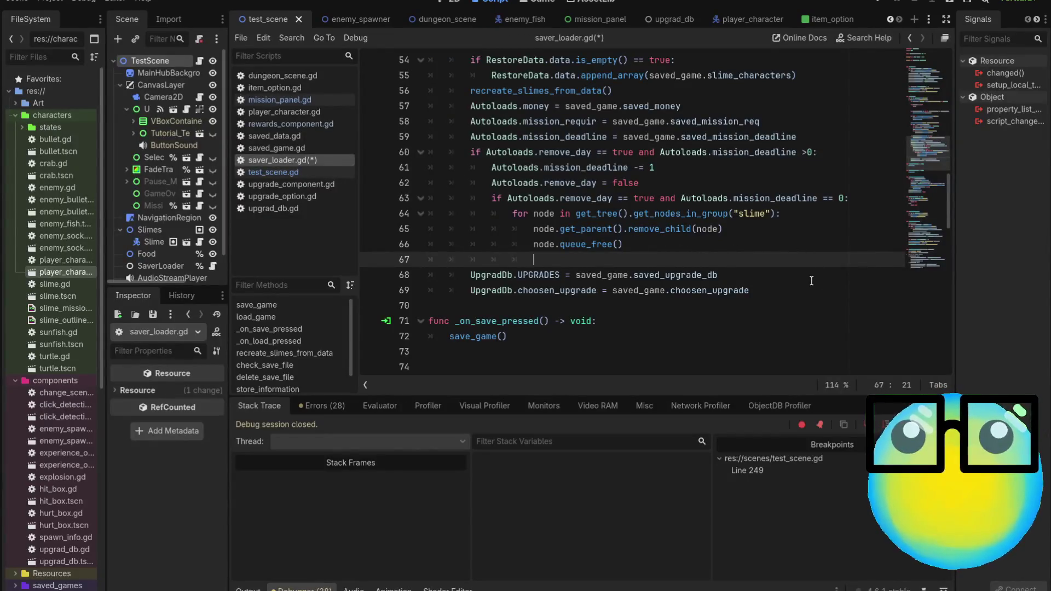
pyautogui.click(769, 289)
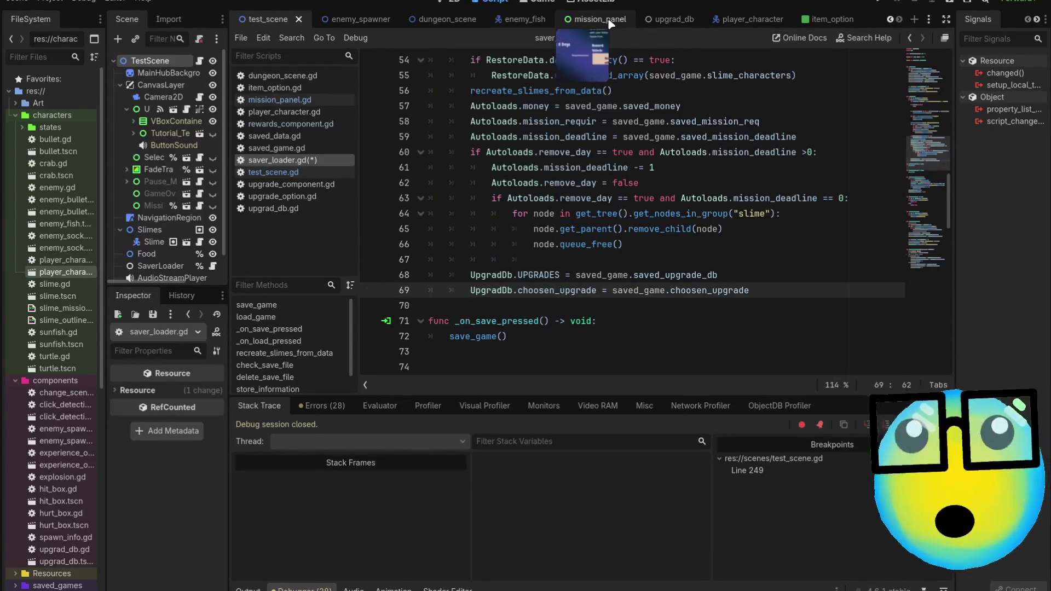
pyautogui.click(583, 19)
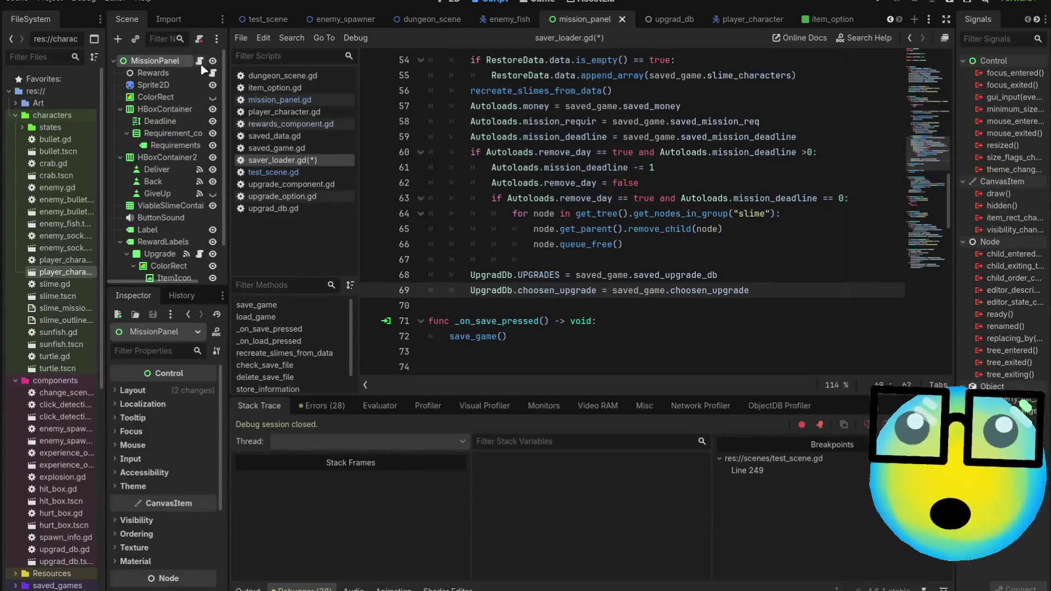
# Add print(rewards.pick_reward()) after line 22 in mission_panel.gd's _ready
pyautogui.click(200, 60)
pyautogui.click(740, 292)
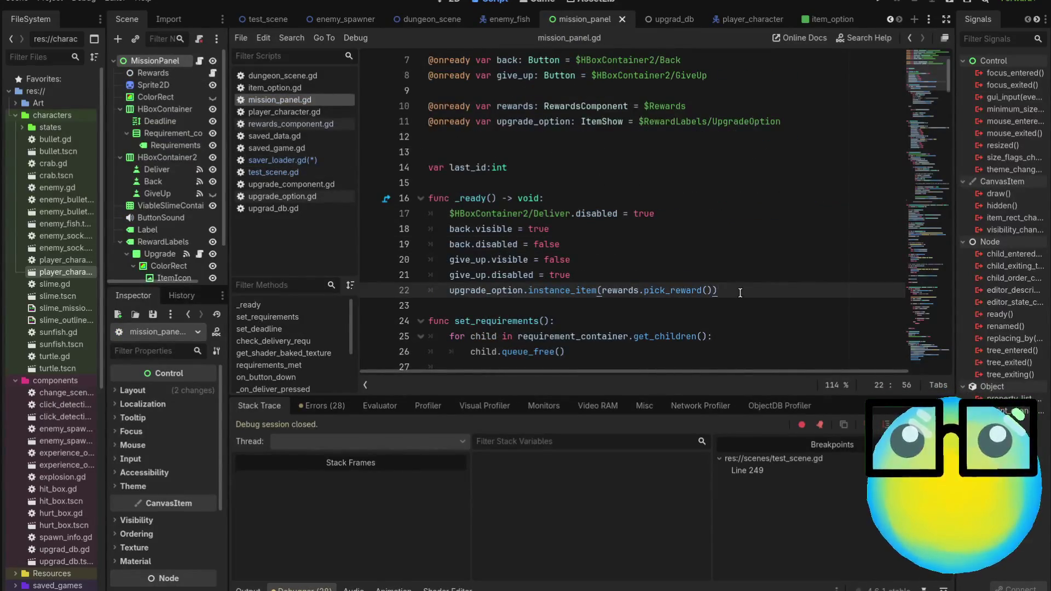
pyautogui.press('Return')
pyautogui.write('t')
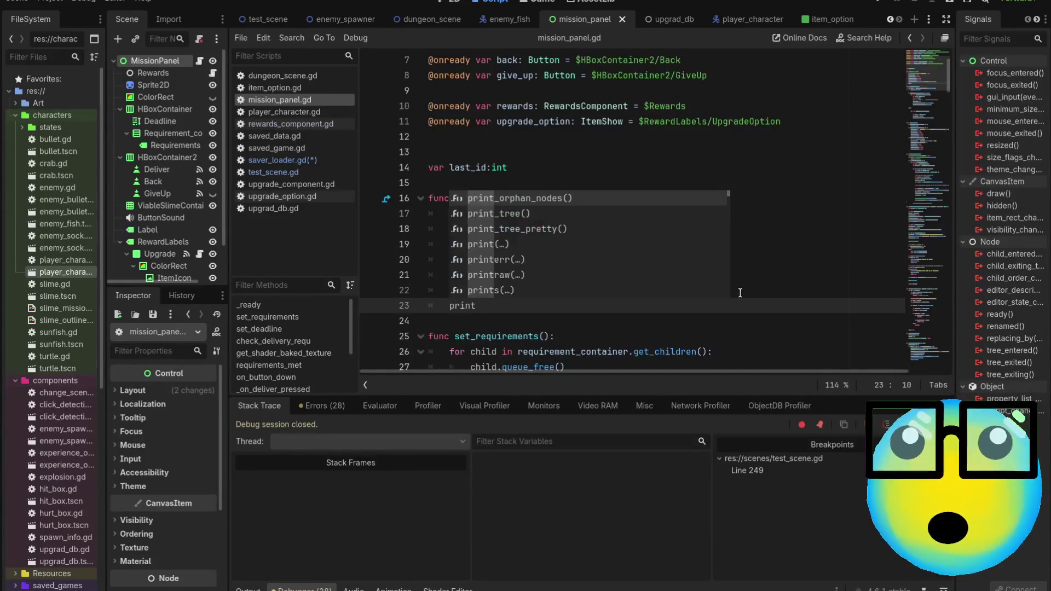
pyautogui.press('Return')
pyautogui.write('p')
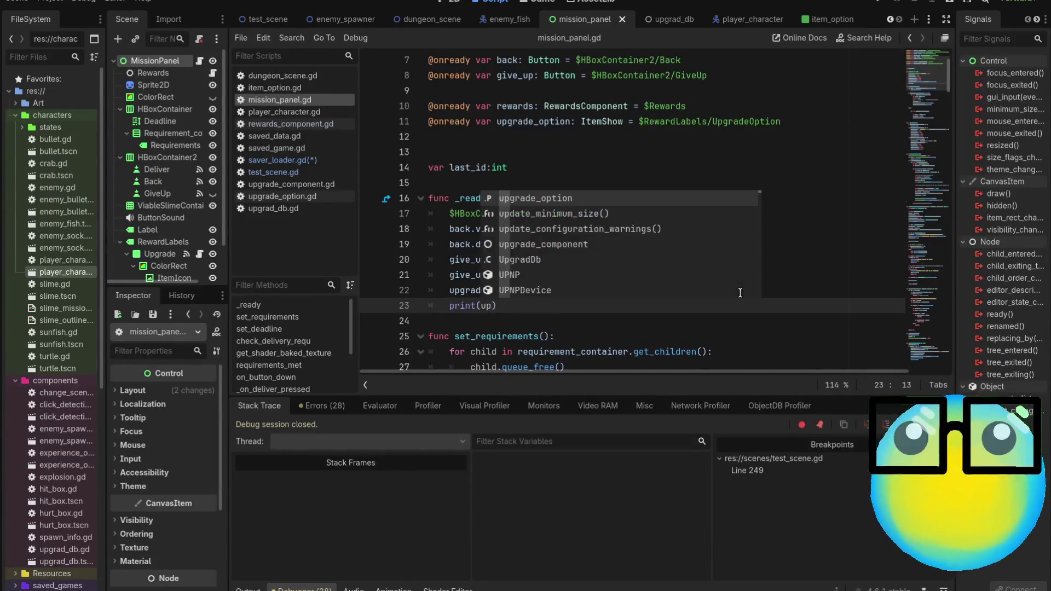
pyautogui.press('Return')
pyautogui.write('.in')
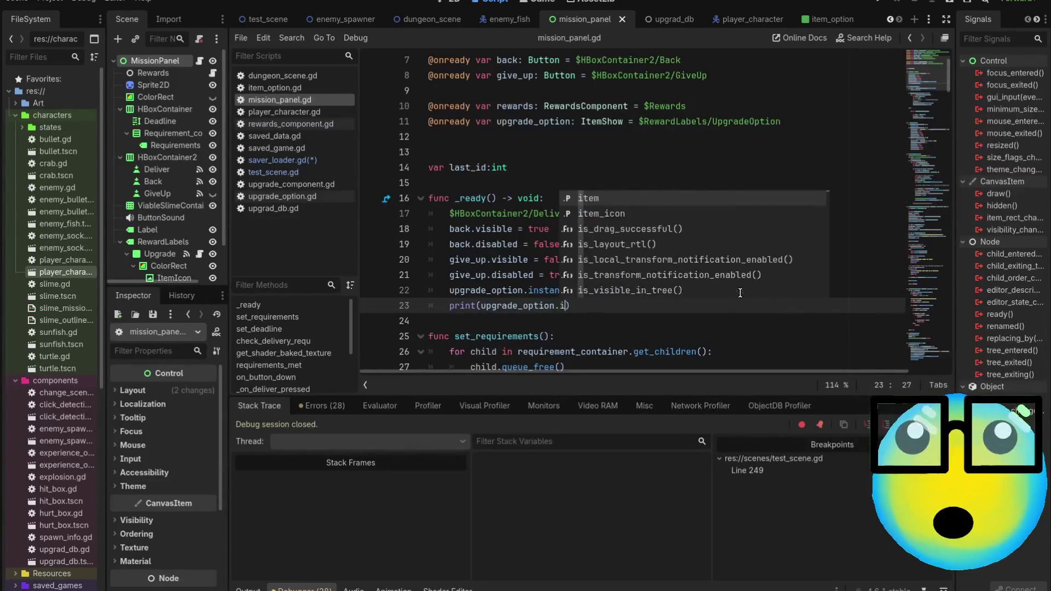
pyautogui.press('BackSpace')
pyautogui.press('BackSpace')
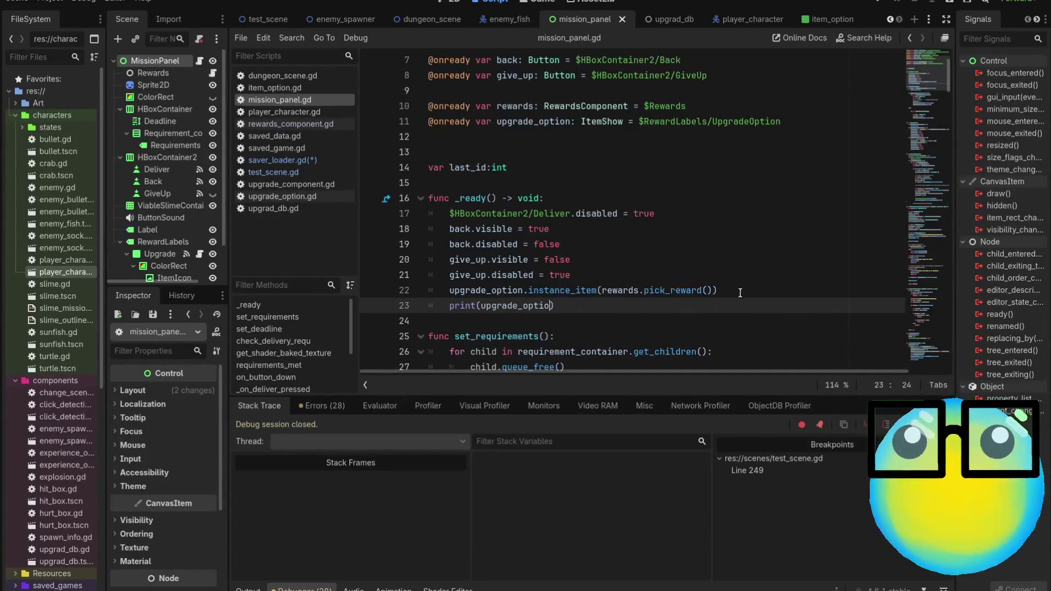
pyautogui.press('BackSpace')
pyautogui.press('BackSpace')
pyautogui.press('BackSpace')
pyautogui.write('re')
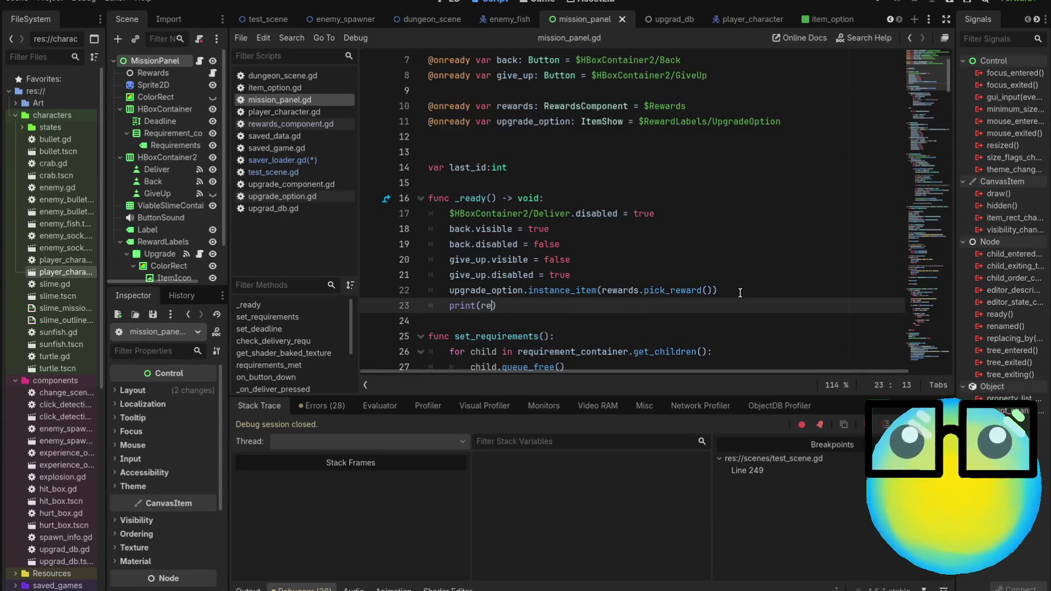
pyautogui.write('wards.pick')
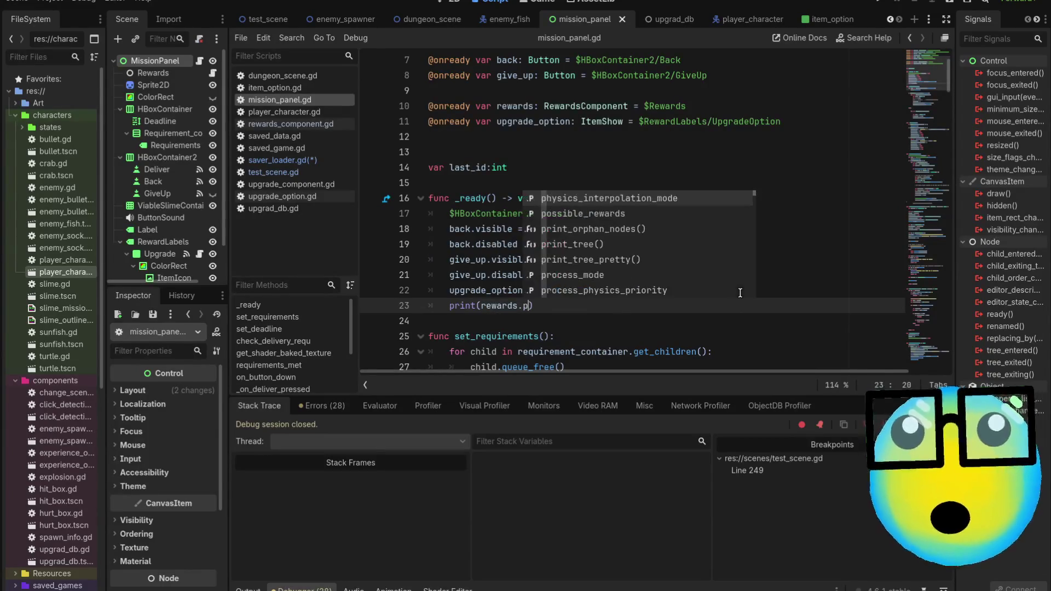
pyautogui.press('Return')
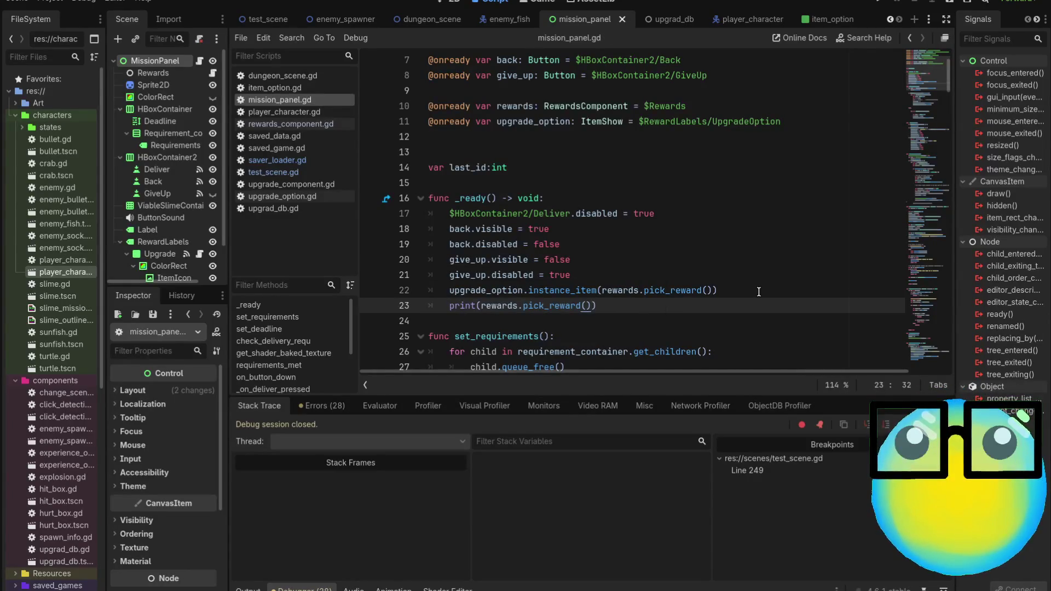
# Run the project and confirm Output prints two different upgrades
pyautogui.press('F5')
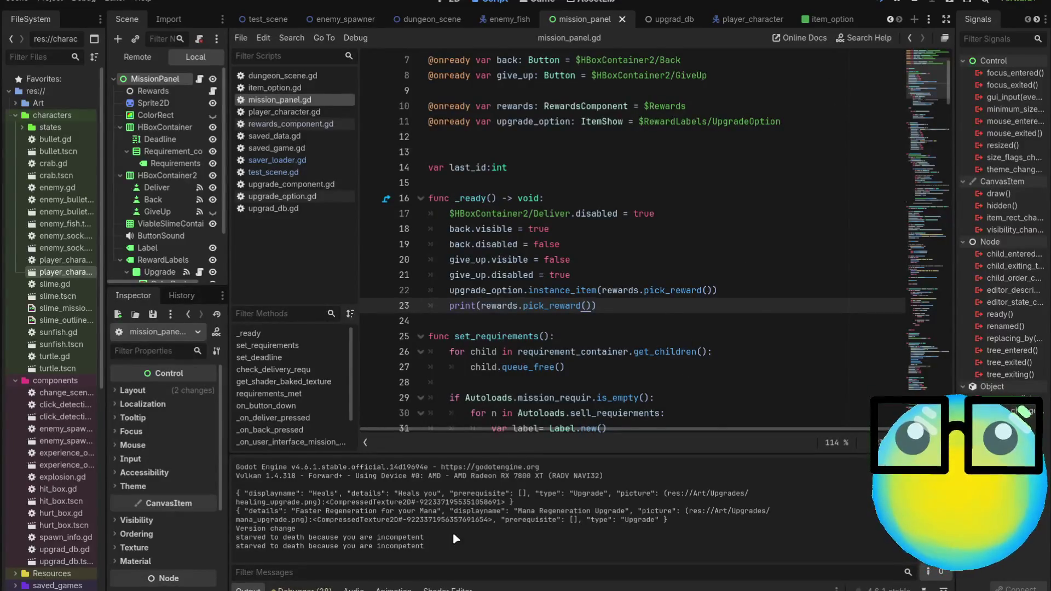
pyautogui.moveTo(306, 527); pyautogui.dragTo(237, 510)
pyautogui.click(571, 531)
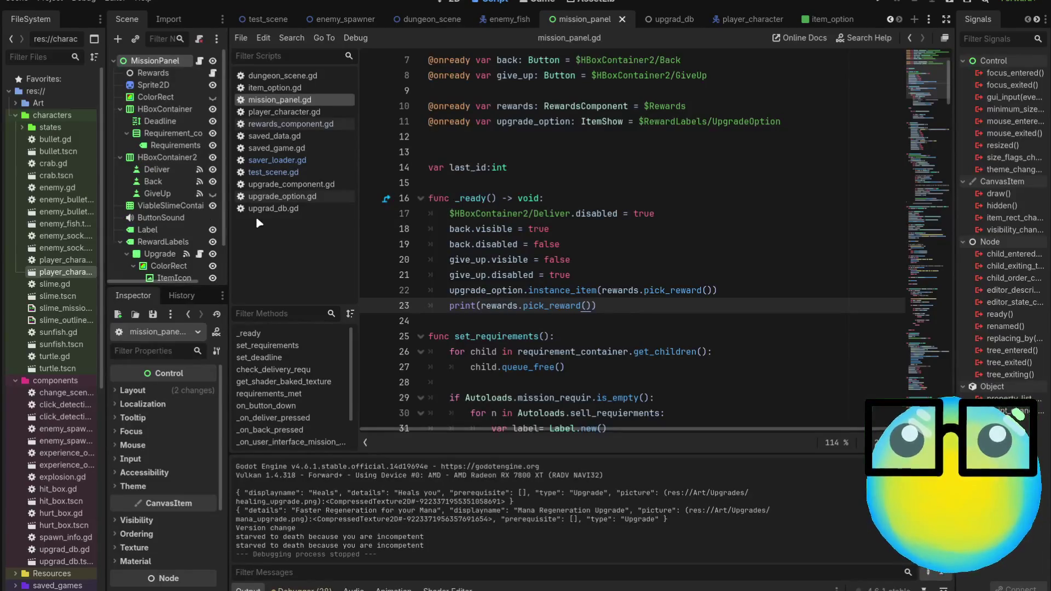
pyautogui.click(214, 73)
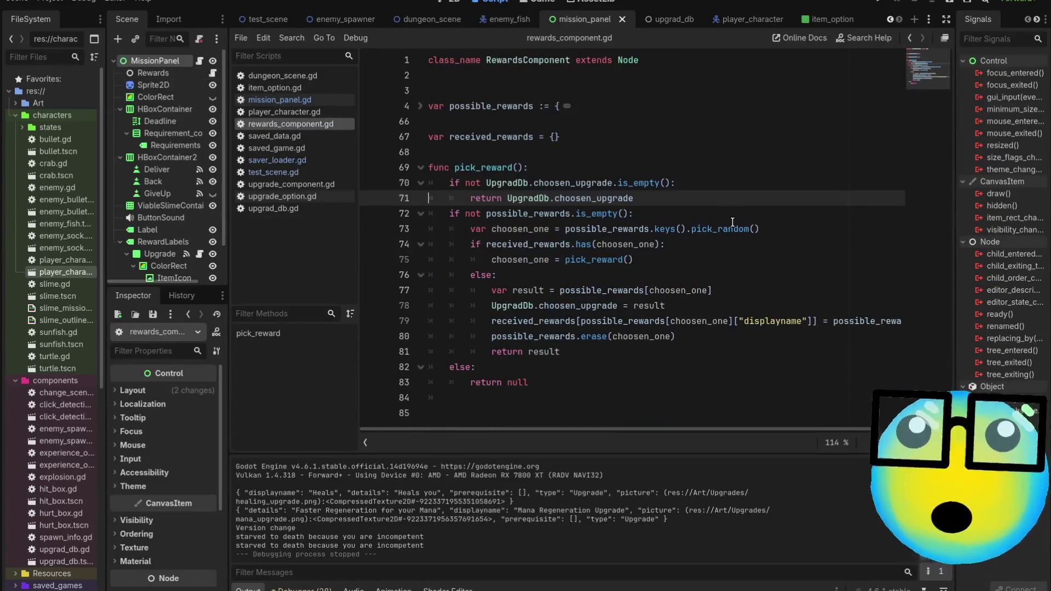
# Inspect pick_reward's else branch and set a breakpoint on line 82, which returns null
pyautogui.click(886, 272)
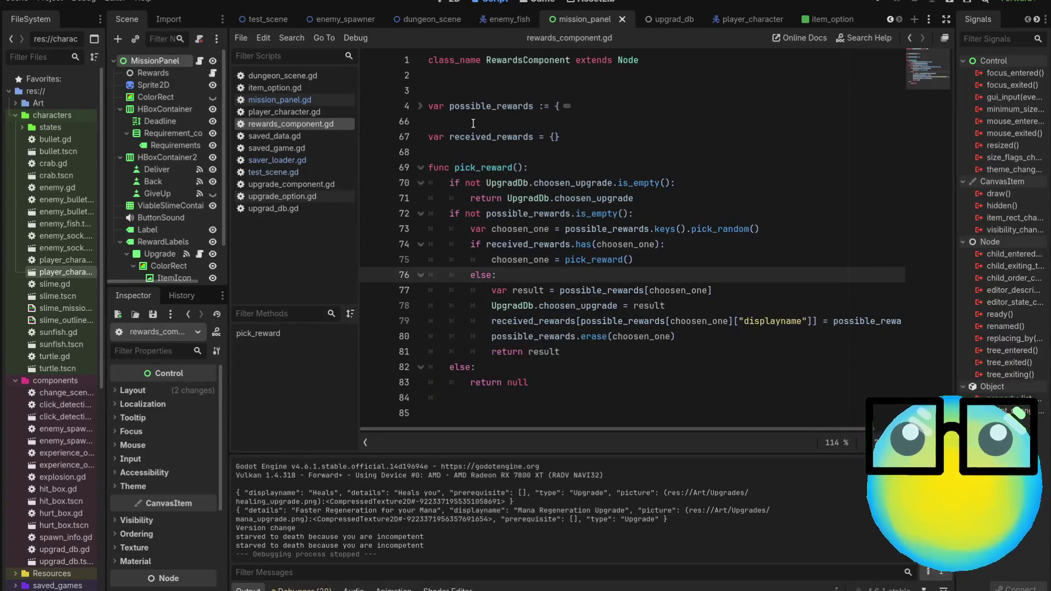
pyautogui.click(199, 60)
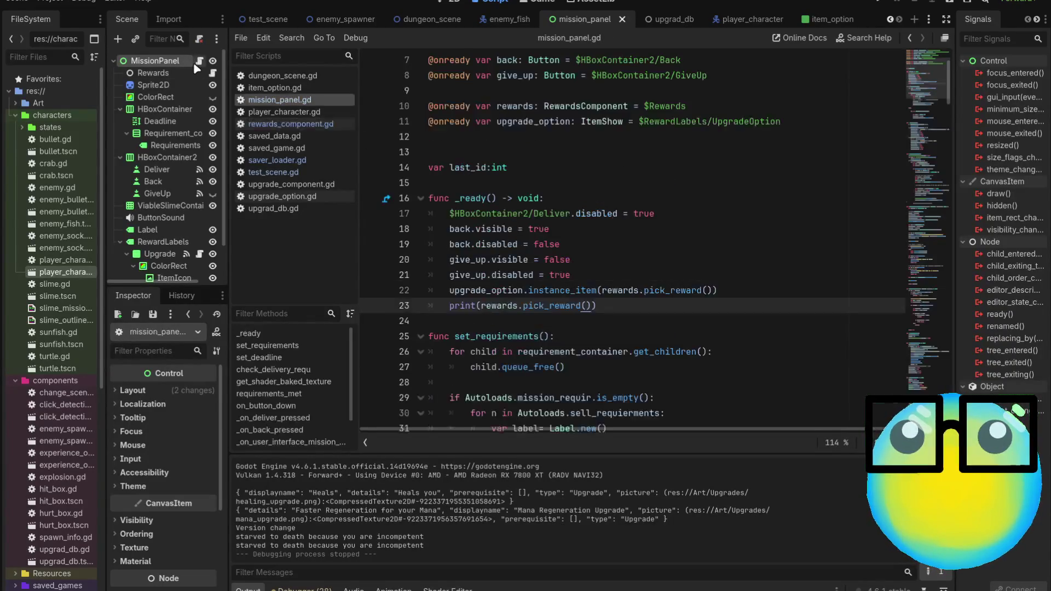
pyautogui.scroll(-1, 735, 271)
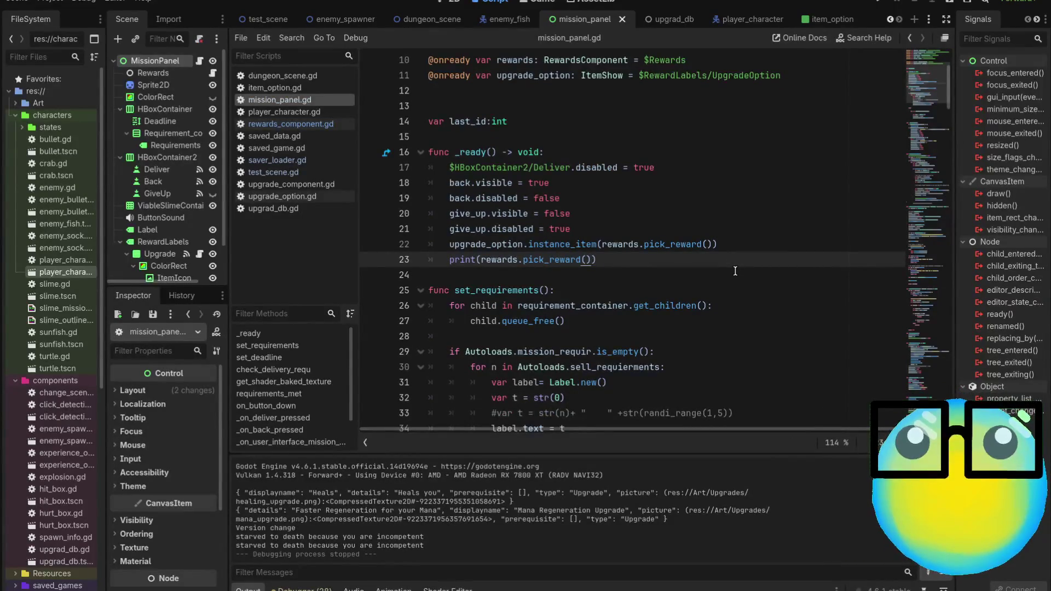
pyautogui.click(213, 73)
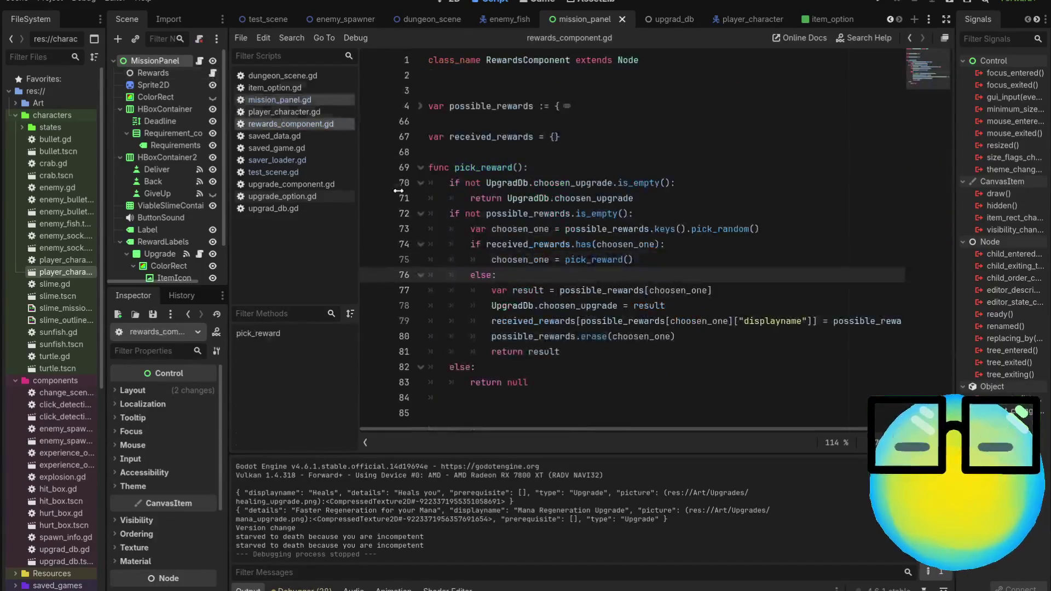
pyautogui.click(676, 274)
pyautogui.click(507, 382)
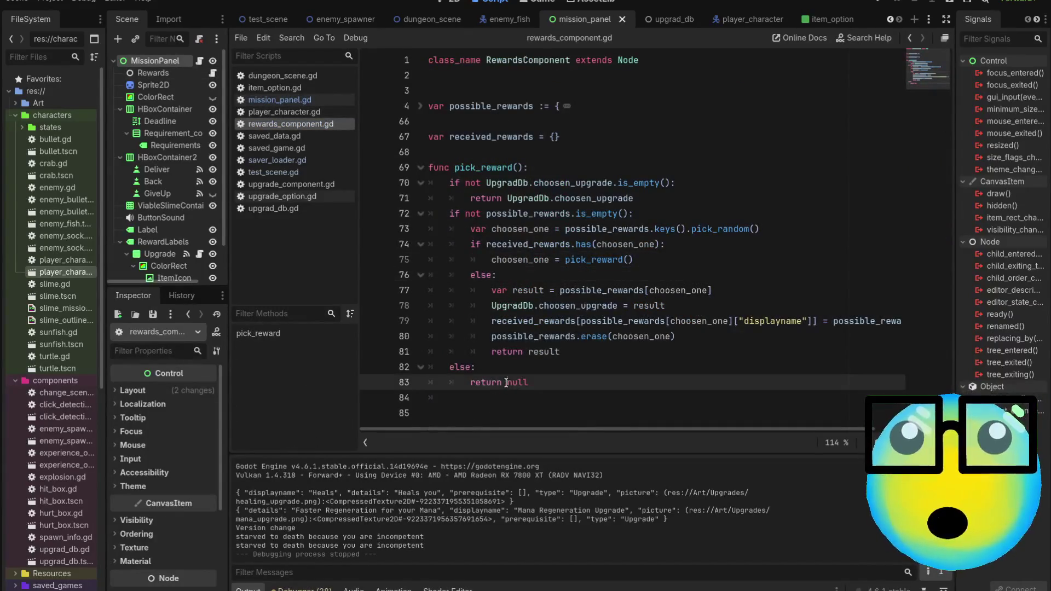
pyautogui.doubleClick(453, 367)
pyautogui.click(528, 382)
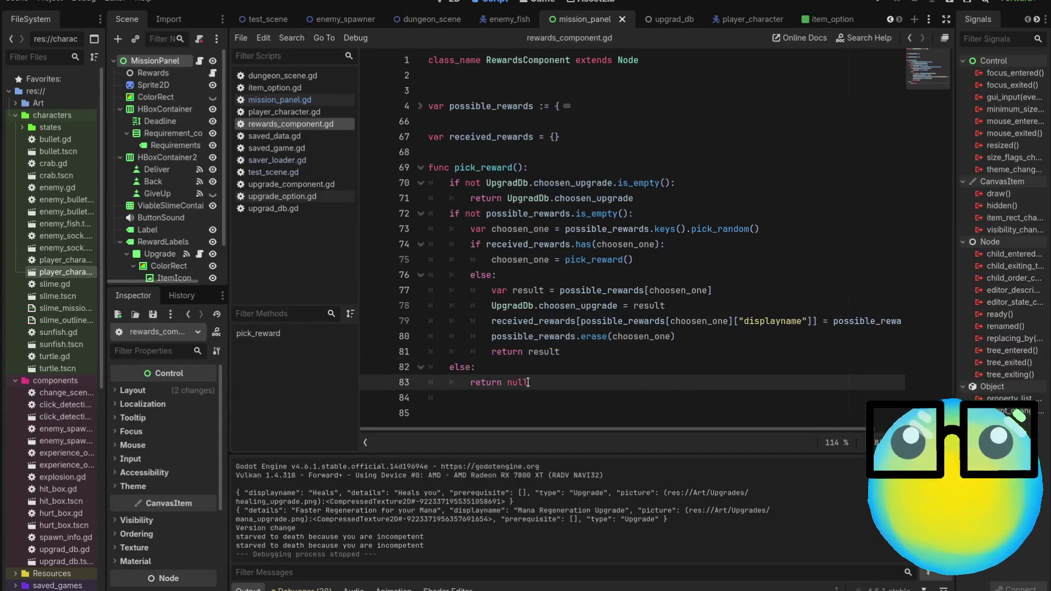
pyautogui.doubleClick(459, 367)
pyautogui.click(548, 380)
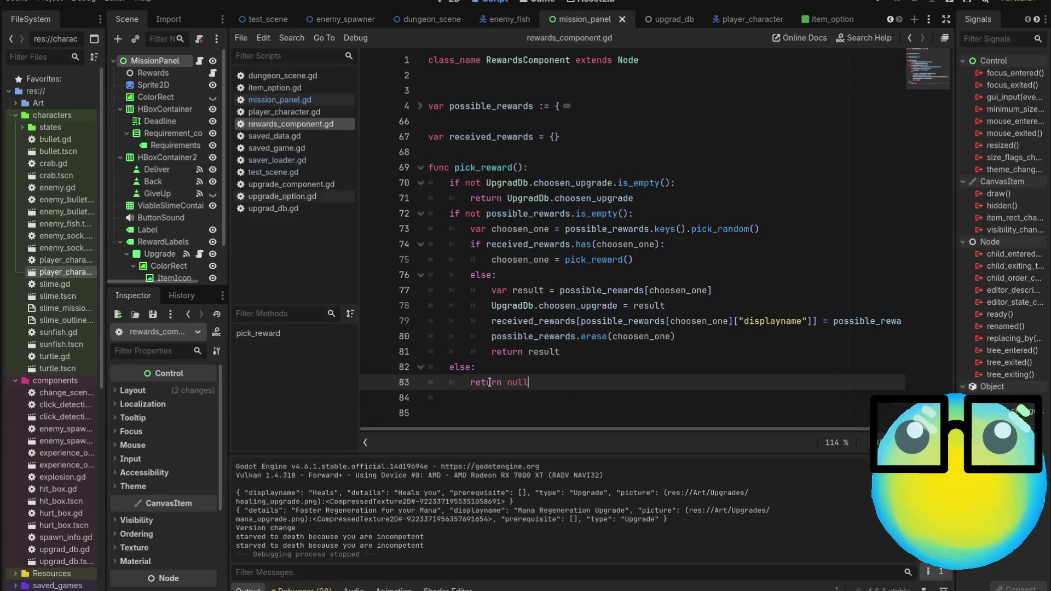
pyautogui.click(371, 367)
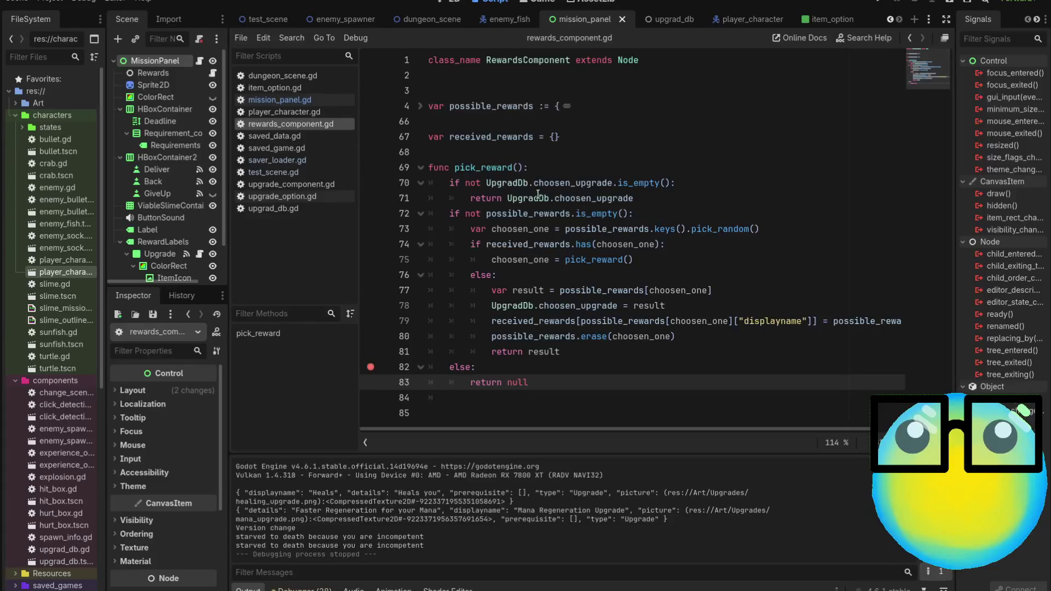
# Insert print(UpgradDb.choosen_upgrade) as the first line of pick_reward
pyautogui.click(544, 167)
pyautogui.press('Return')
pyautogui.write('pi')
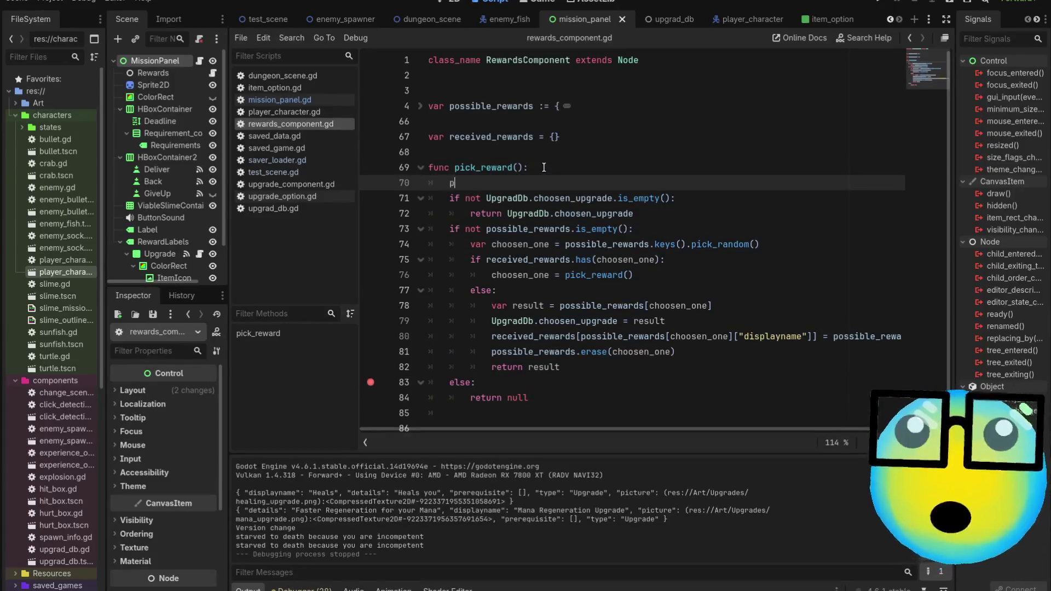
pyautogui.press('BackSpace')
pyautogui.write('rint')
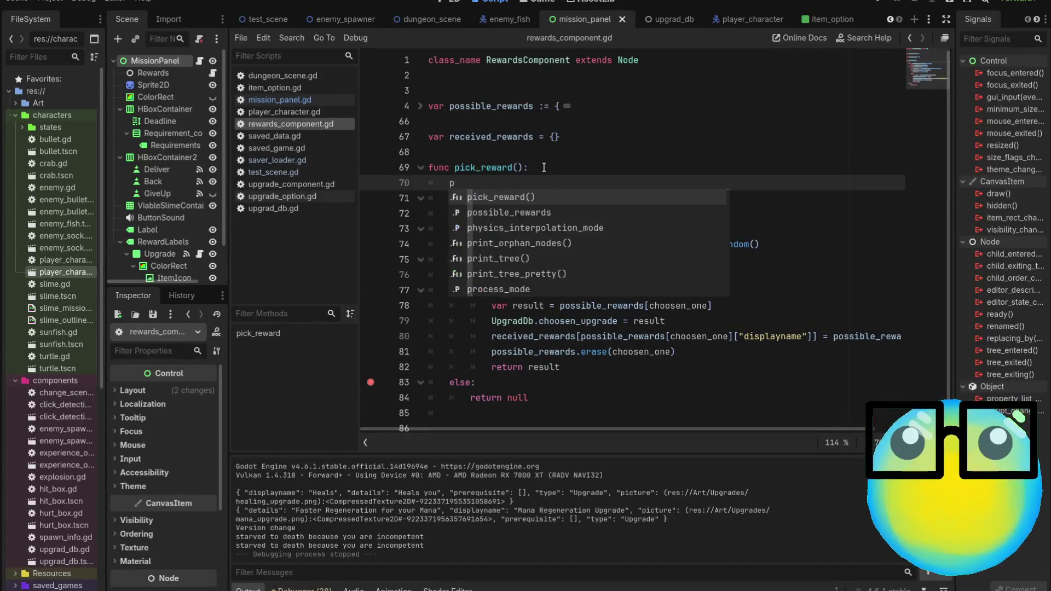
pyautogui.write('(')
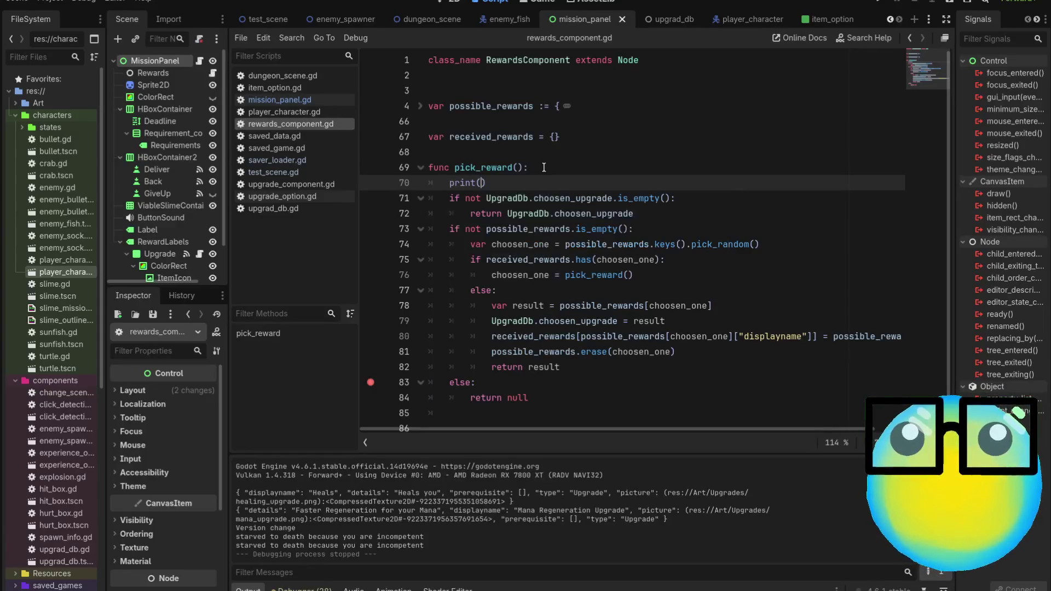
pyautogui.write('Up')
pyautogui.press('Return')
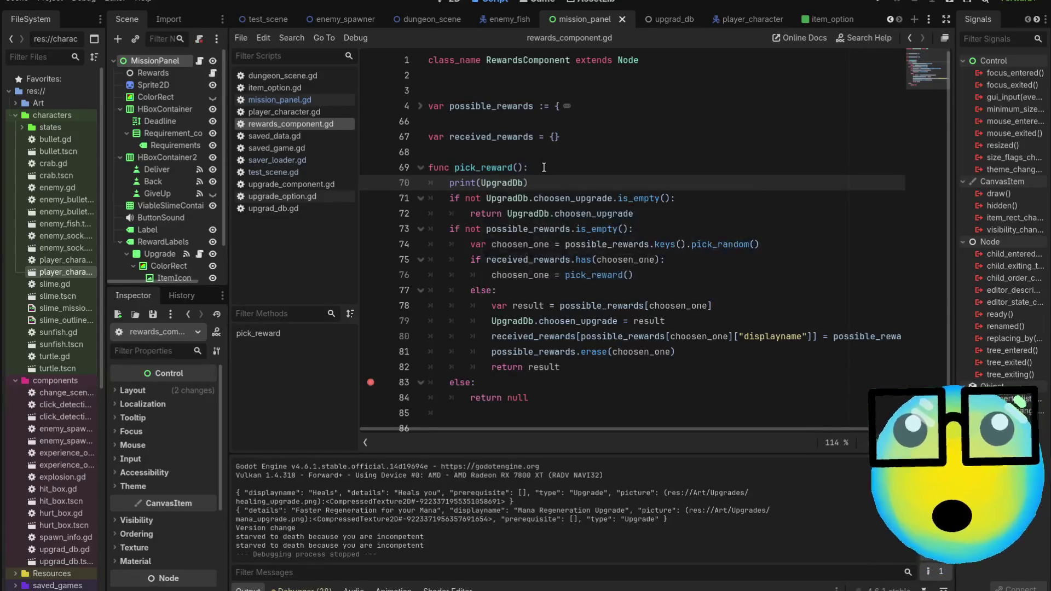
pyautogui.write('.cho')
pyautogui.press('Return')
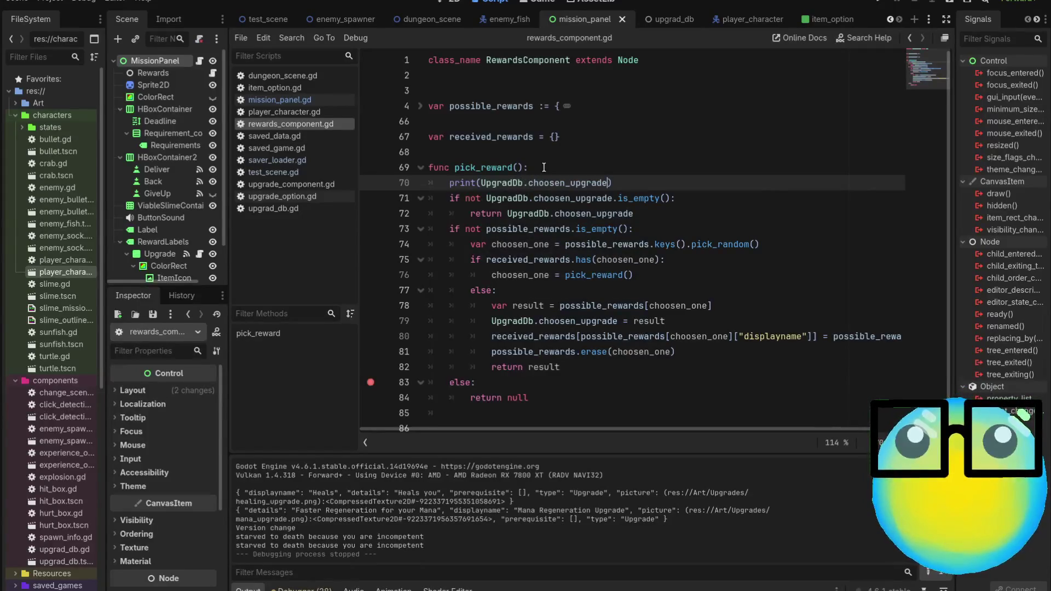
# Save rewards_component.gd and run the game; Output repeatedly shows the More Bullets upgrade
pyautogui.hotkey('ctrl', 's')
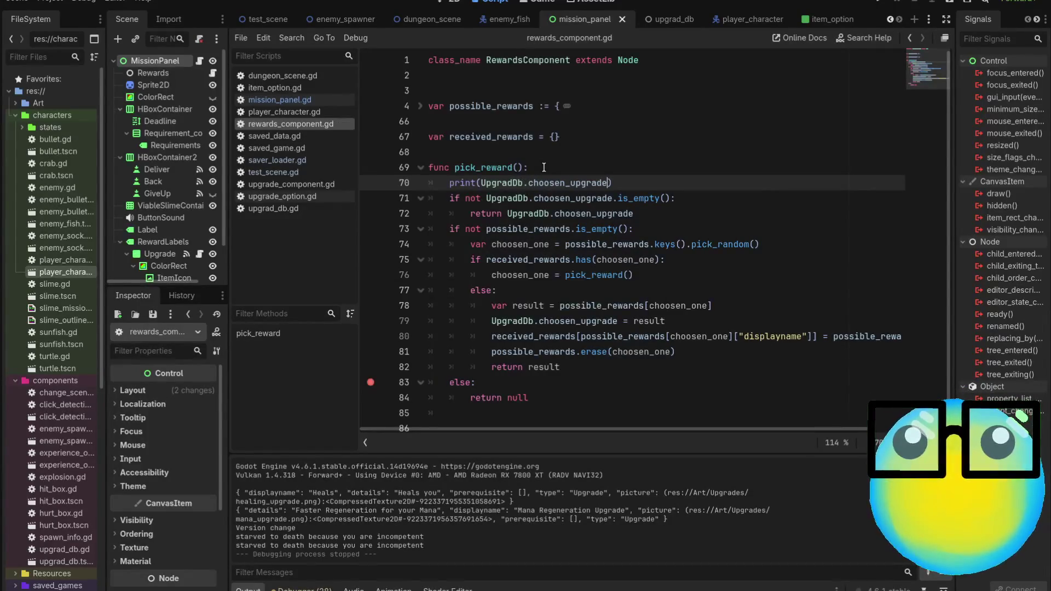
pyautogui.press('F5')
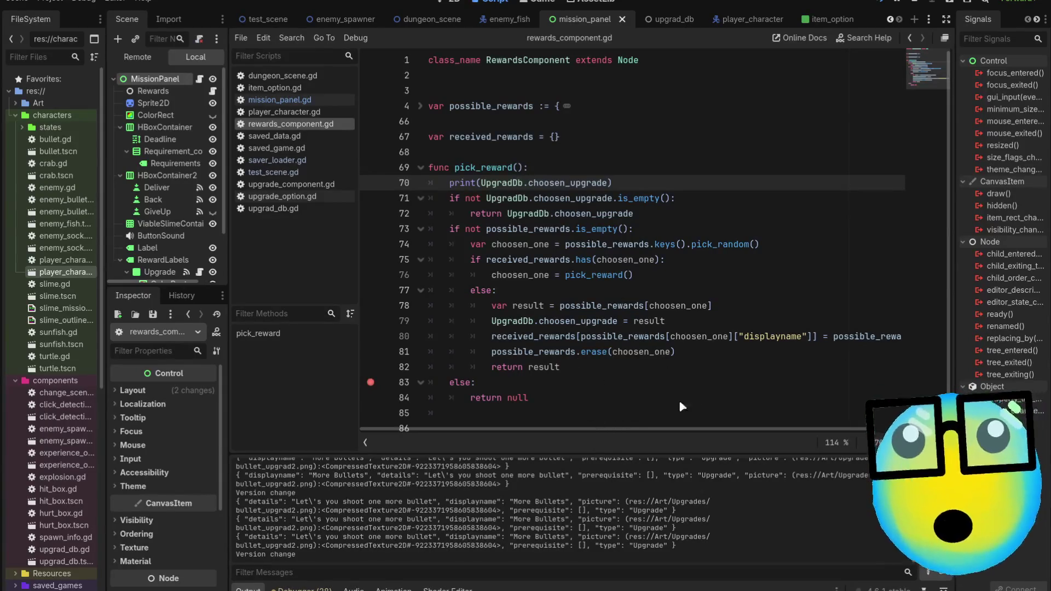
pyautogui.press('F5')
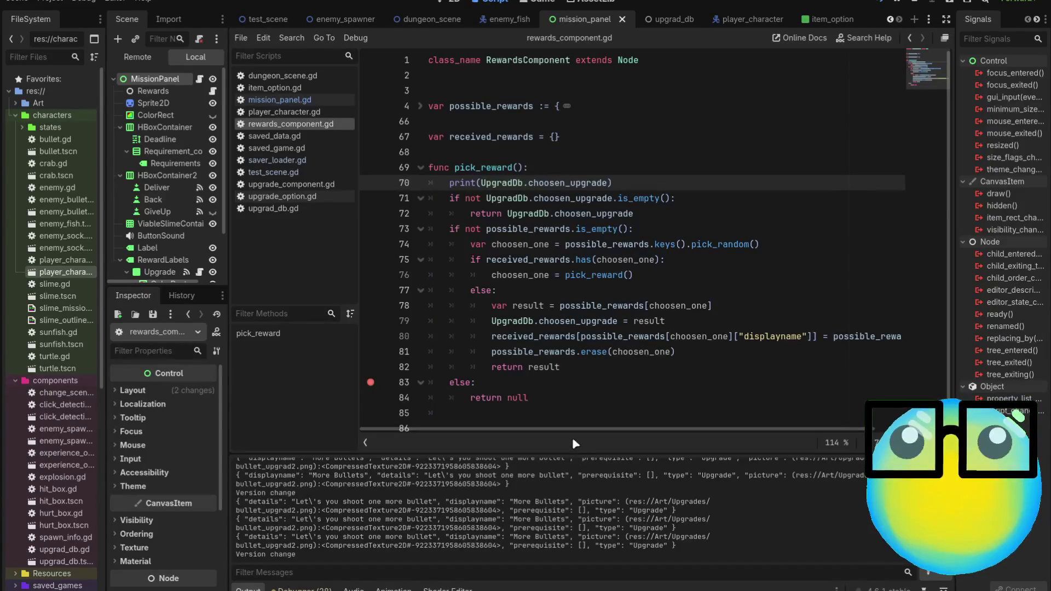
# Send the blue slime on the Level 1 mission and check the current request's unlock
pyautogui.click(871, 401)
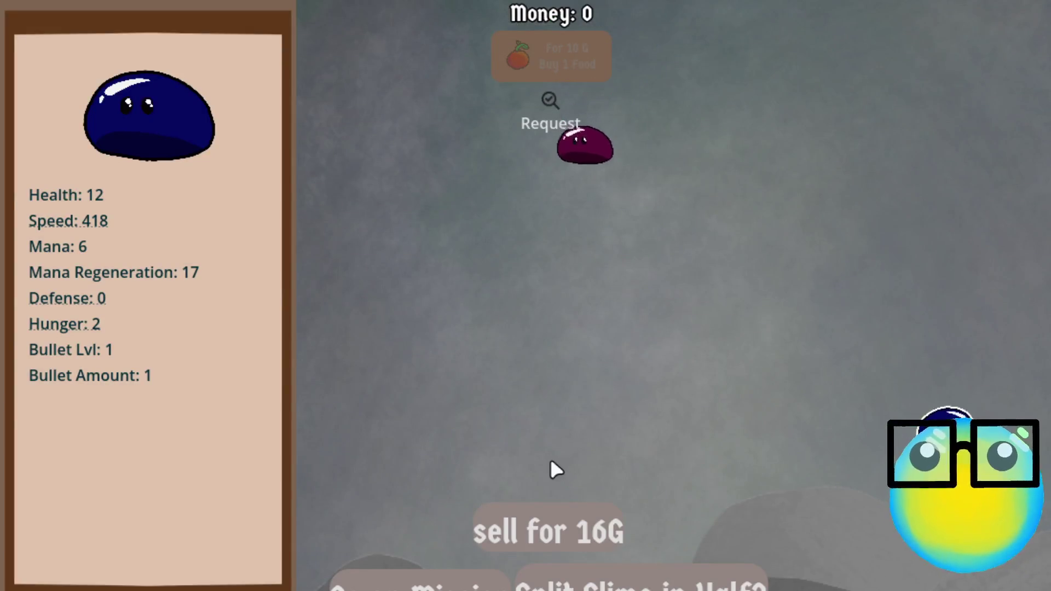
pyautogui.click(418, 582)
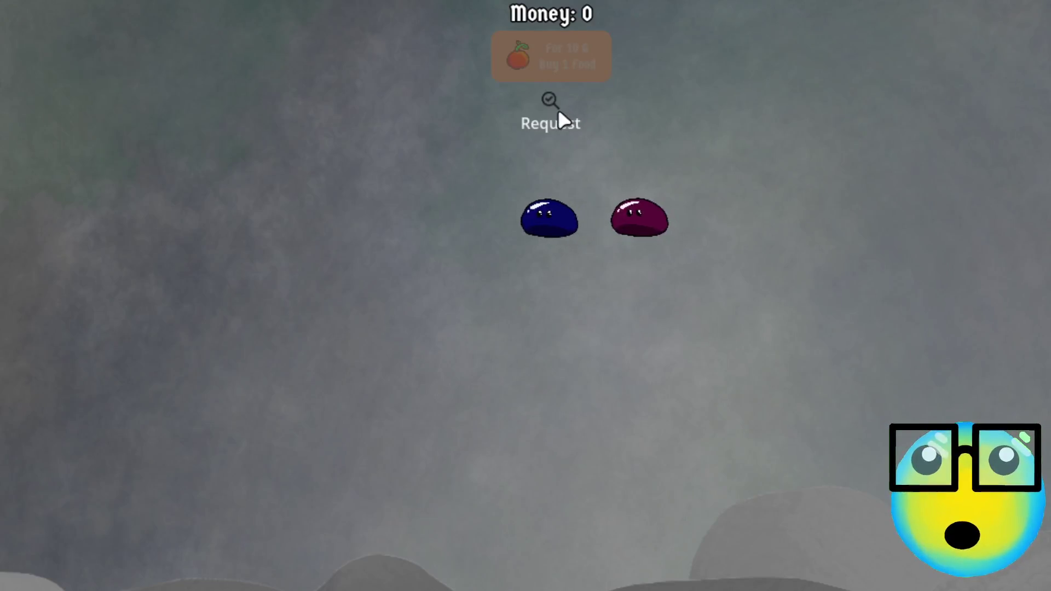
pyautogui.click(558, 109)
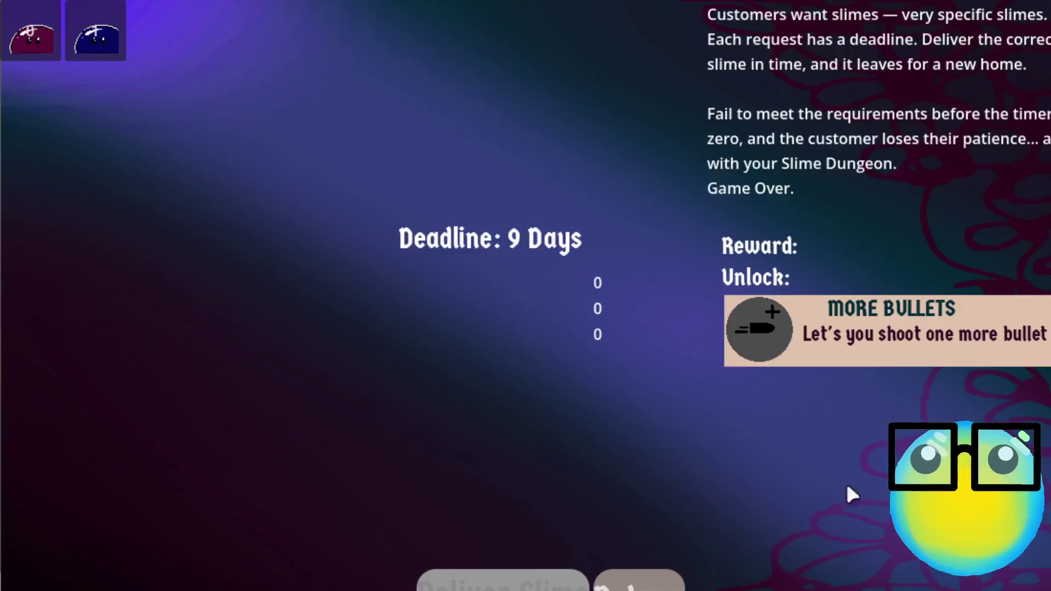
pyautogui.click(635, 577)
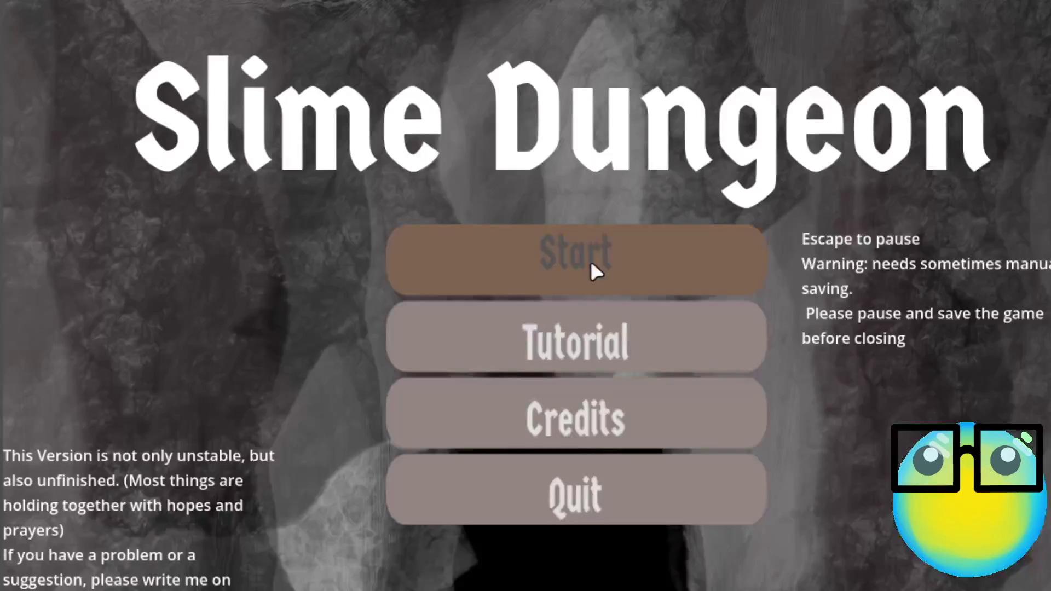
# Start the reloaded game and confirm the request now unlocks Mana Upgrade with a 9-day deadline
pyautogui.click(590, 262)
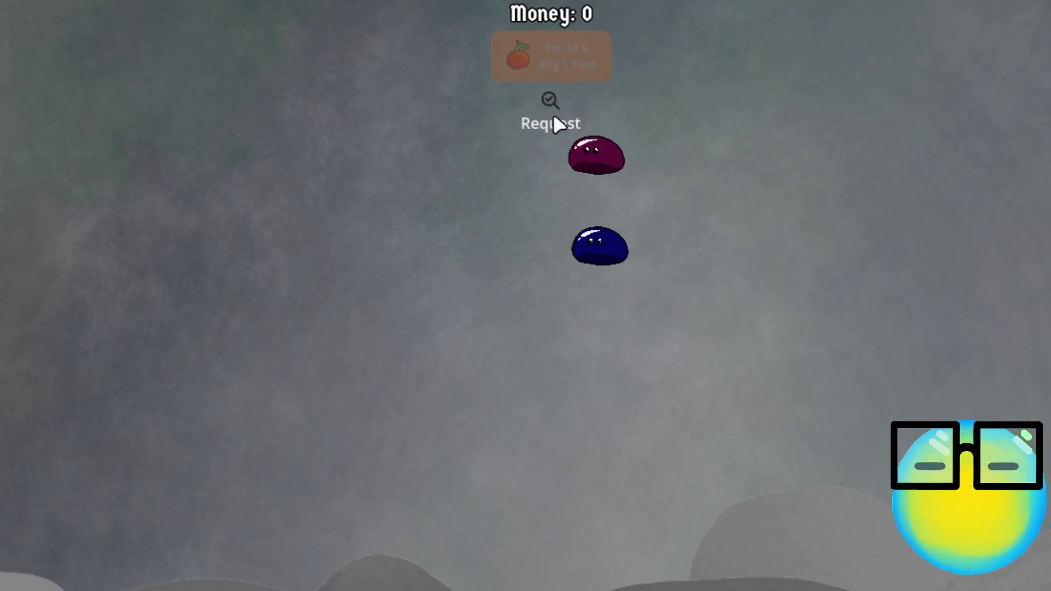
pyautogui.click(553, 113)
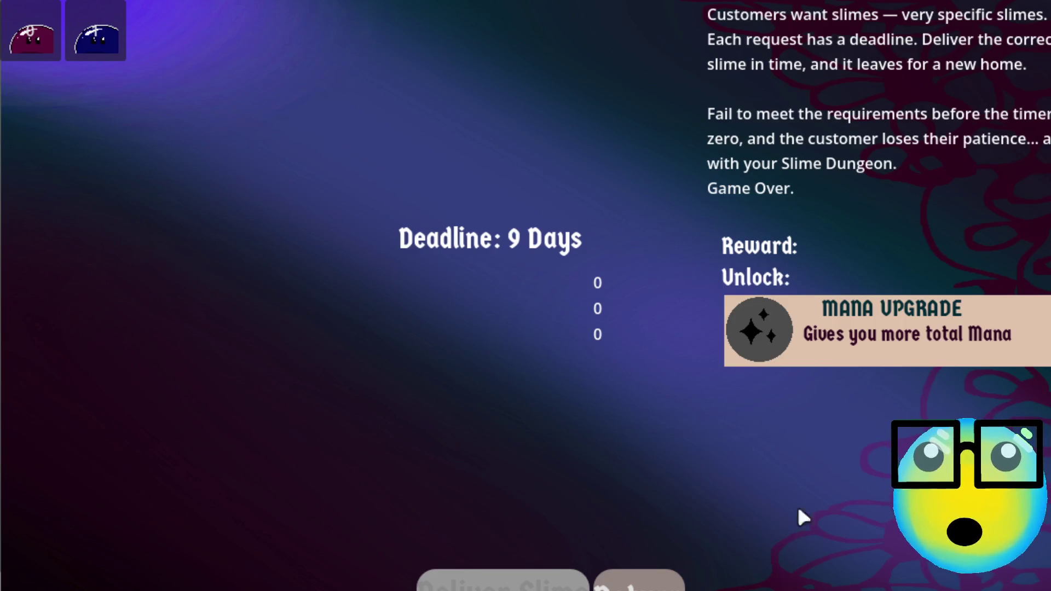
pyautogui.click(602, 583)
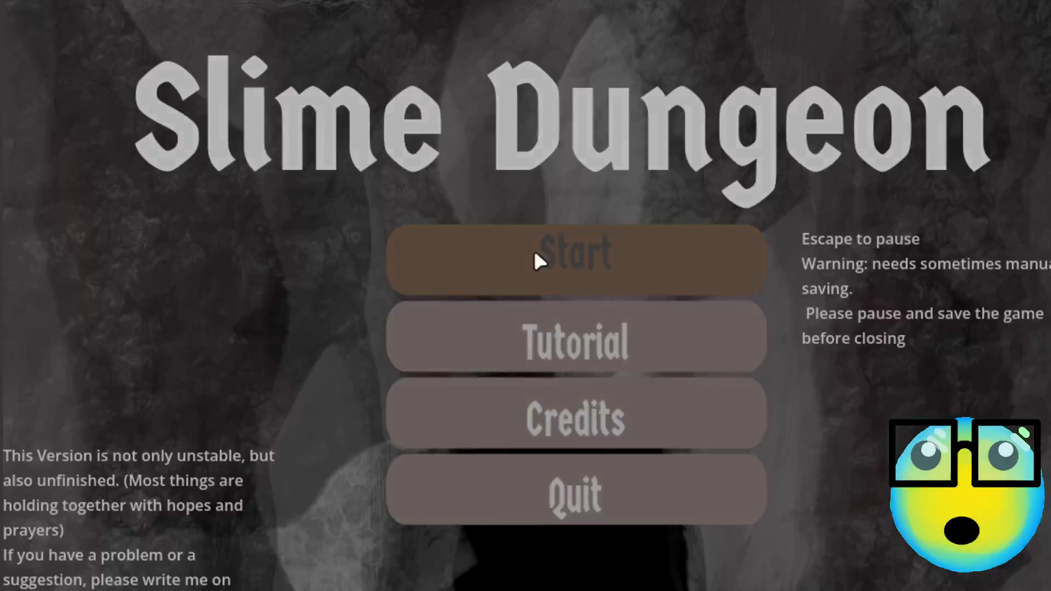
# Start the restarted game, view the blue slime's stats and confirm the request unlocks Defense Upgrade, 9 days
pyautogui.click(534, 249)
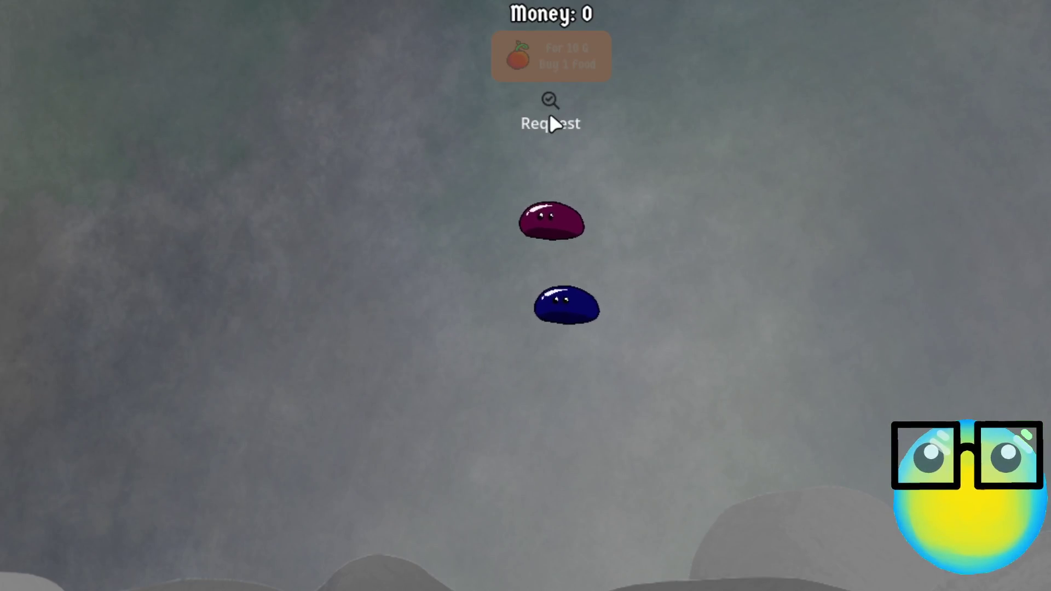
pyautogui.click(552, 120)
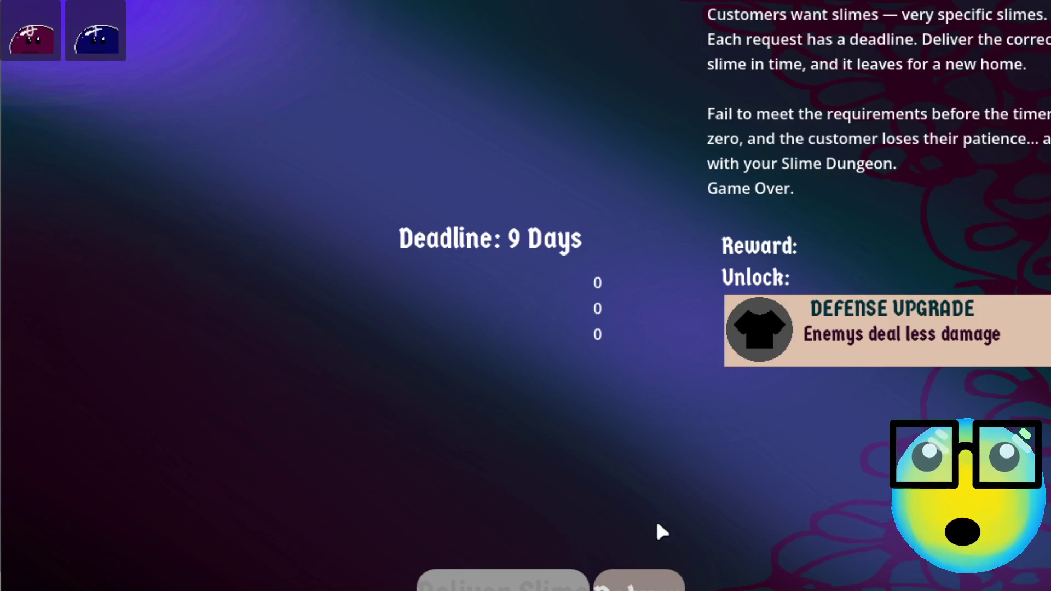
pyautogui.click(638, 579)
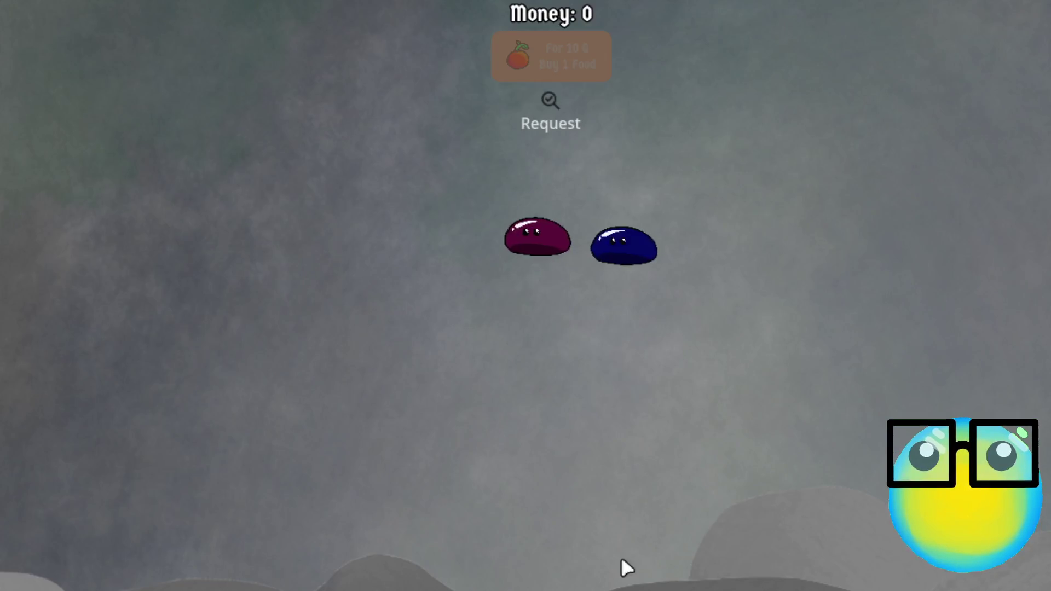
pyautogui.click(625, 259)
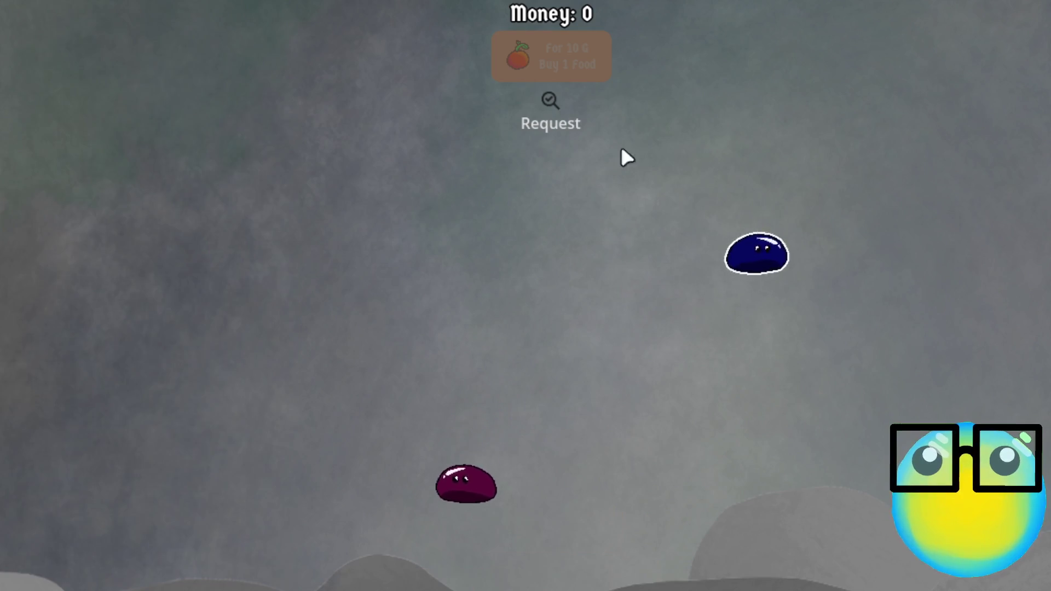
pyautogui.click(552, 116)
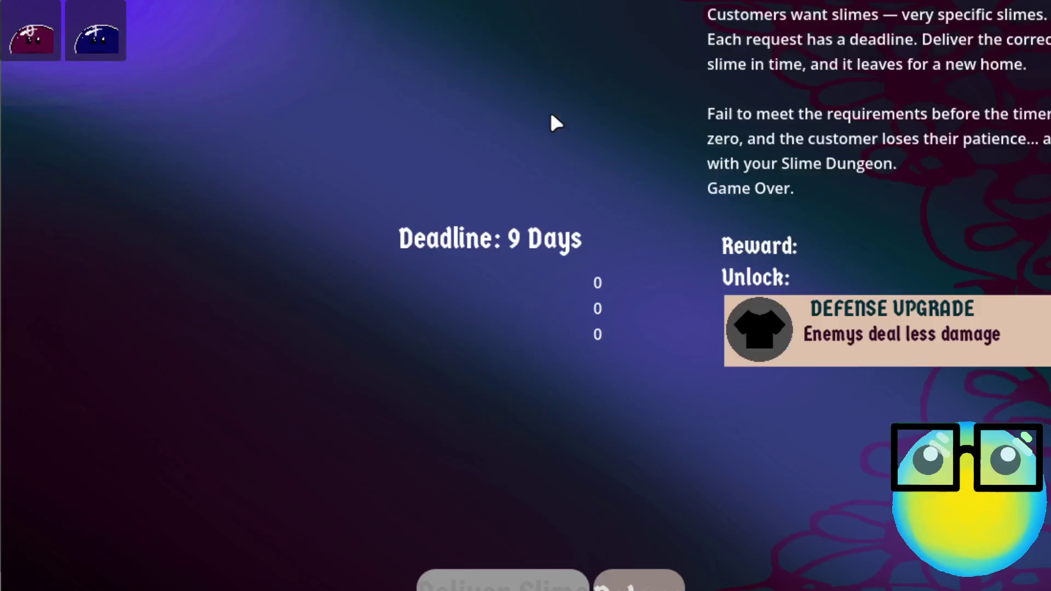
# Start the game again and check the request, now offering the More Bullets unlock
pyautogui.click(638, 582)
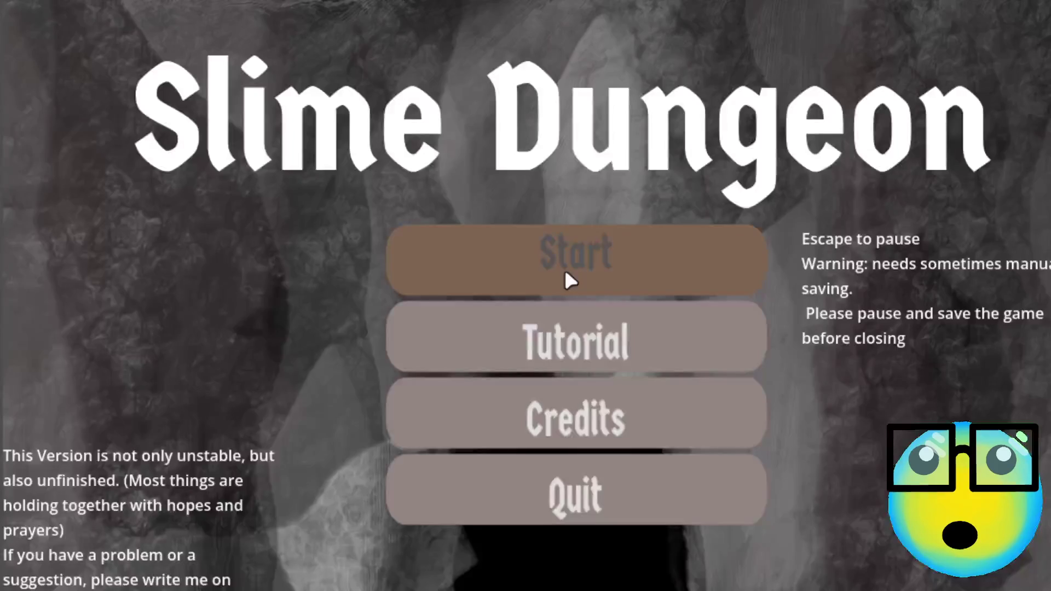
pyautogui.click(565, 269)
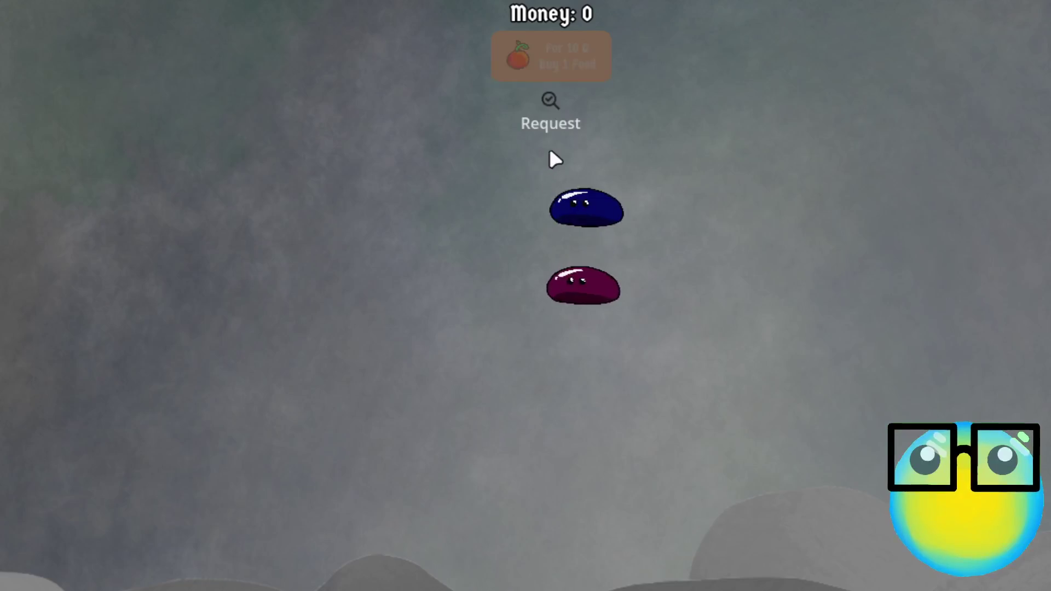
pyautogui.click(552, 116)
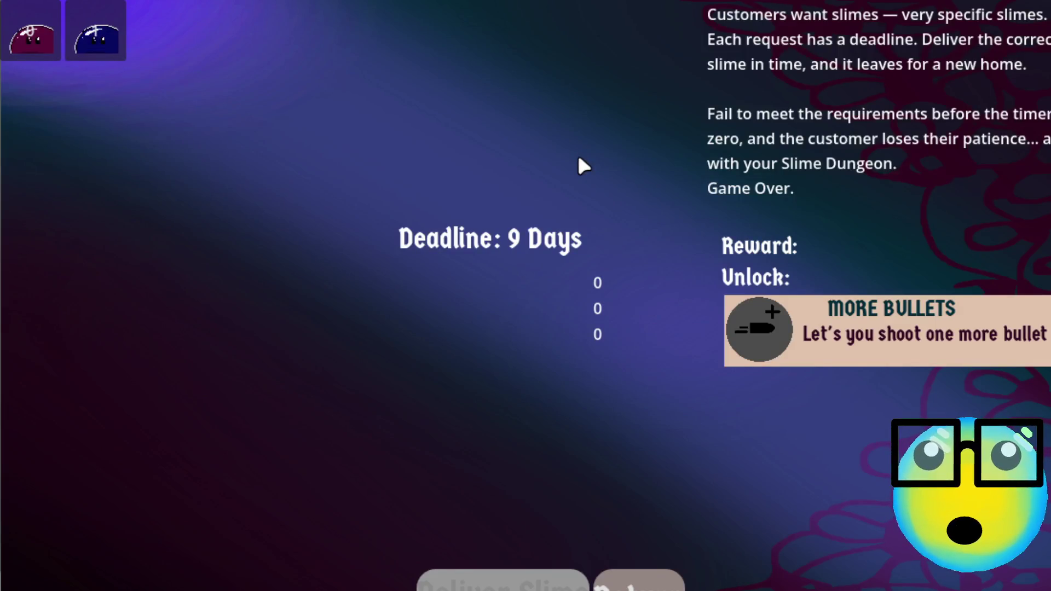
pyautogui.click(651, 577)
# Send the purple slime on the Level 1 mission, then recheck the request
pyautogui.click(600, 249)
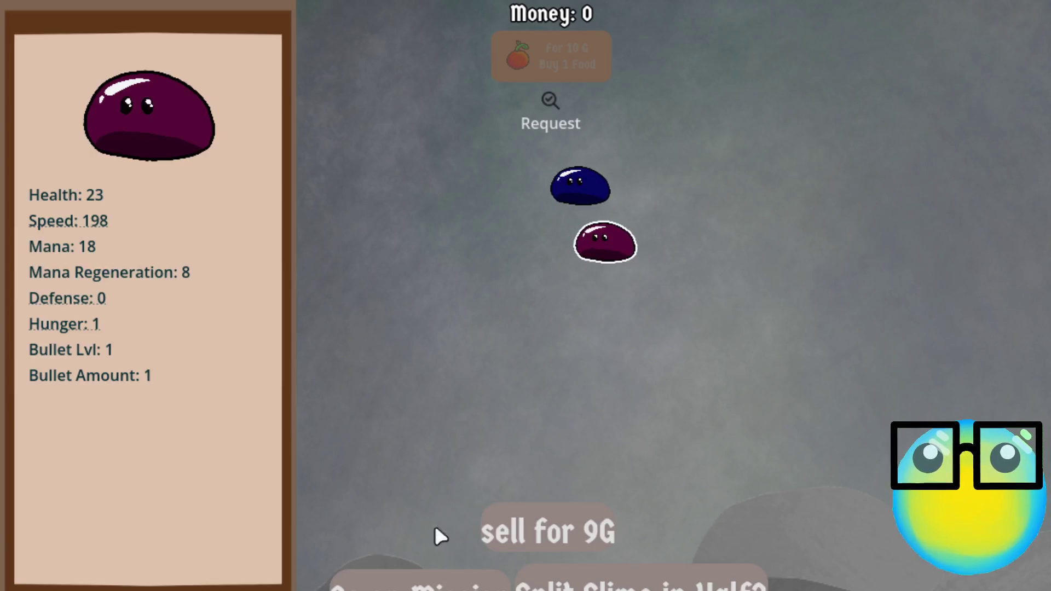
pyautogui.click(413, 579)
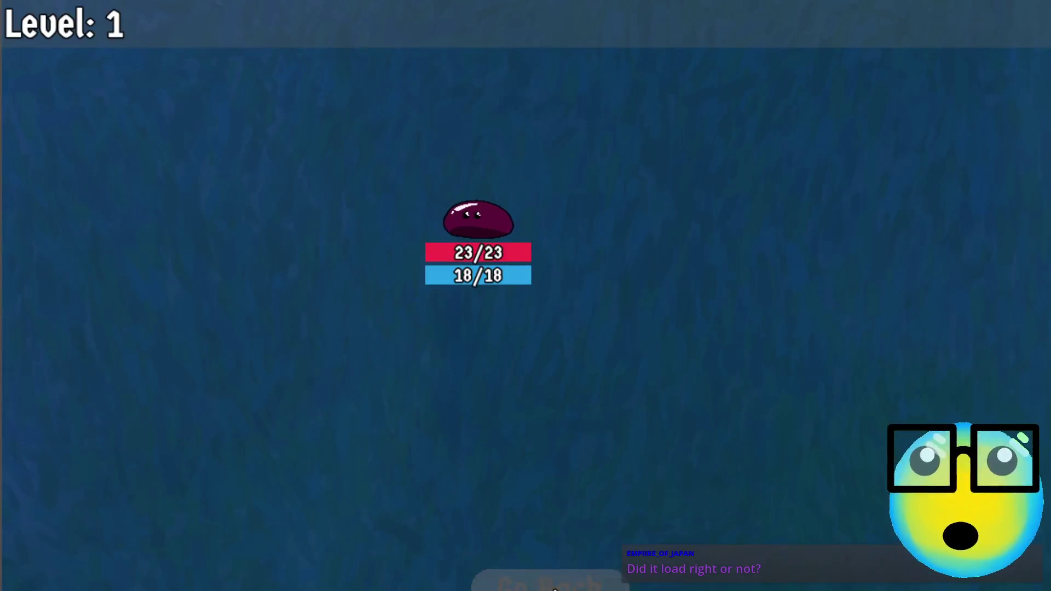
pyautogui.click(550, 583)
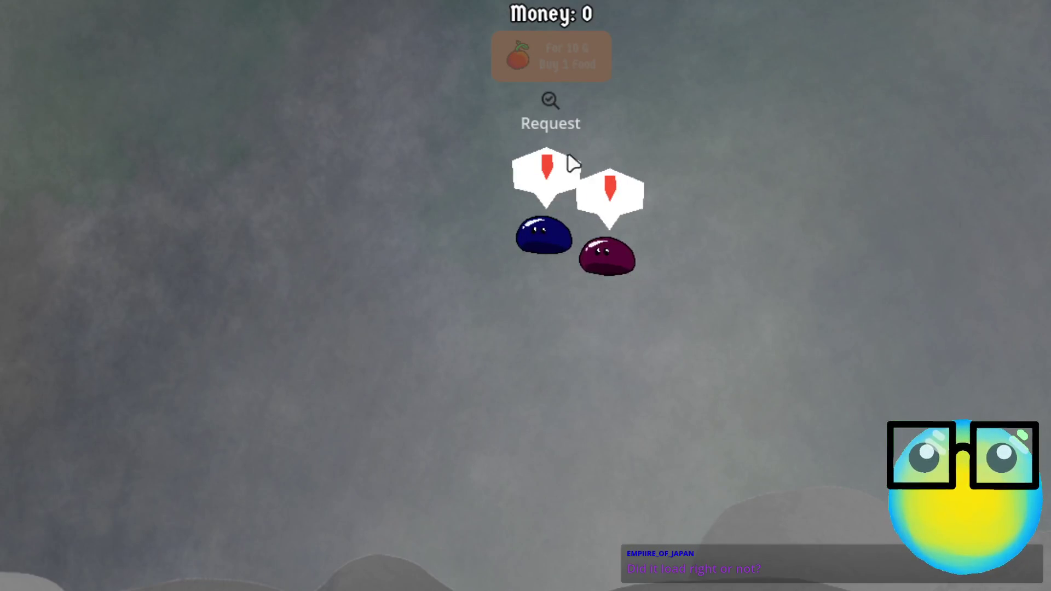
pyautogui.click(557, 122)
pyautogui.click(654, 579)
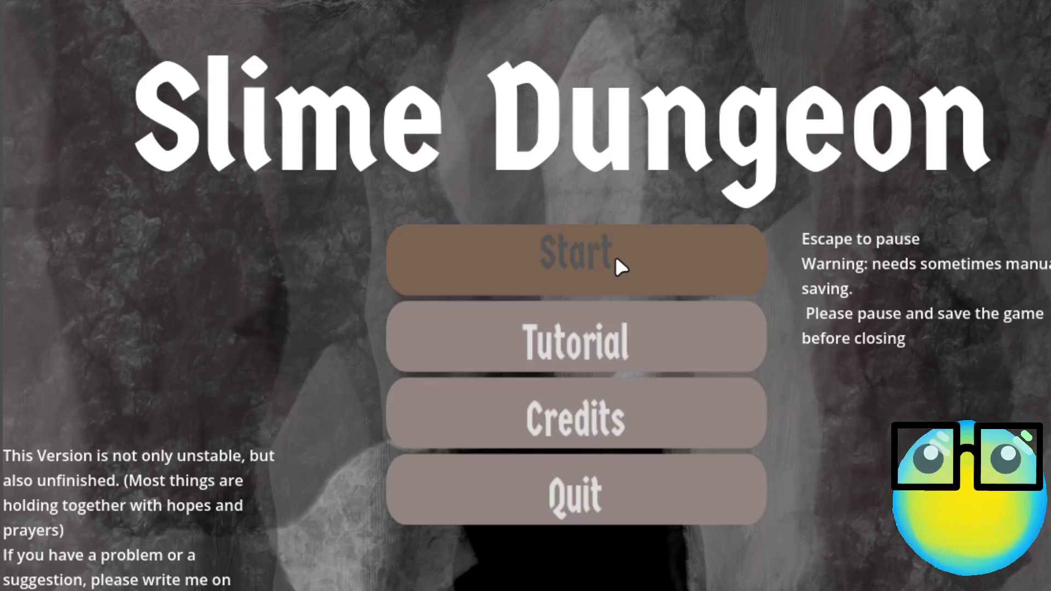
# Start the game and check the request with its 8-day deadline
pyautogui.click(615, 255)
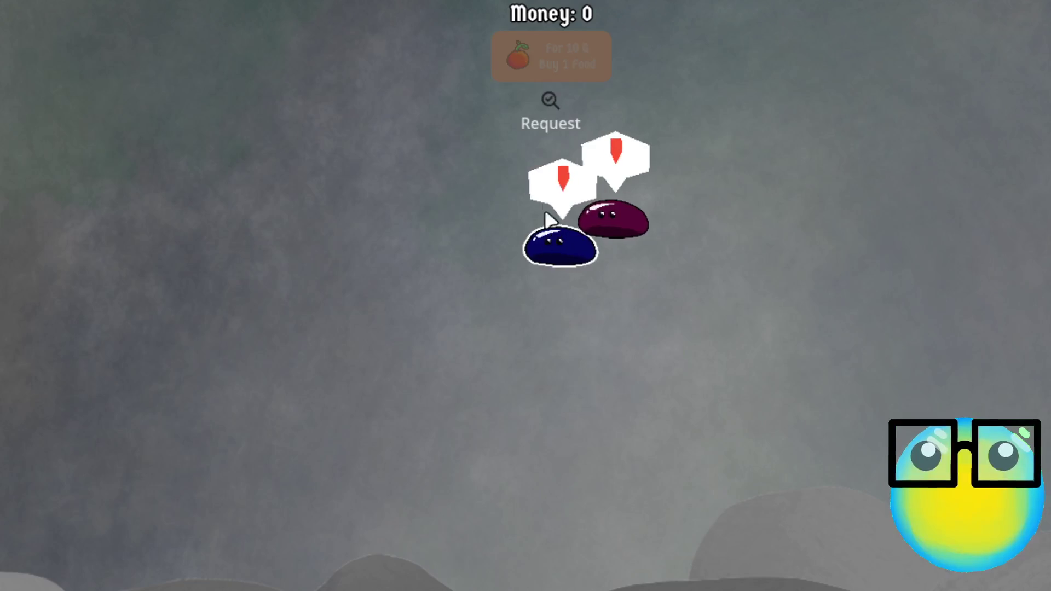
pyautogui.click(543, 124)
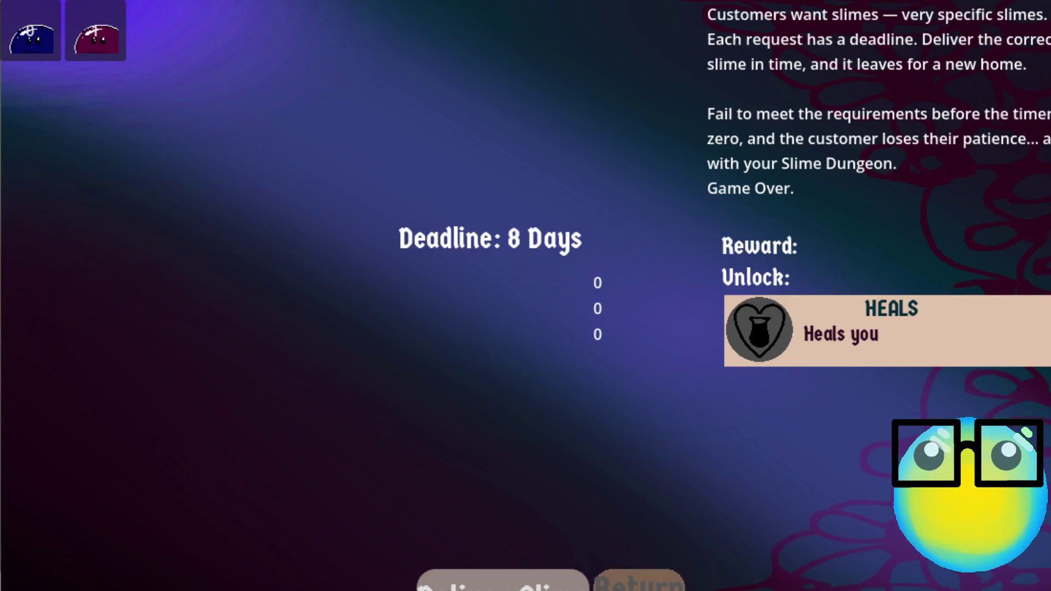
pyautogui.press('Escape')
pyautogui.click(526, 110)
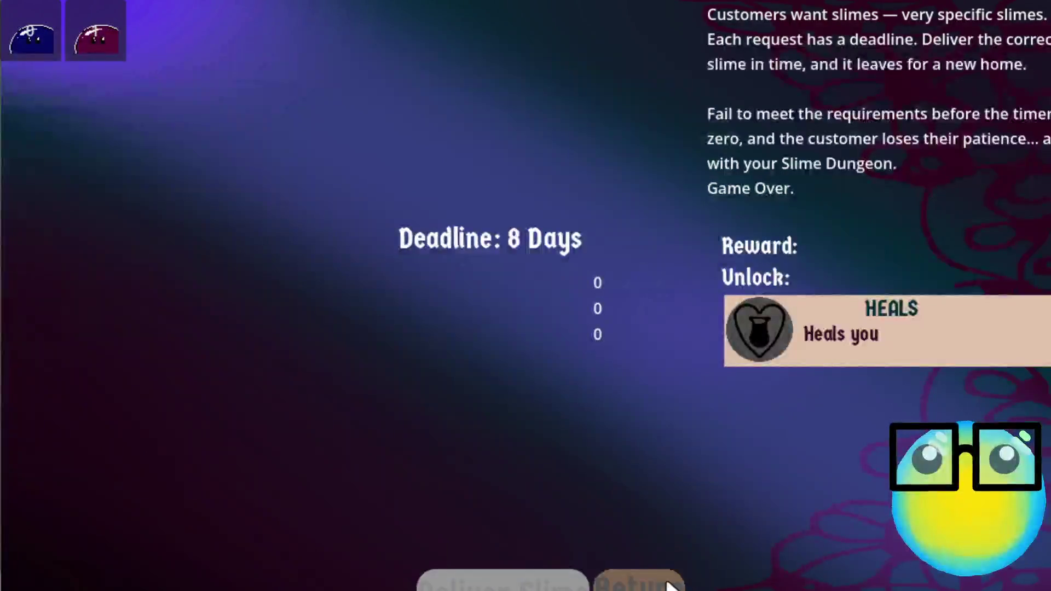
pyautogui.click(671, 585)
# Send the purple slime on a mission, restart after Game Over, and recheck the request
pyautogui.click(537, 244)
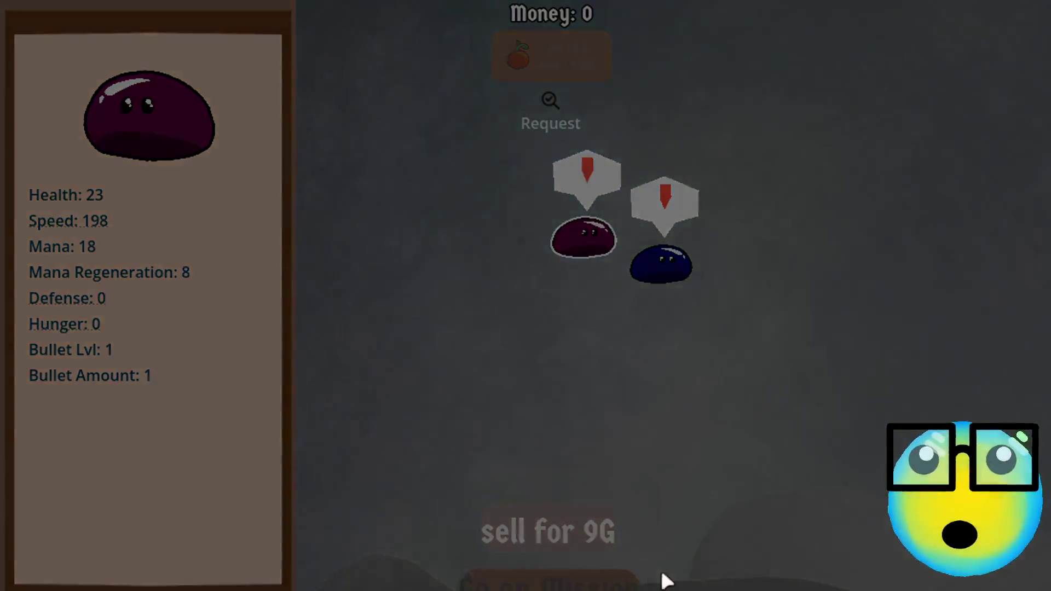
pyautogui.click(613, 582)
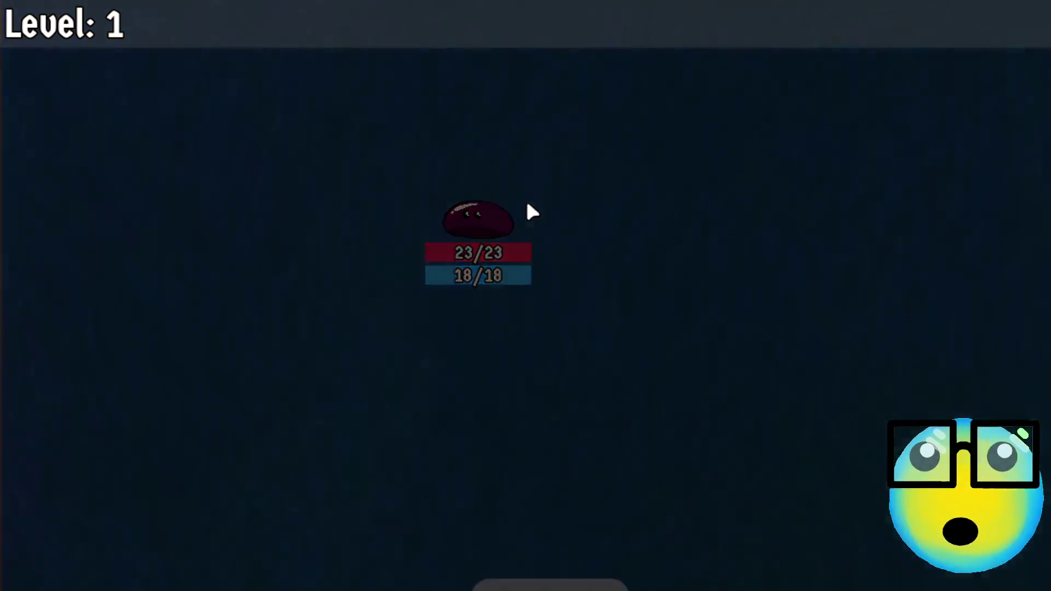
pyautogui.click(569, 382)
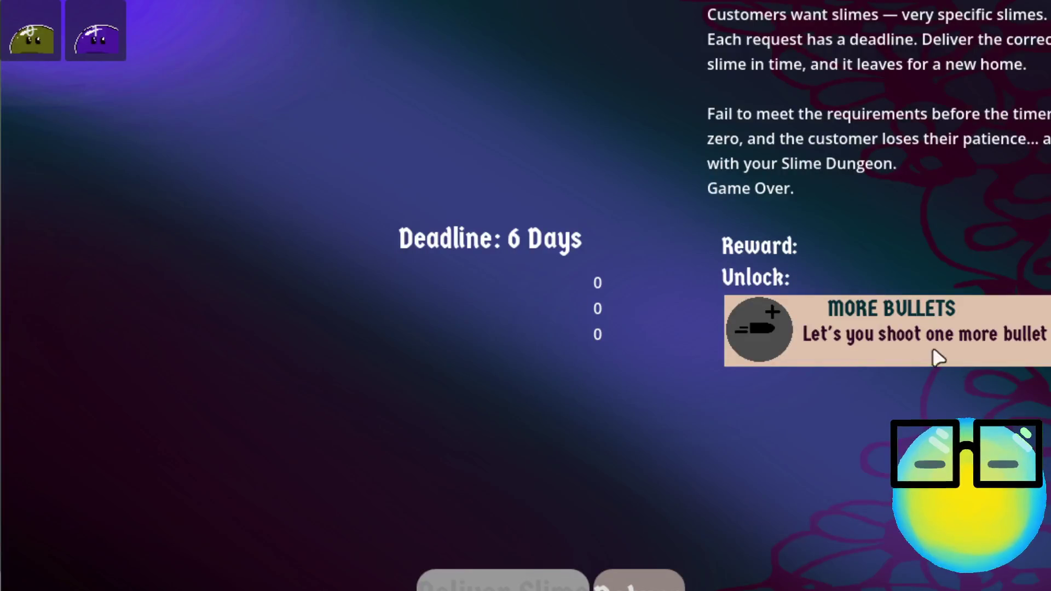
pyautogui.click(638, 581)
pyautogui.click(542, 126)
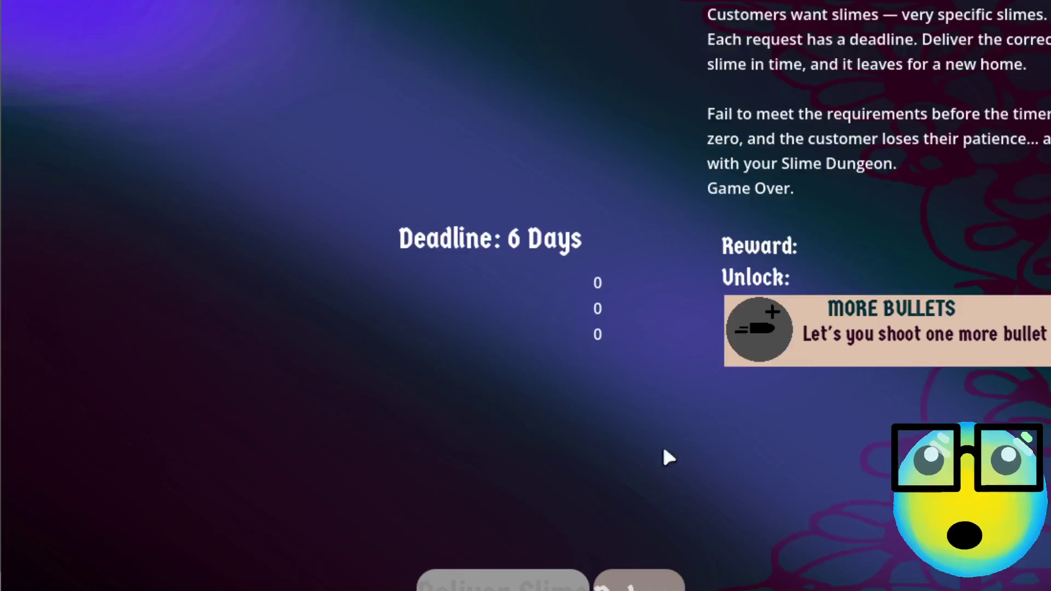
pyautogui.click(637, 581)
# Send the purple slime out again, confirm the request shows 5 days with More Bullets, and pause
pyautogui.click(560, 241)
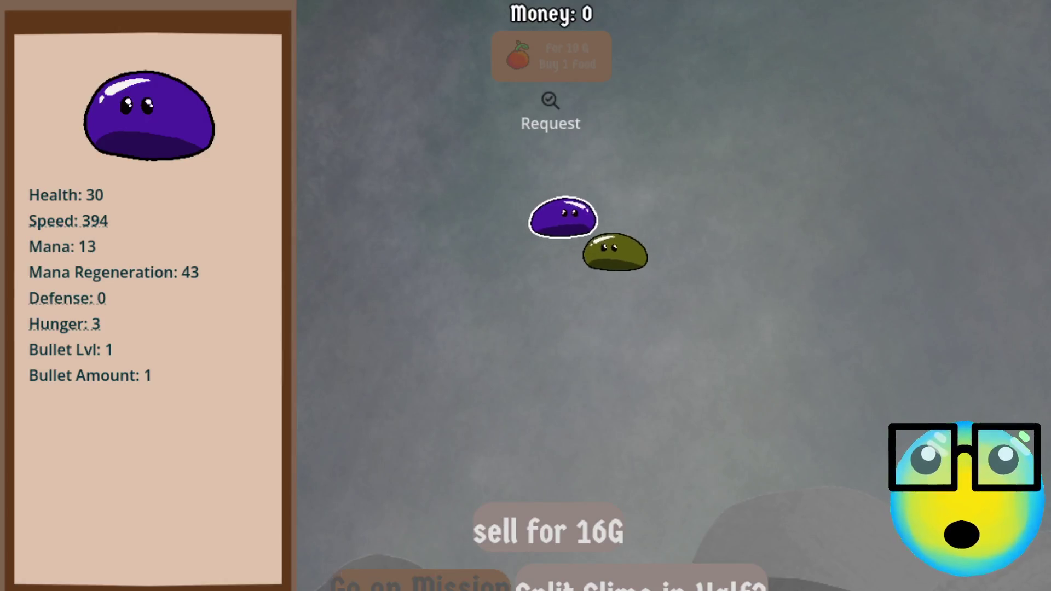
pyautogui.click(418, 581)
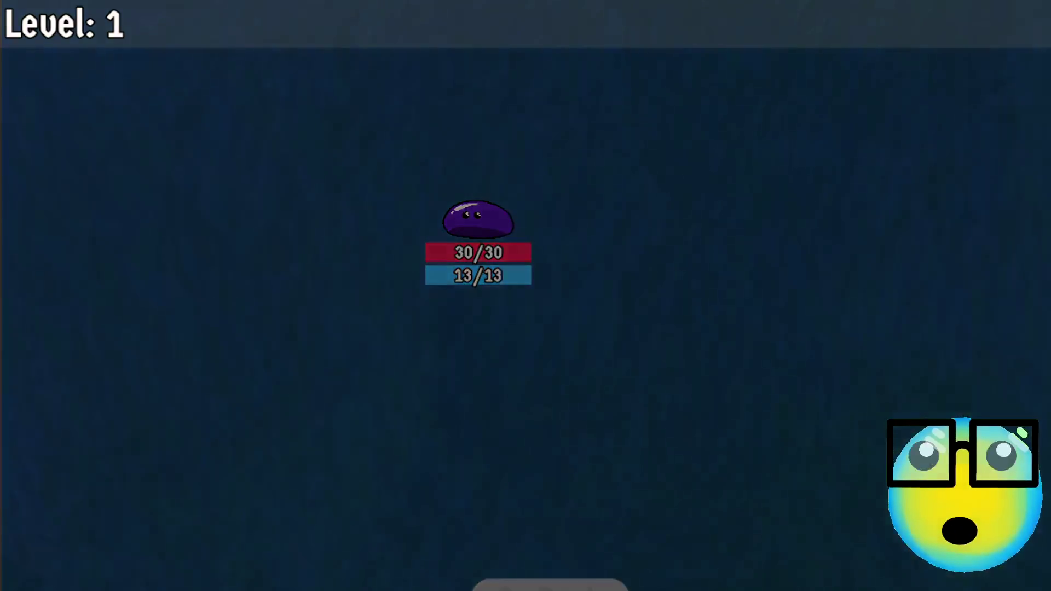
pyautogui.click(550, 121)
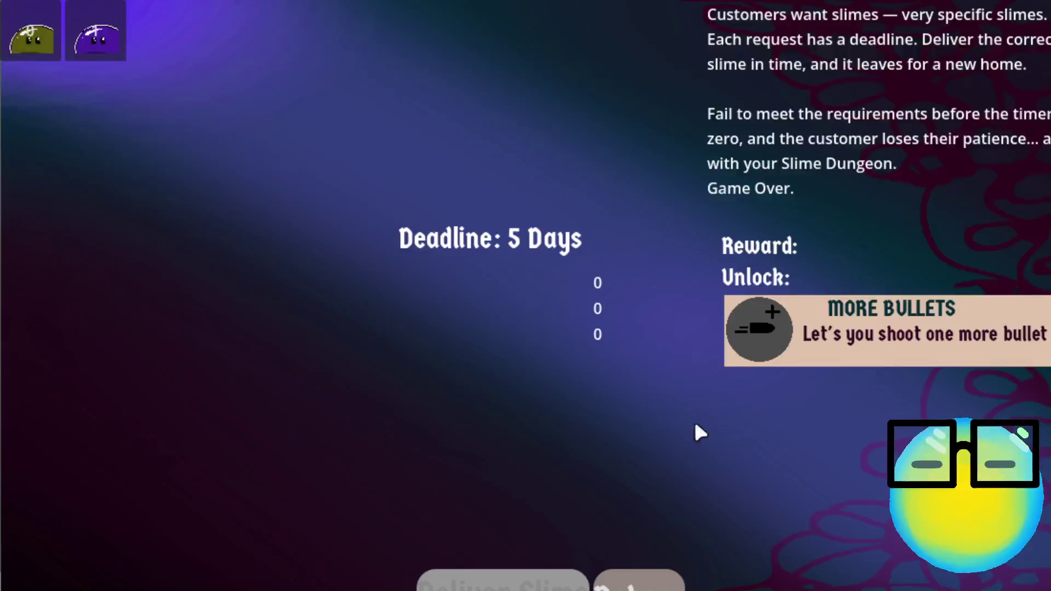
pyautogui.click(679, 576)
pyautogui.press('Escape')
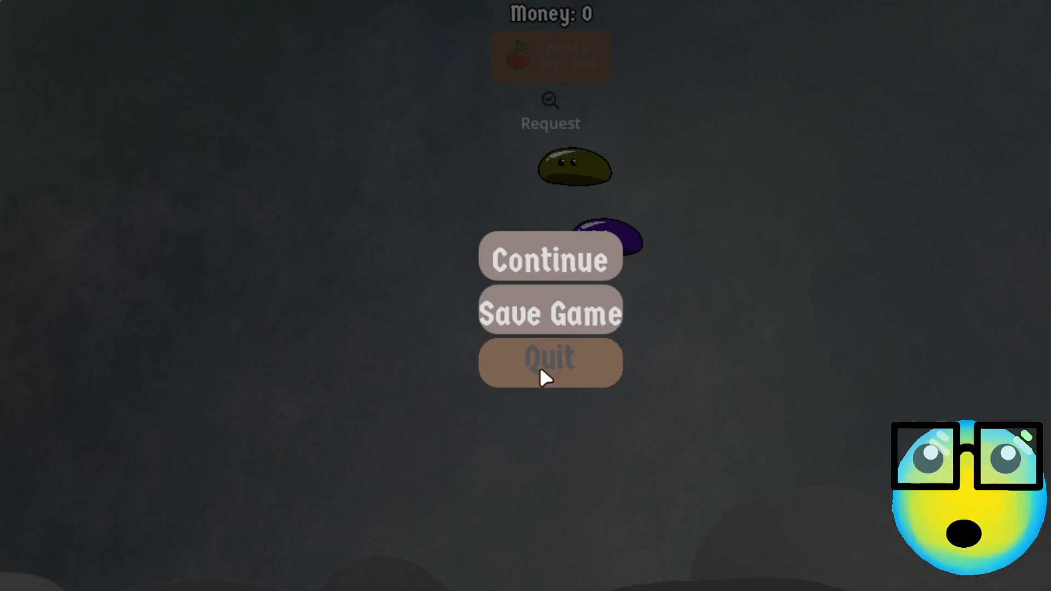
# Resume, glance at the request, then quit to the main menu from the pause menu
pyautogui.click(544, 260)
pyautogui.click(548, 90)
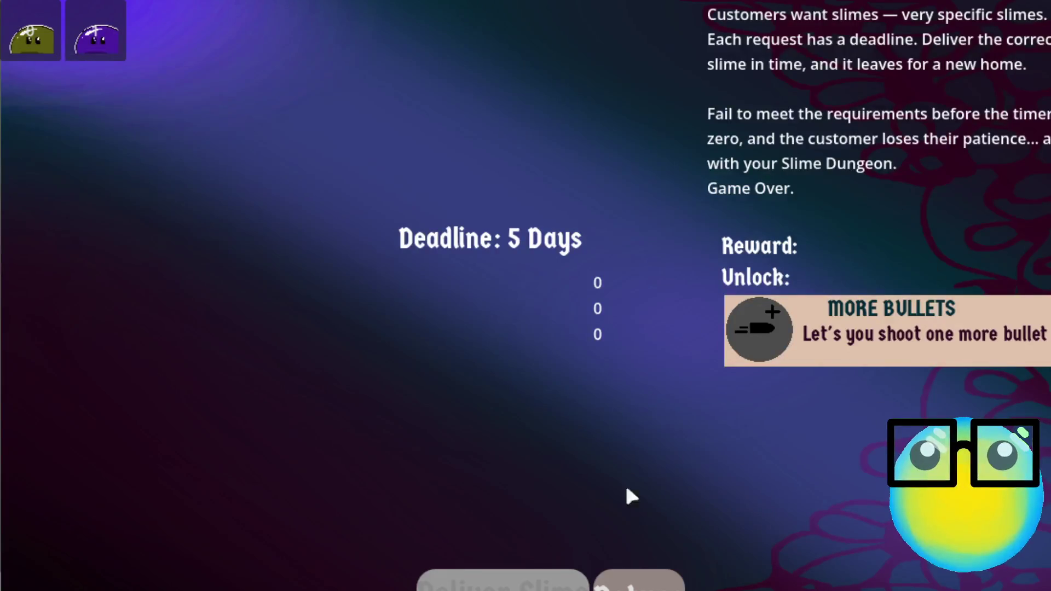
pyautogui.click(640, 580)
pyautogui.press('Escape')
pyautogui.click(585, 364)
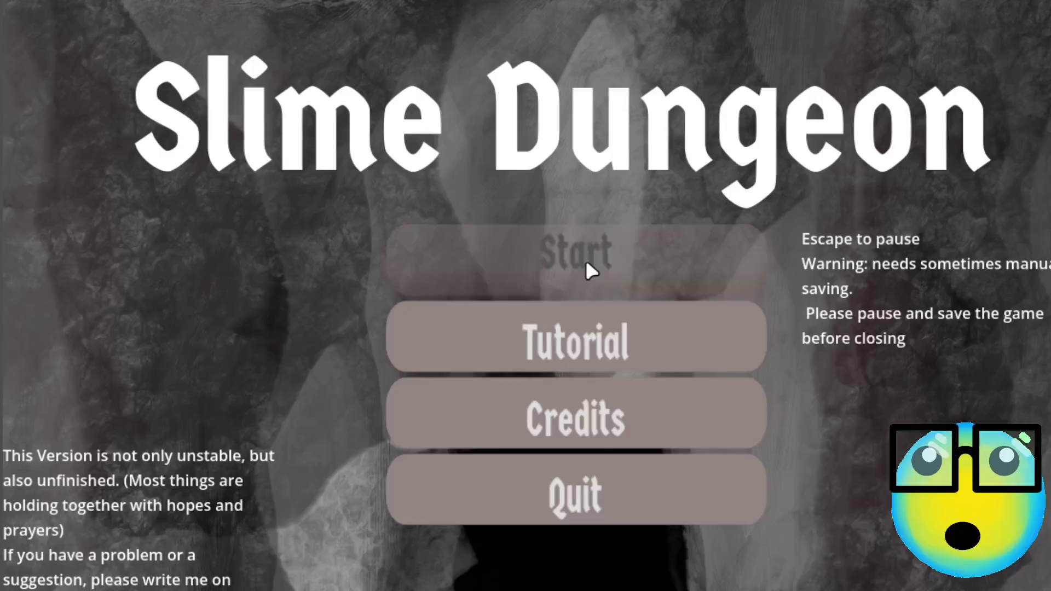
# Start a new game and view the request, which now shows the Bullet2 unlock
pyautogui.click(586, 262)
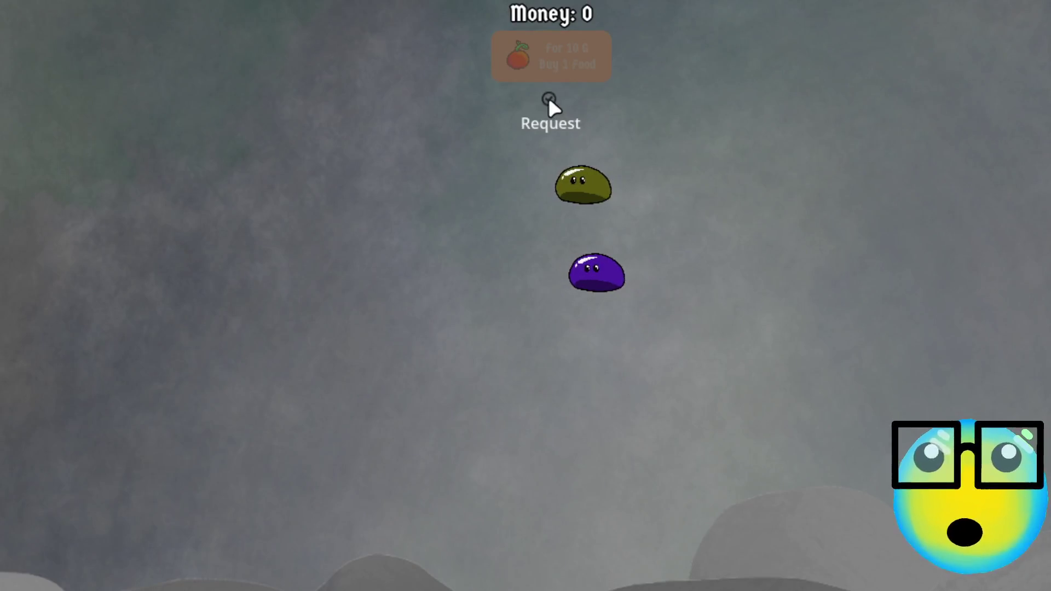
pyautogui.click(549, 99)
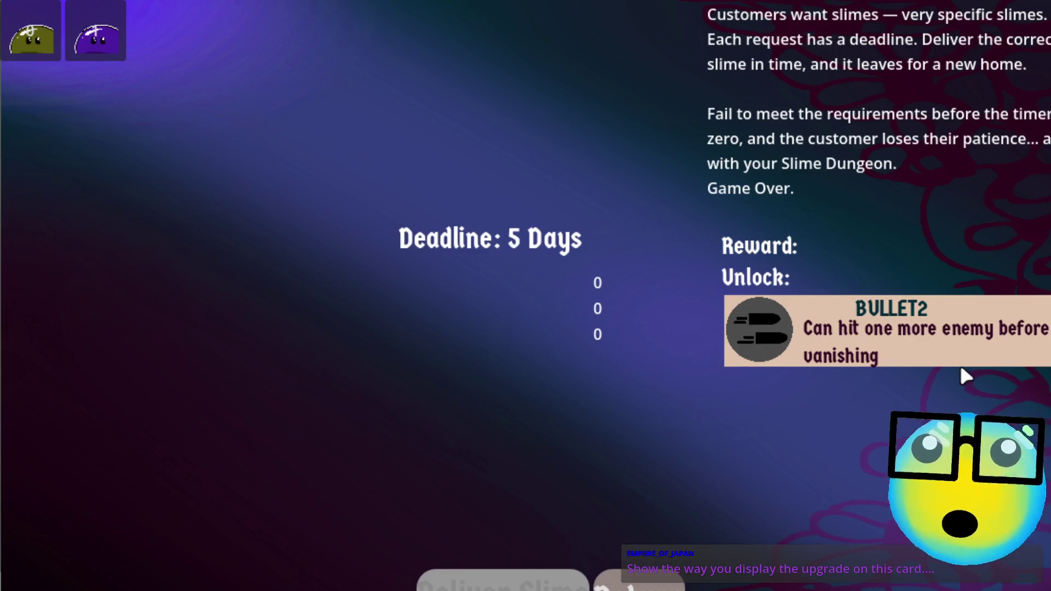
pyautogui.click(607, 581)
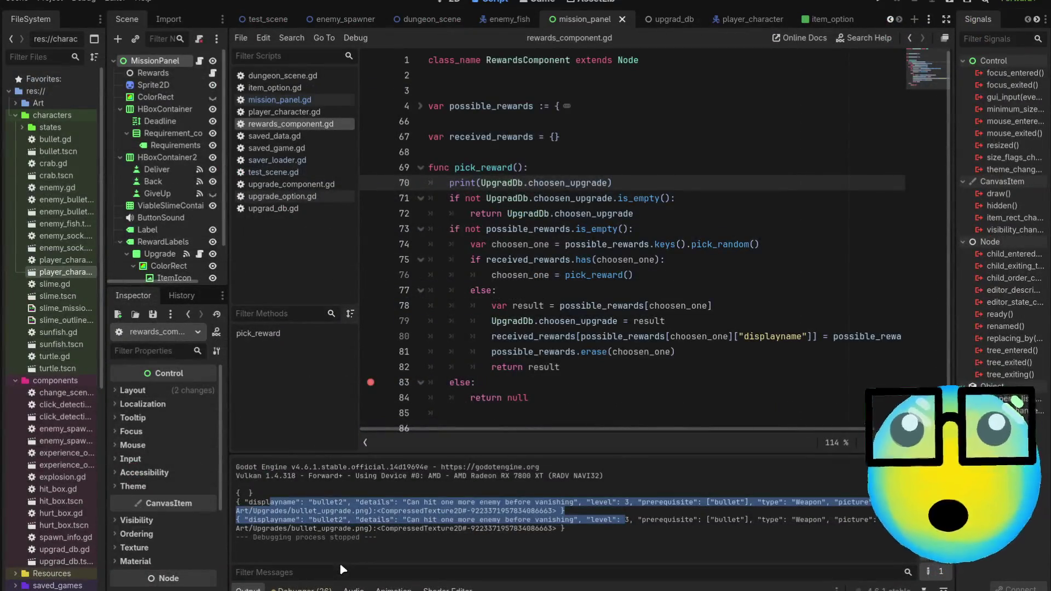
pyautogui.click(328, 528)
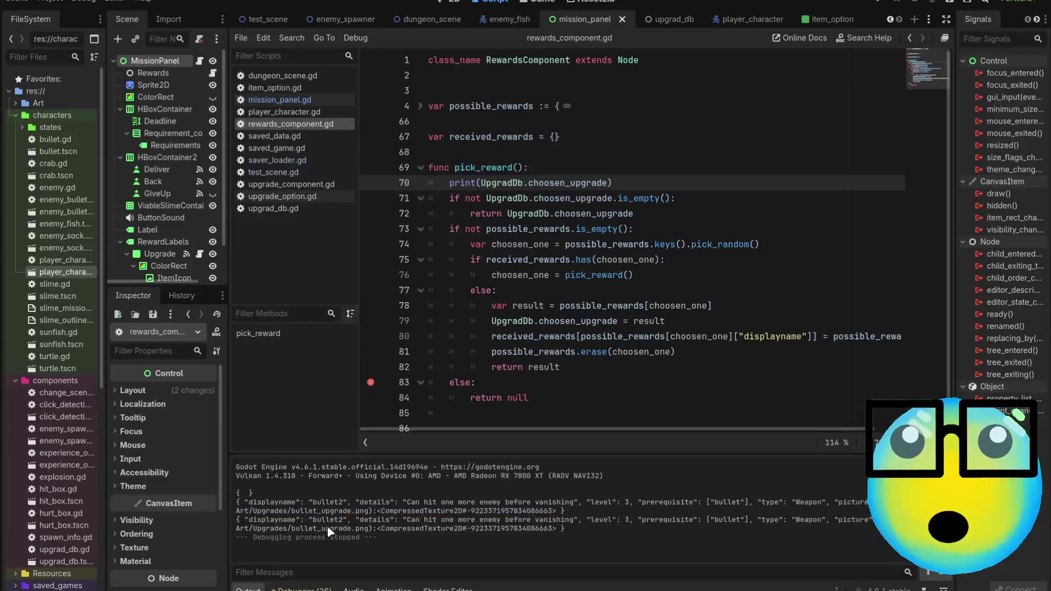
pyautogui.moveTo(250, 501)
pyautogui.mouseDown()
pyautogui.moveTo(602, 519)
pyautogui.moveTo(592, 514)
pyautogui.mouseUp()
pyautogui.click(592, 515)
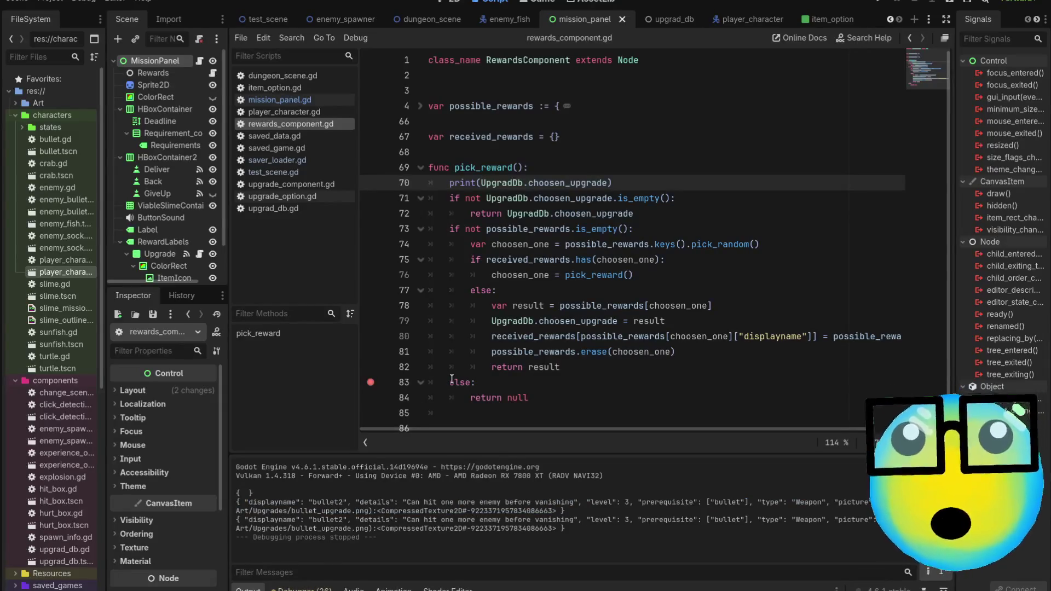
pyautogui.moveTo(456, 382); pyautogui.dragTo(471, 382)
pyautogui.click(600, 406)
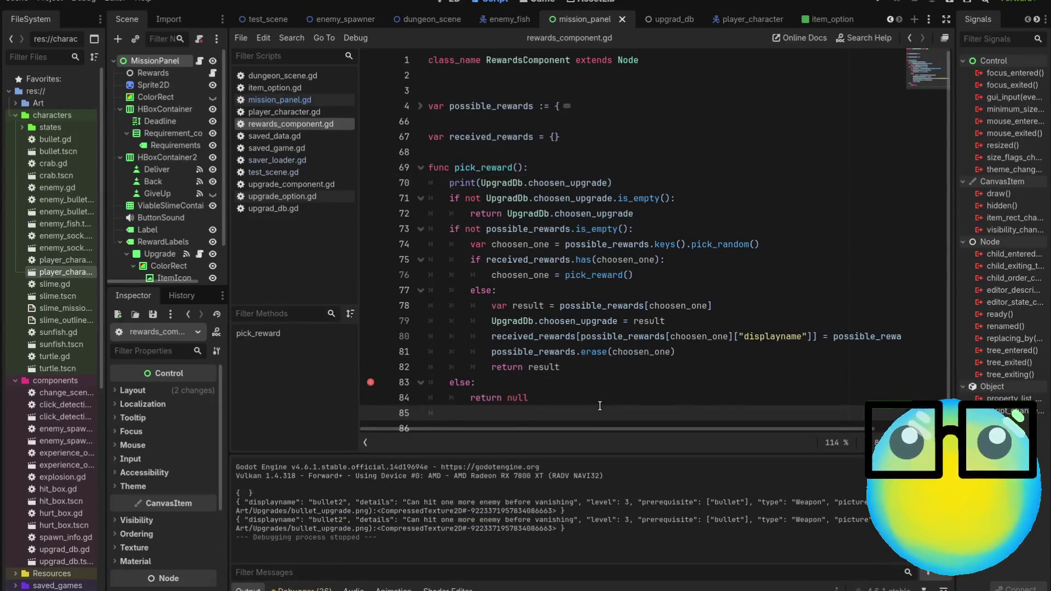
pyautogui.scroll(-1, 600, 406)
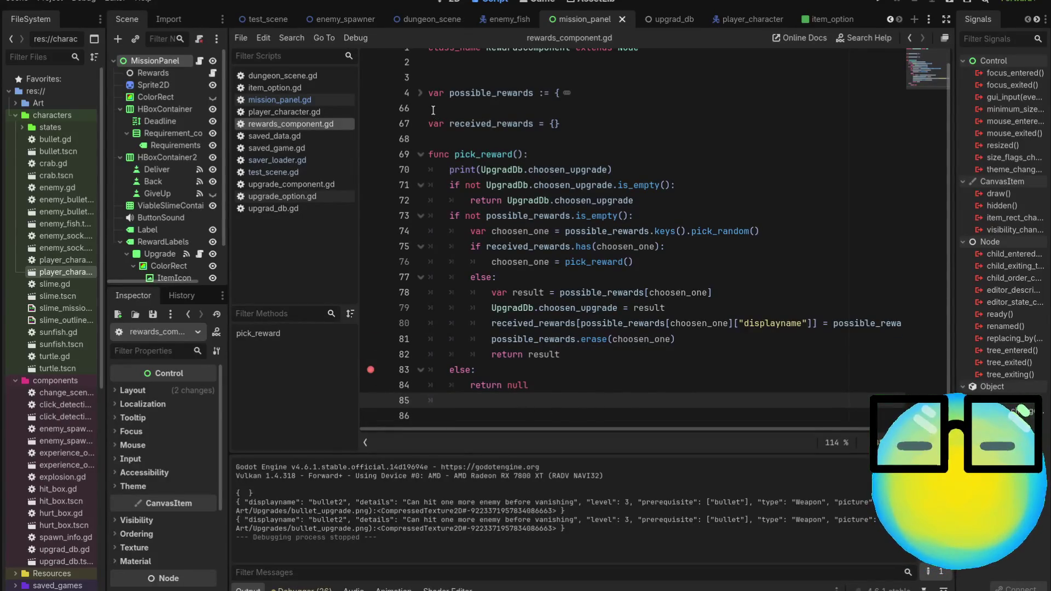
pyautogui.click(421, 94)
pyautogui.click(421, 94)
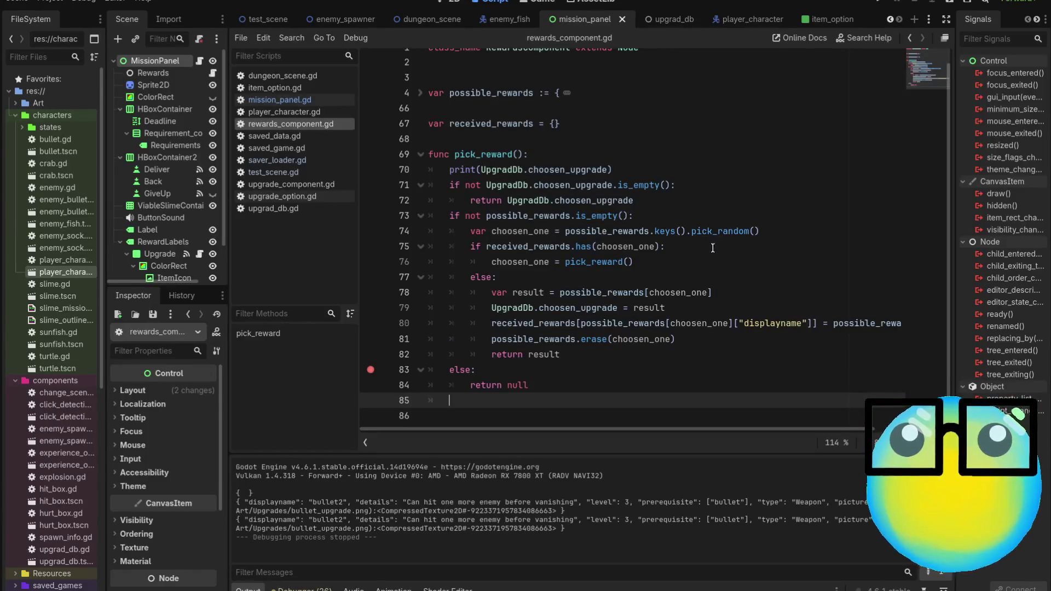
pyautogui.click(748, 213)
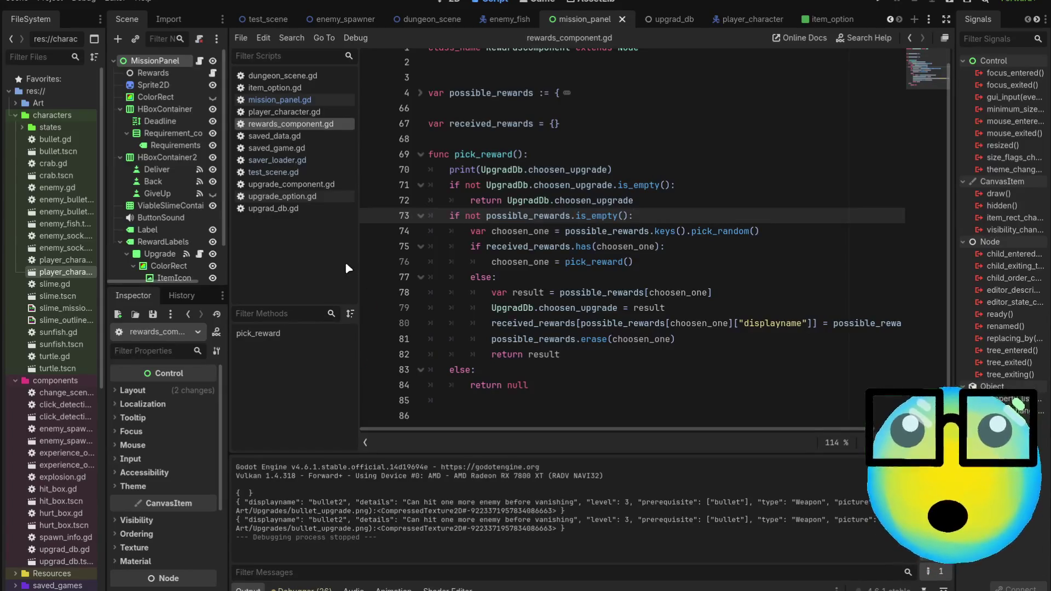
# Review the save_game and load_game functions in saver_loader.gd
pyautogui.click(312, 161)
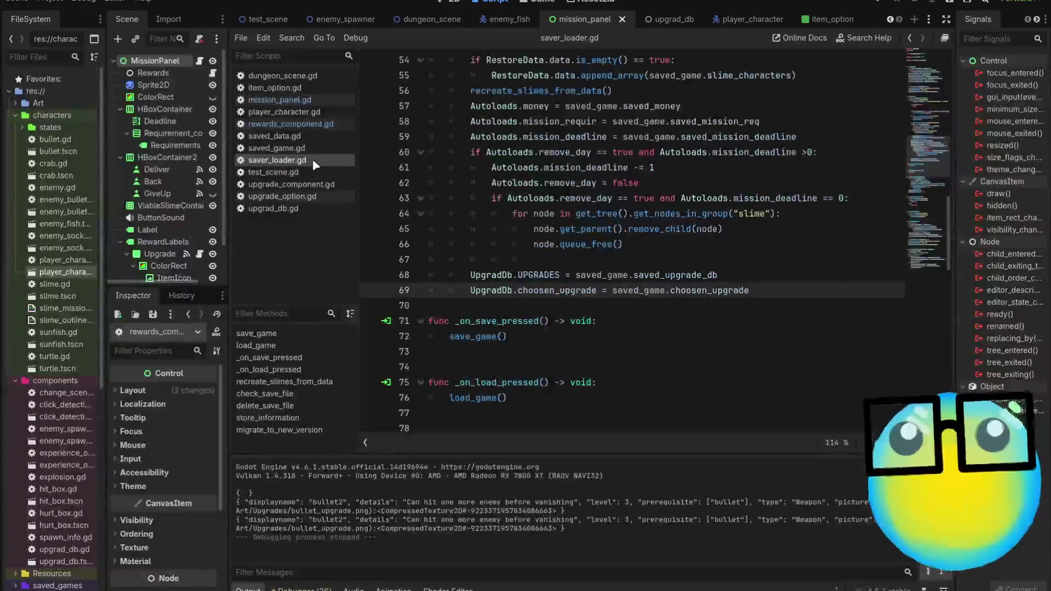
pyautogui.scroll(10, 575, 248)
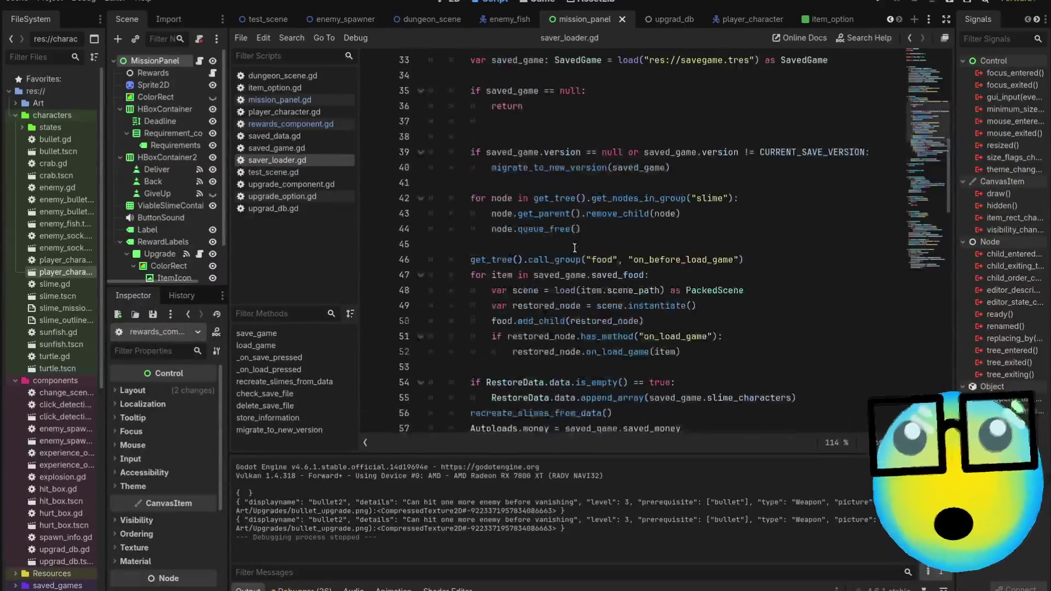
pyautogui.scroll(1, 575, 248)
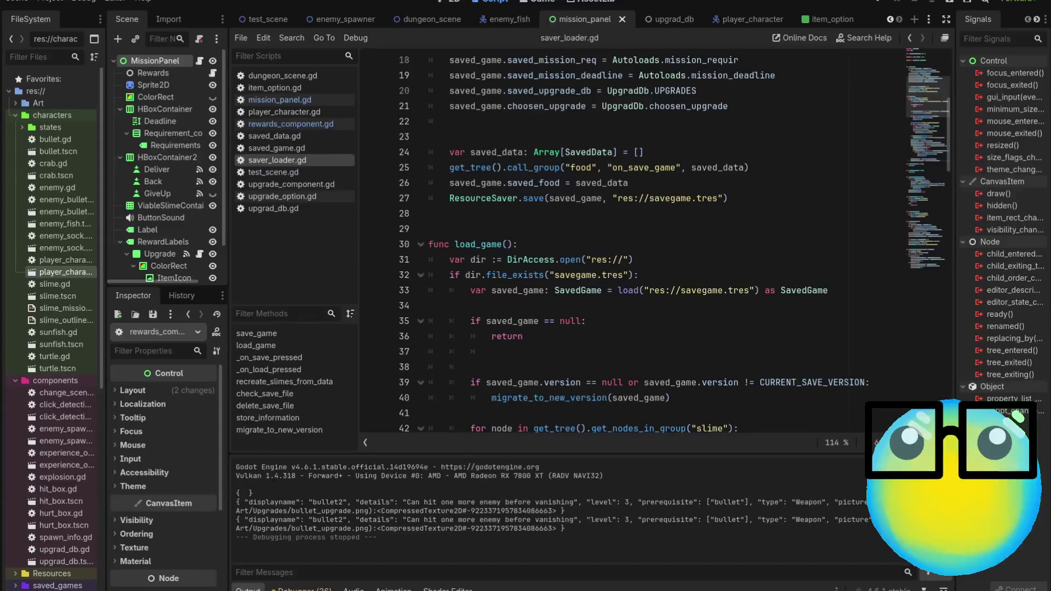
pyautogui.scroll(-4, 694, 324)
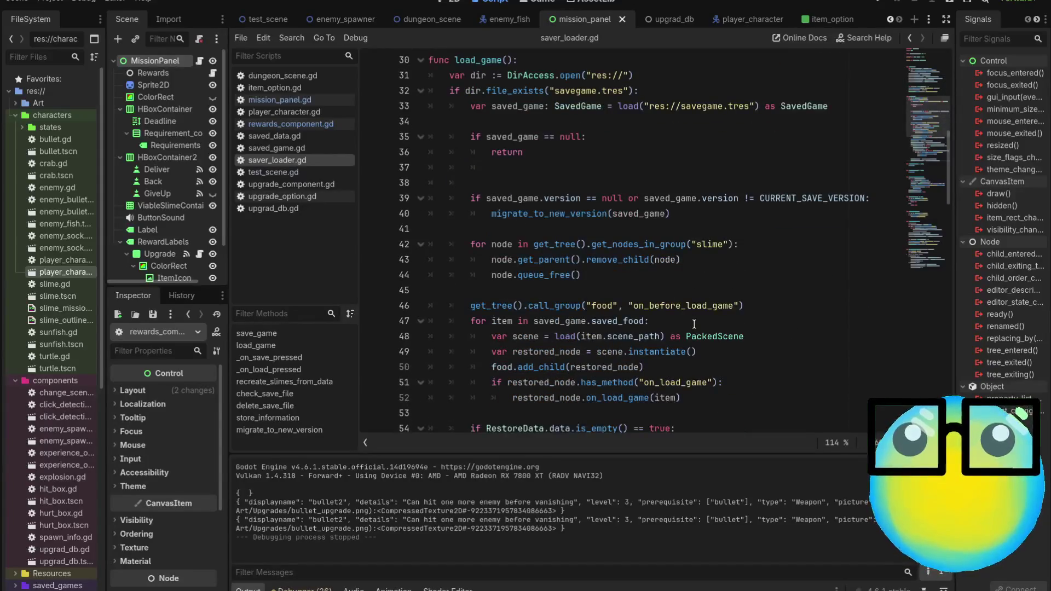
pyautogui.scroll(6, 694, 324)
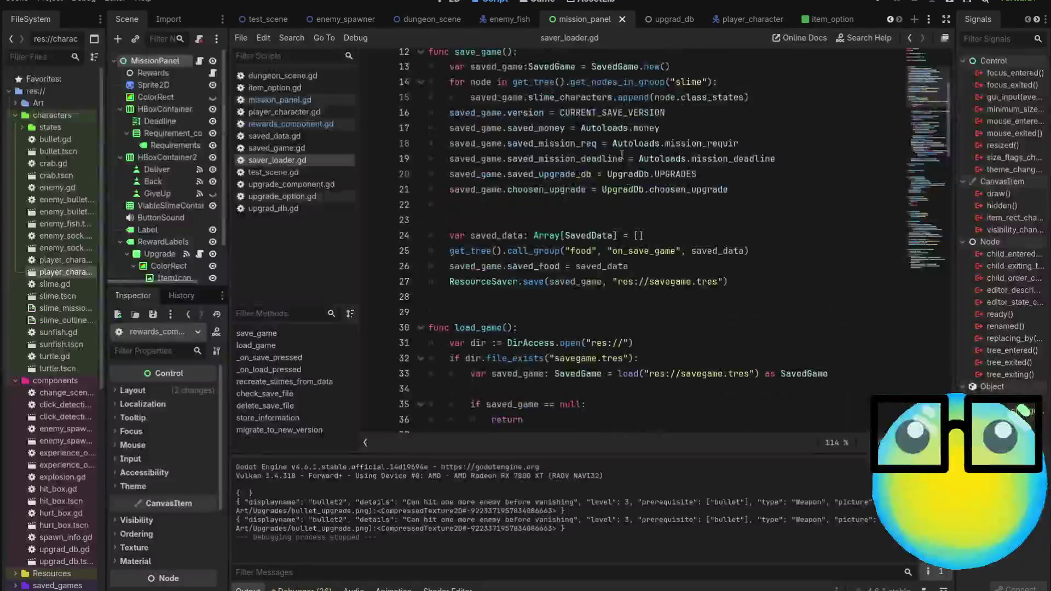
# Delete the print(rewards.pick_reward()) line from _ready in mission_panel.gd
pyautogui.click(199, 61)
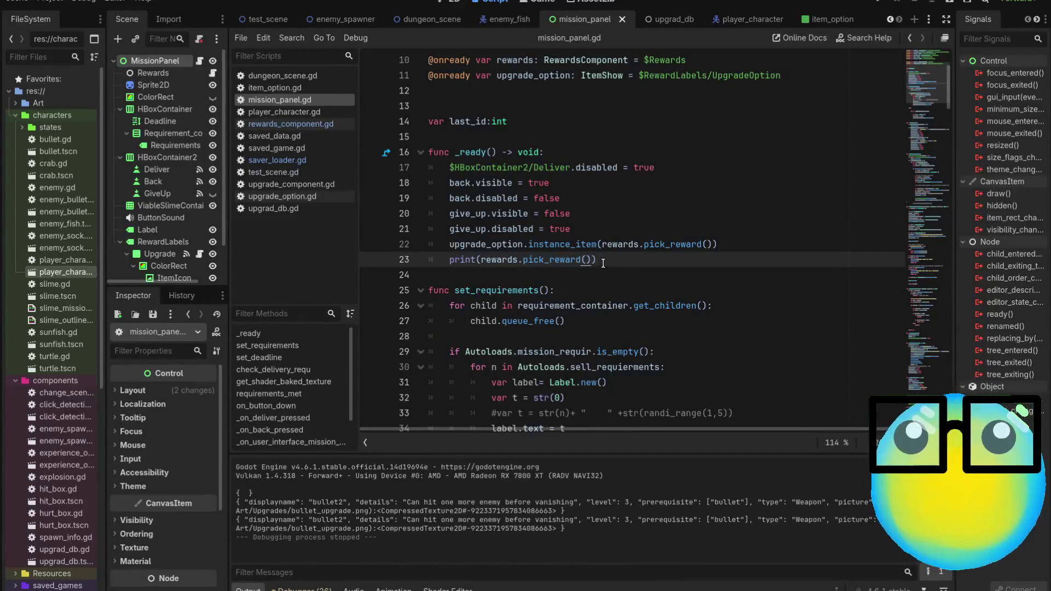
pyautogui.moveTo(603, 264); pyautogui.dragTo(397, 254)
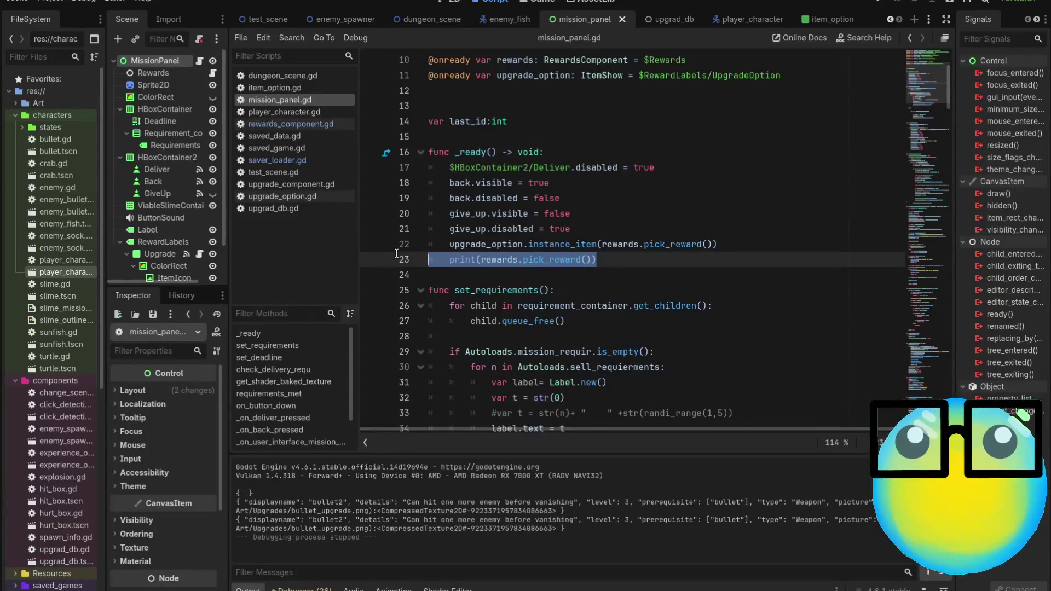
pyautogui.press('BackSpace')
pyautogui.press('BackSpace')
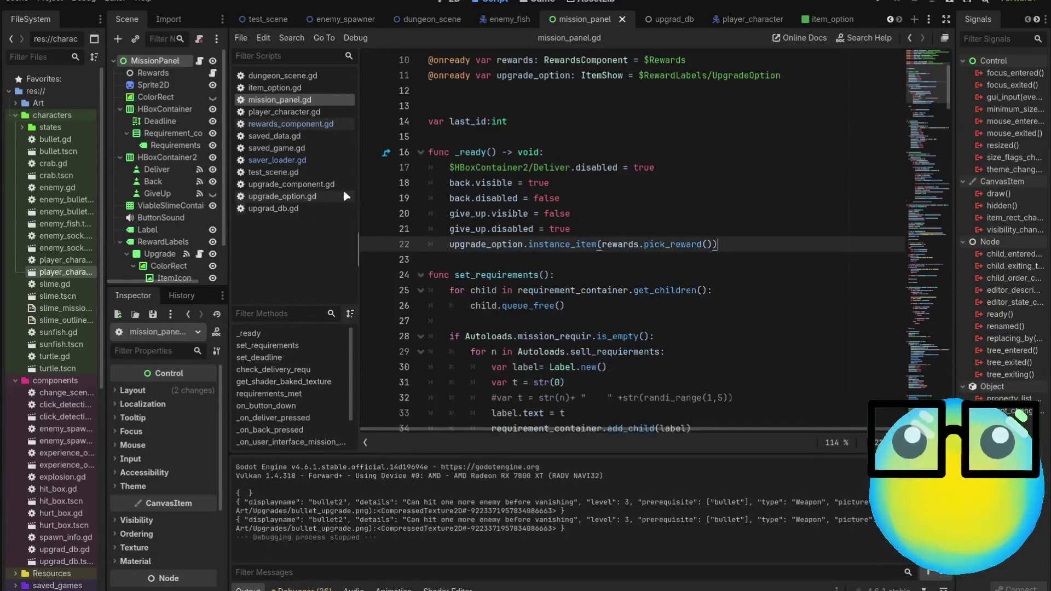
pyautogui.click(290, 124)
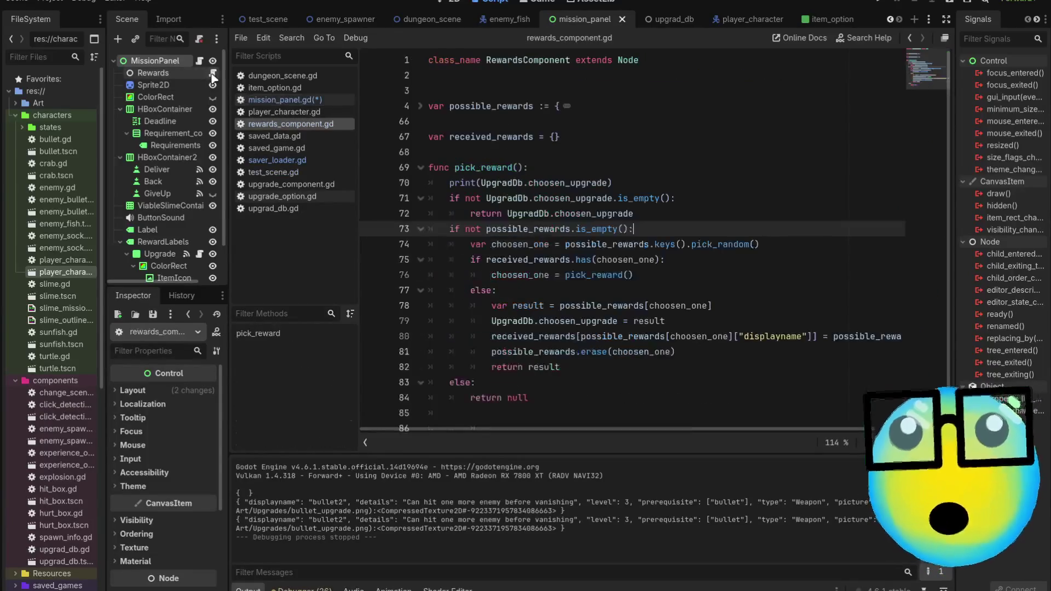
# Save mission_panel.gd and test-run the project with F5, stopping with F8 after an empty dictionary prints
pyautogui.click(670, 208)
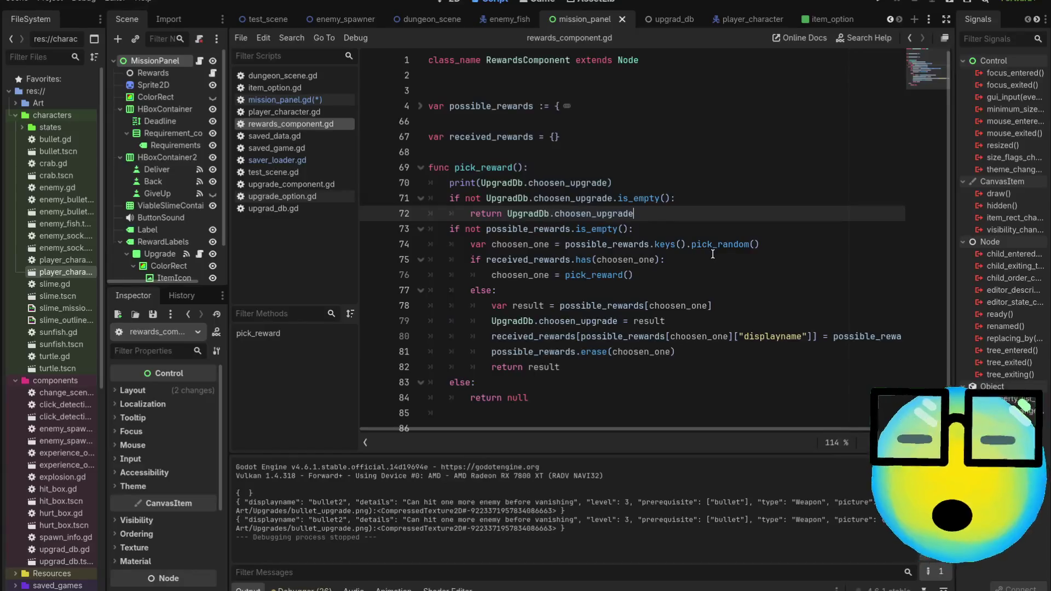
pyautogui.press('F5')
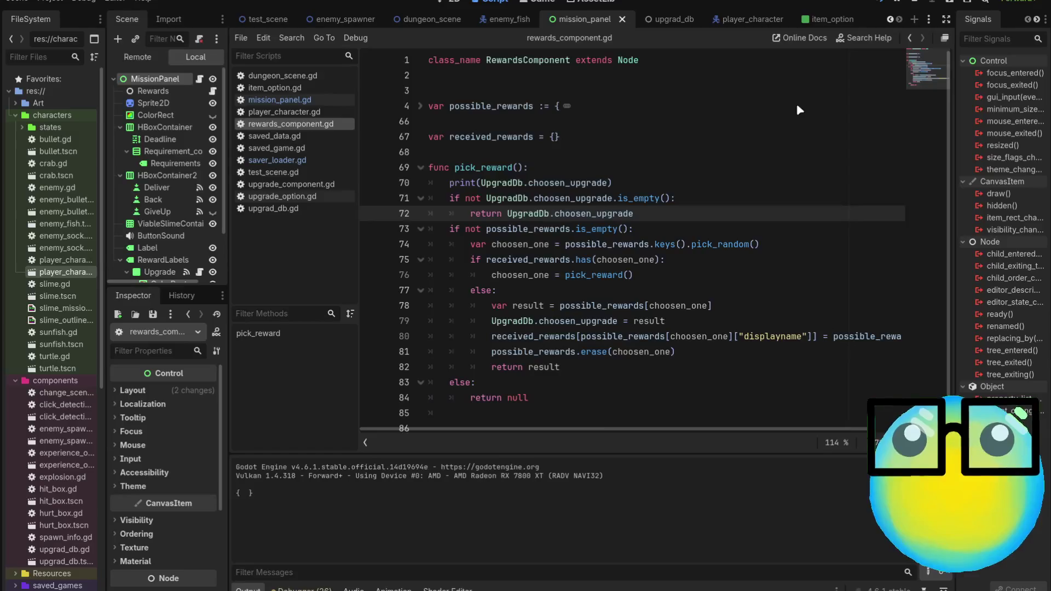
pyautogui.press('F8')
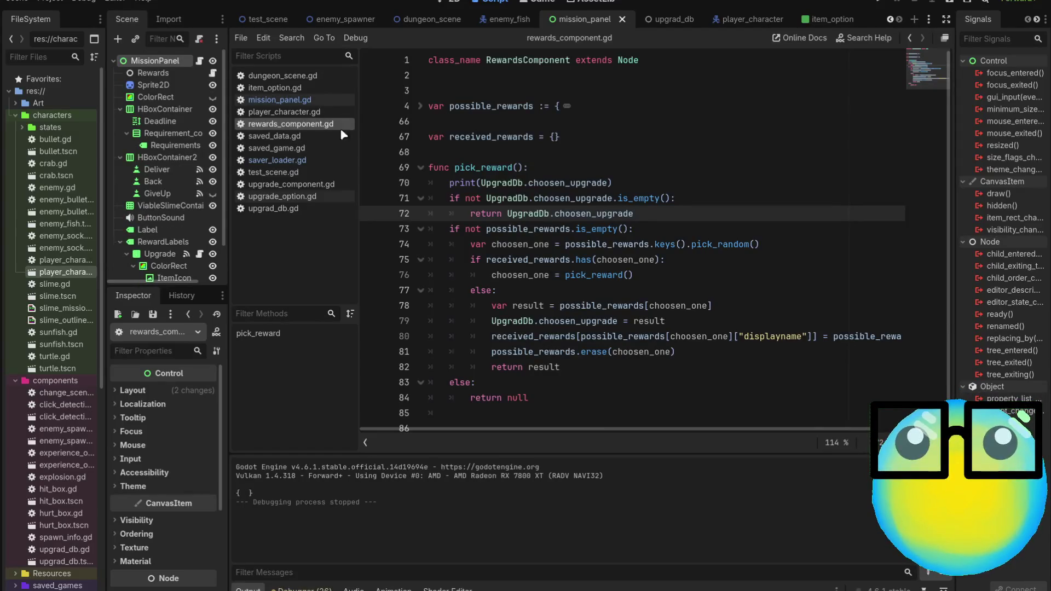
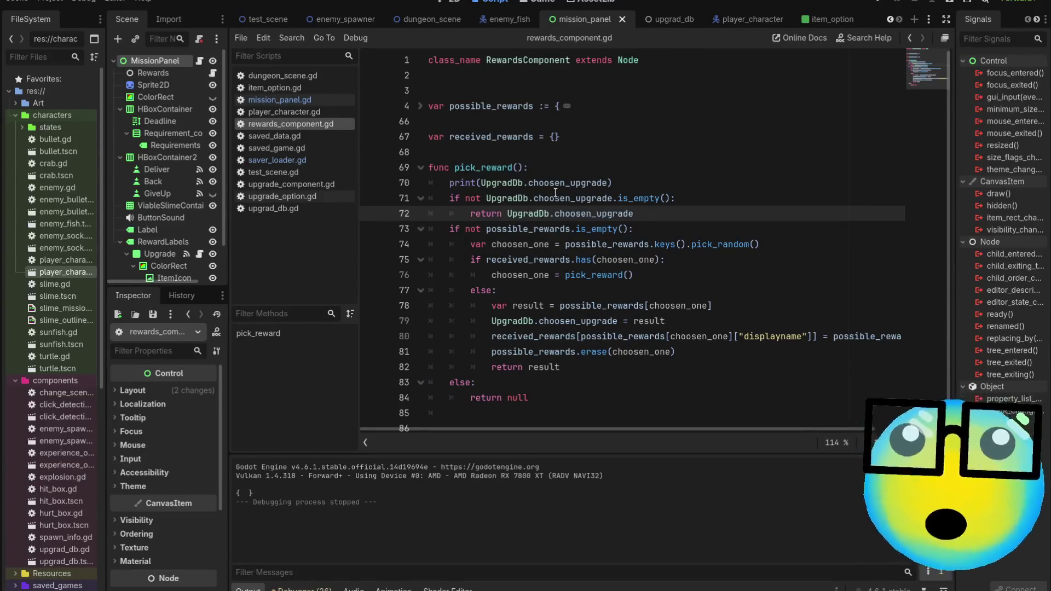
# Return to the pick_reward call near line 21 in mission_panel.gd's _ready
pyautogui.hotkey('alt', 'Left')
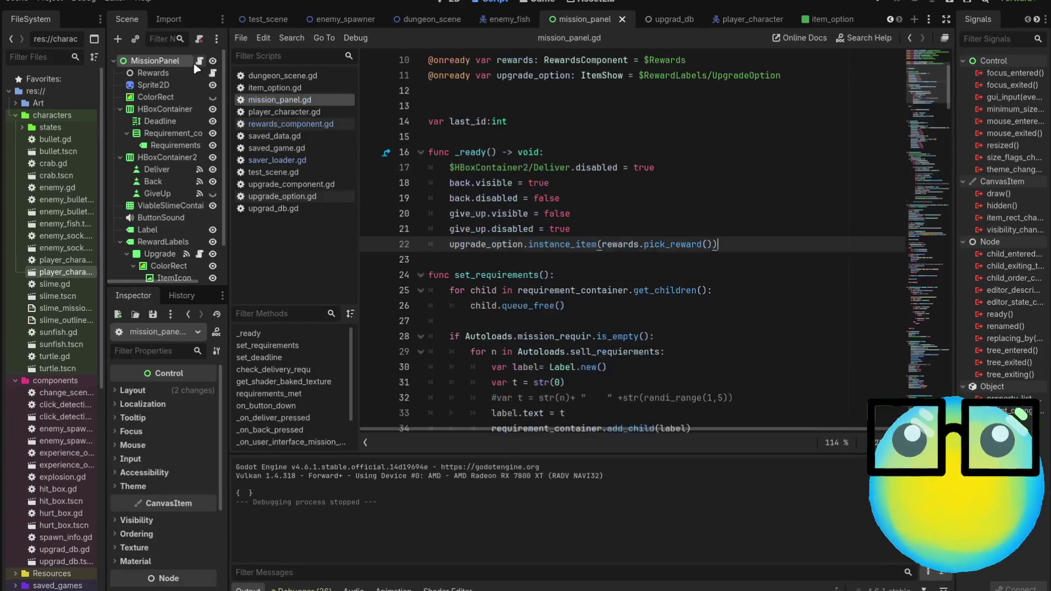
pyautogui.scroll(-1, 660, 207)
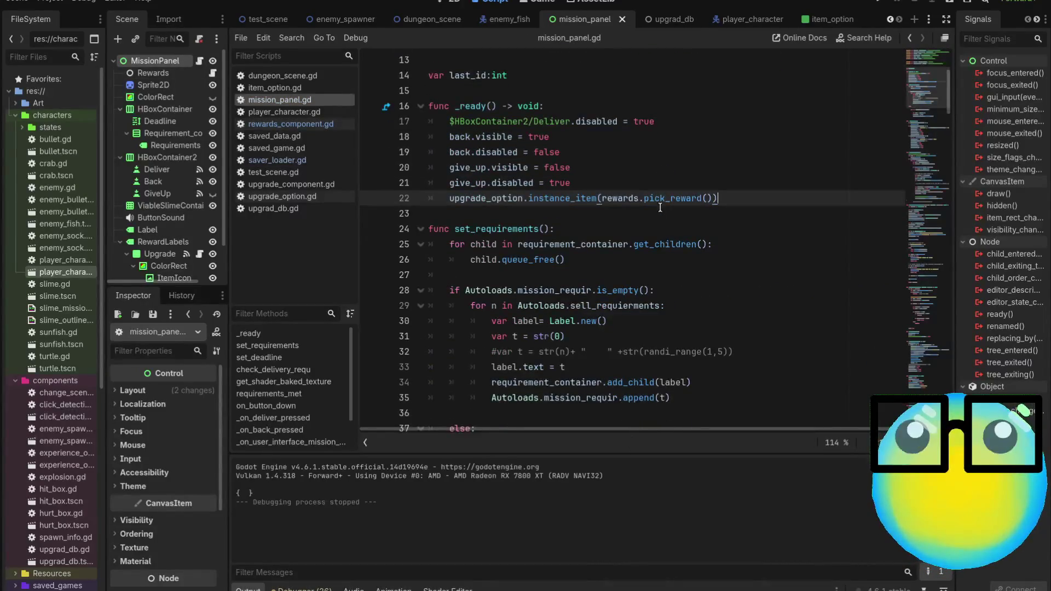
pyautogui.scroll(1, 660, 207)
pyautogui.scroll(-2, 621, 211)
pyautogui.scroll(1, 619, 197)
pyautogui.click(618, 187)
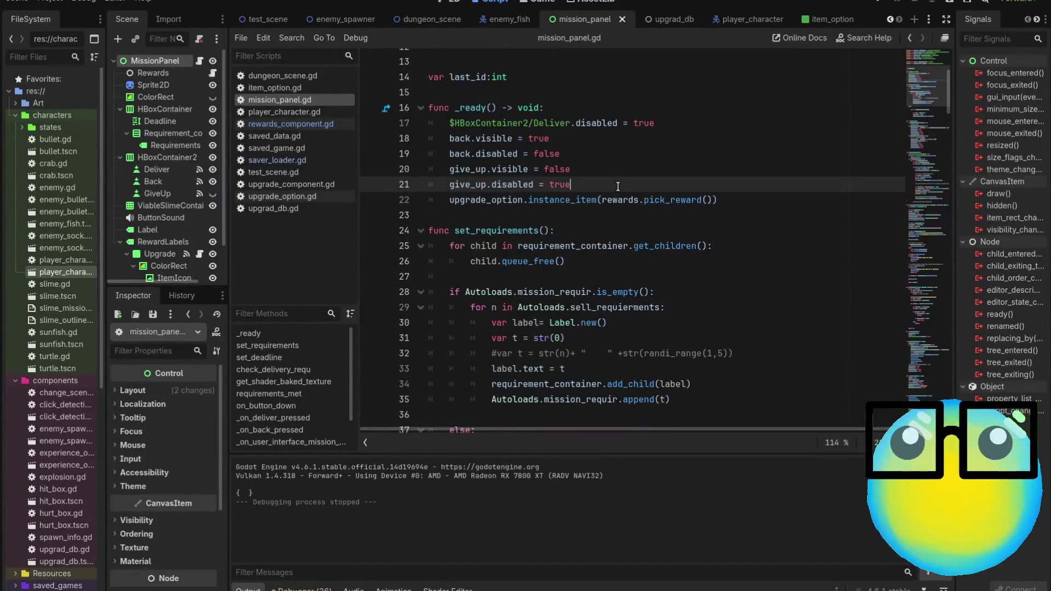
pyautogui.scroll(1, 618, 186)
pyautogui.scroll(-10, 618, 186)
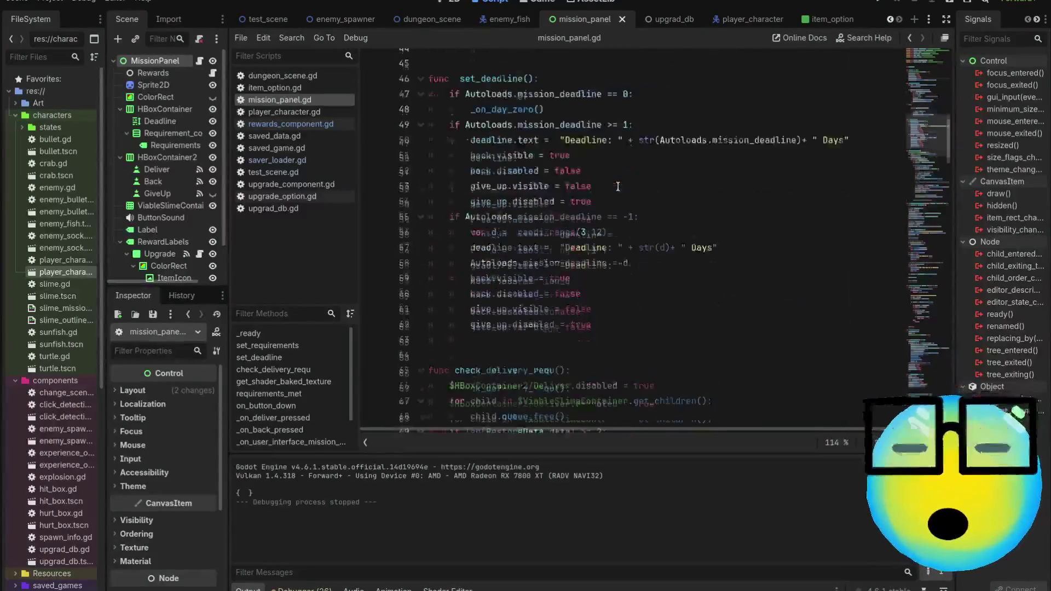
pyautogui.scroll(-10, 618, 186)
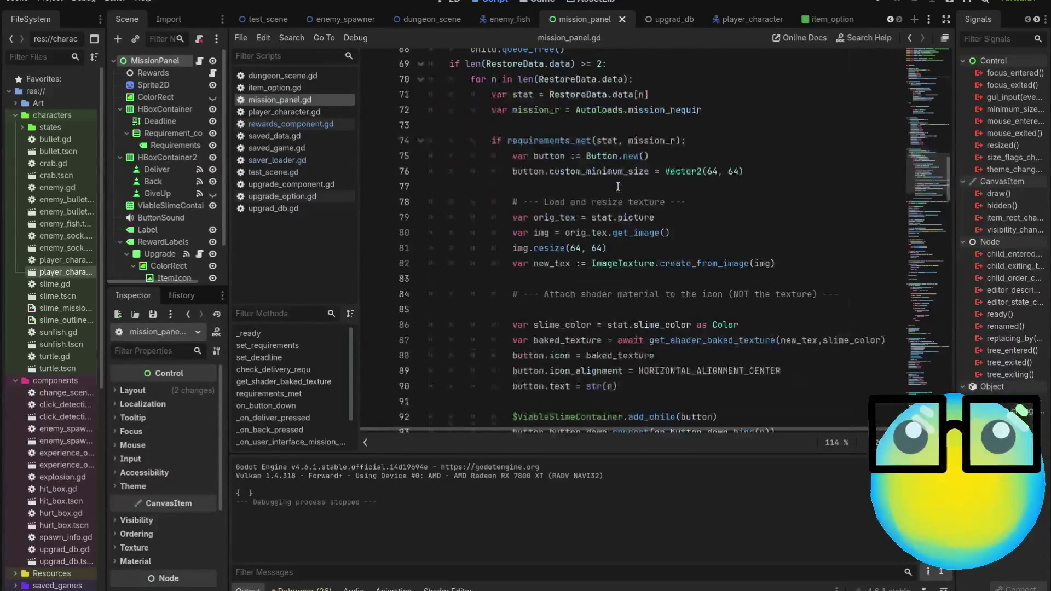
# Comment out the two debug print lines in _on_deliver_pressed, then switch to test_scene
pyautogui.click(295, 417)
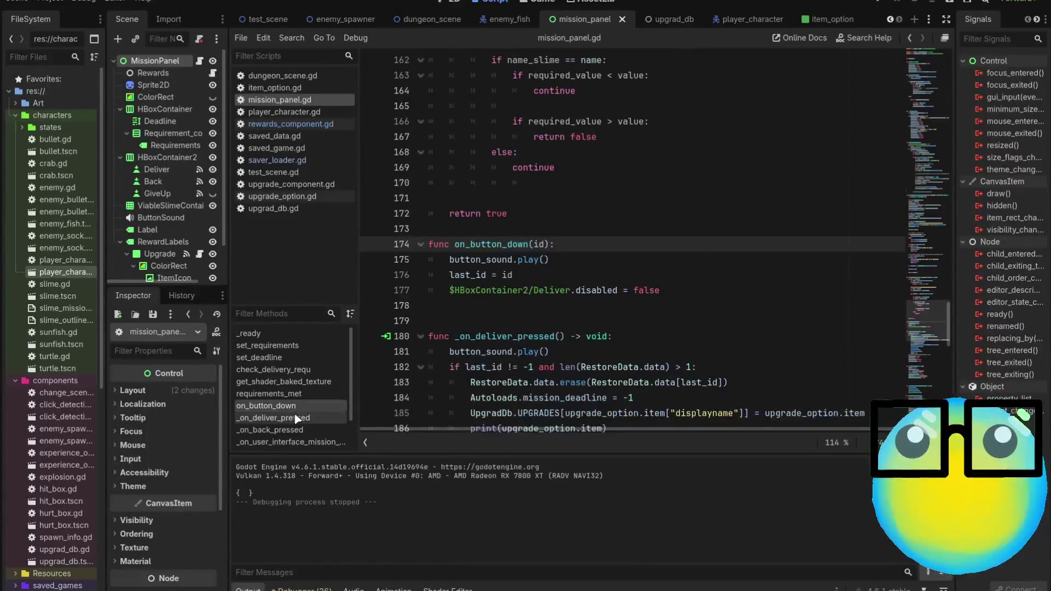
pyautogui.scroll(-3, 644, 333)
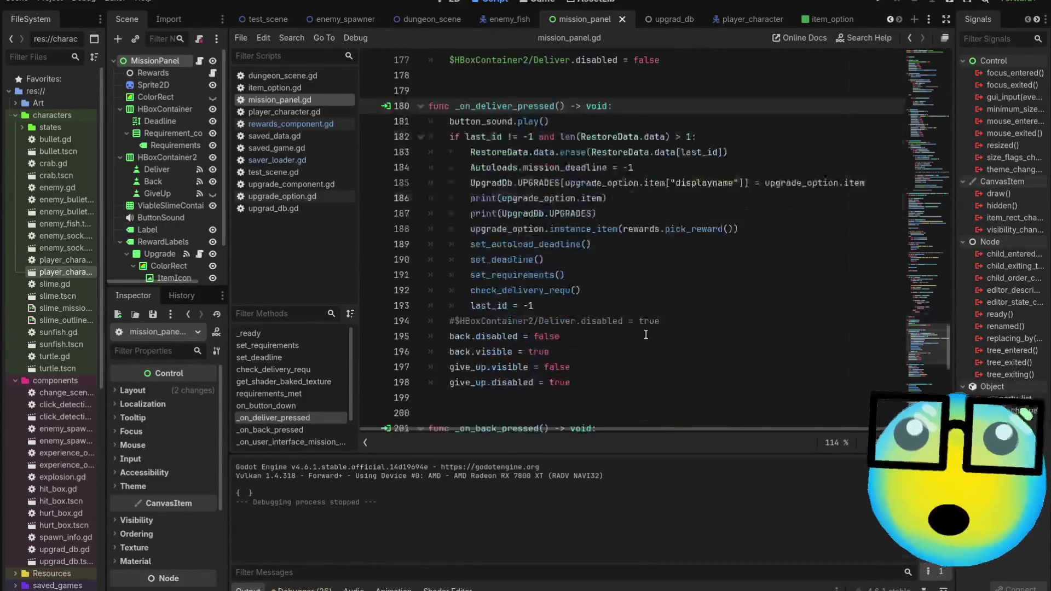
pyautogui.scroll(-1, 645, 335)
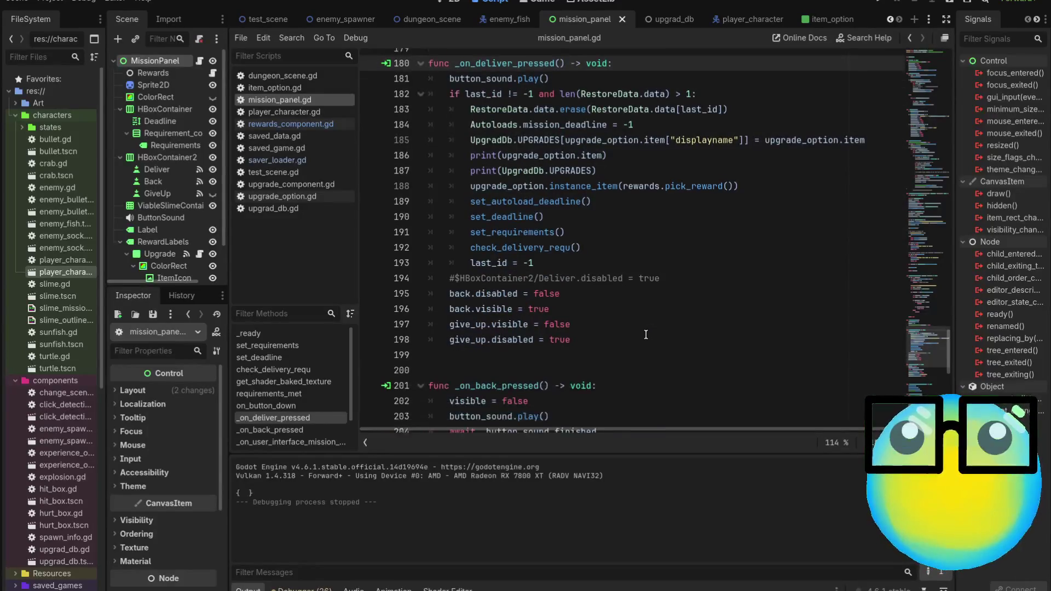
pyautogui.scroll(1, 646, 334)
pyautogui.moveTo(629, 216); pyautogui.dragTo(409, 201)
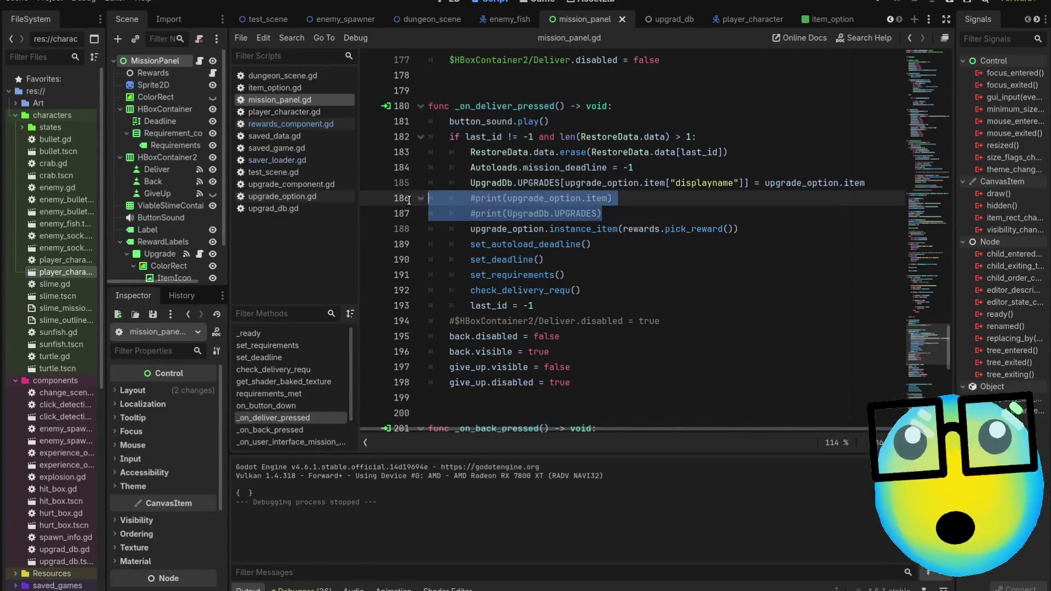
pyautogui.press('Delete')
pyautogui.scroll(-4, 648, 277)
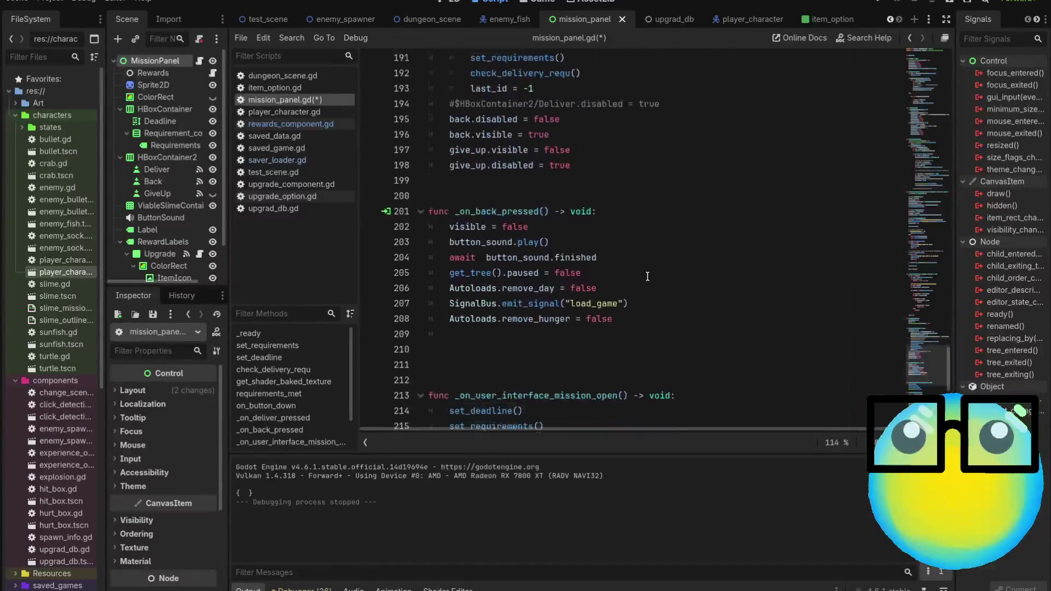
pyautogui.scroll(-3, 648, 276)
pyautogui.scroll(-2, 647, 276)
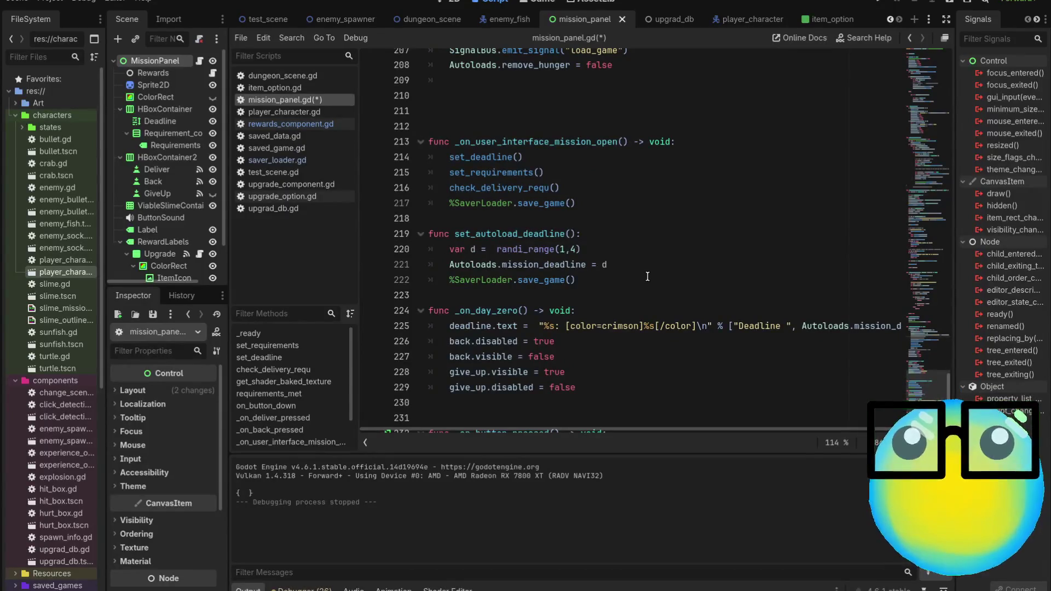
pyautogui.scroll(-2, 648, 276)
pyautogui.scroll(6, 647, 276)
pyautogui.scroll(4, 647, 277)
pyautogui.scroll(-4, 648, 276)
pyautogui.click(263, 18)
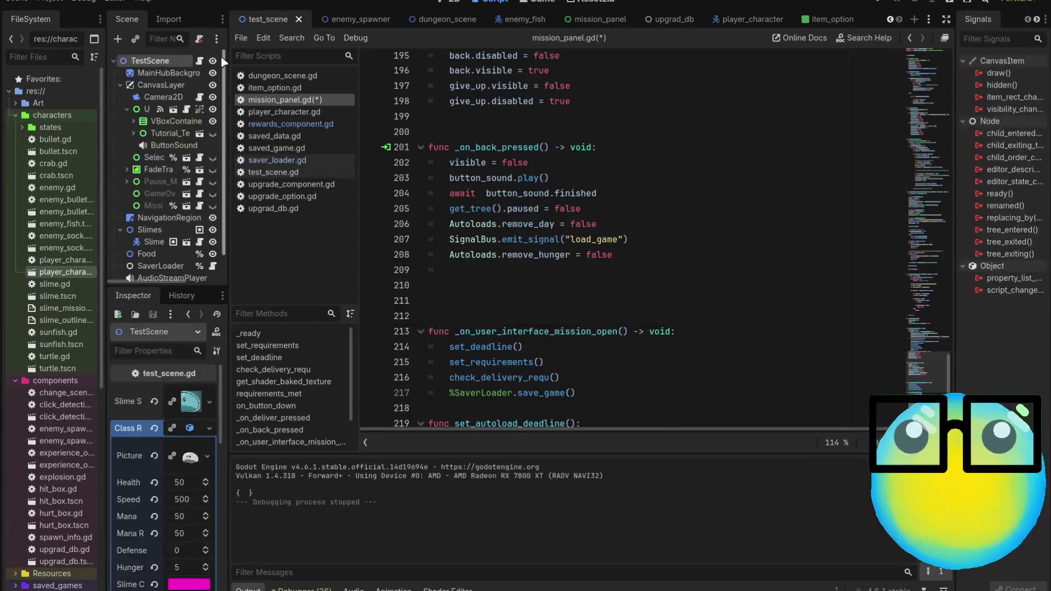
# Review the load_game logic in test_scene.gd's _ready, then return to mission_panel.gd
pyautogui.click(199, 61)
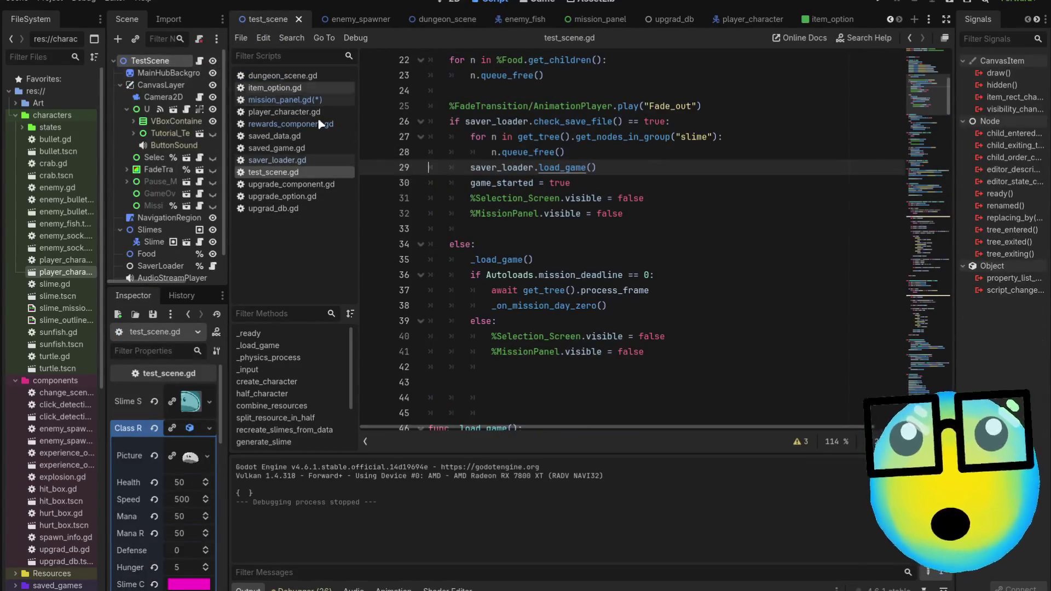
pyautogui.scroll(-1, 670, 207)
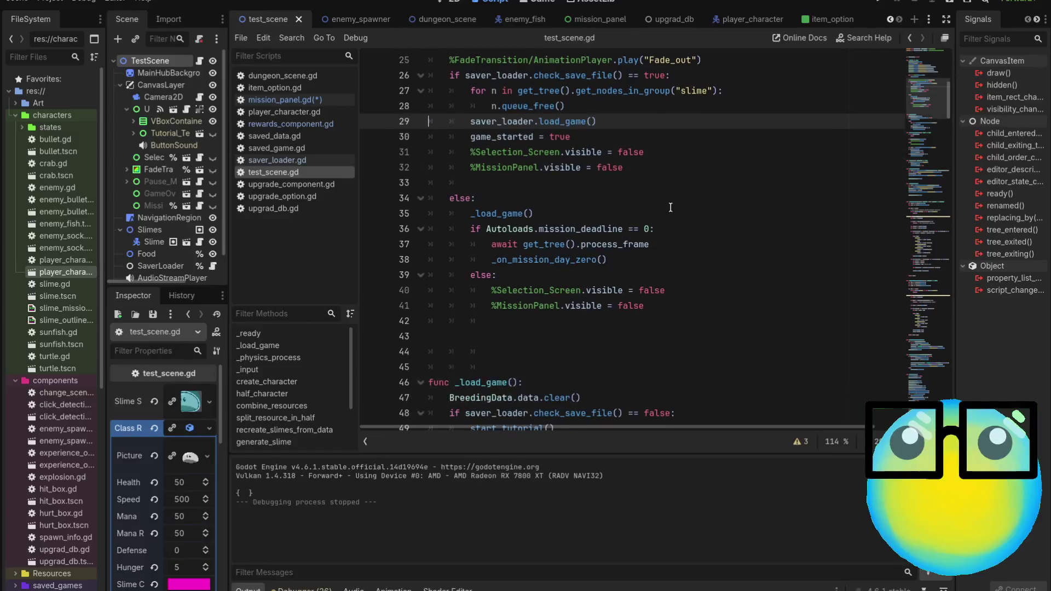
pyautogui.doubleClick(565, 121)
pyautogui.click(711, 167)
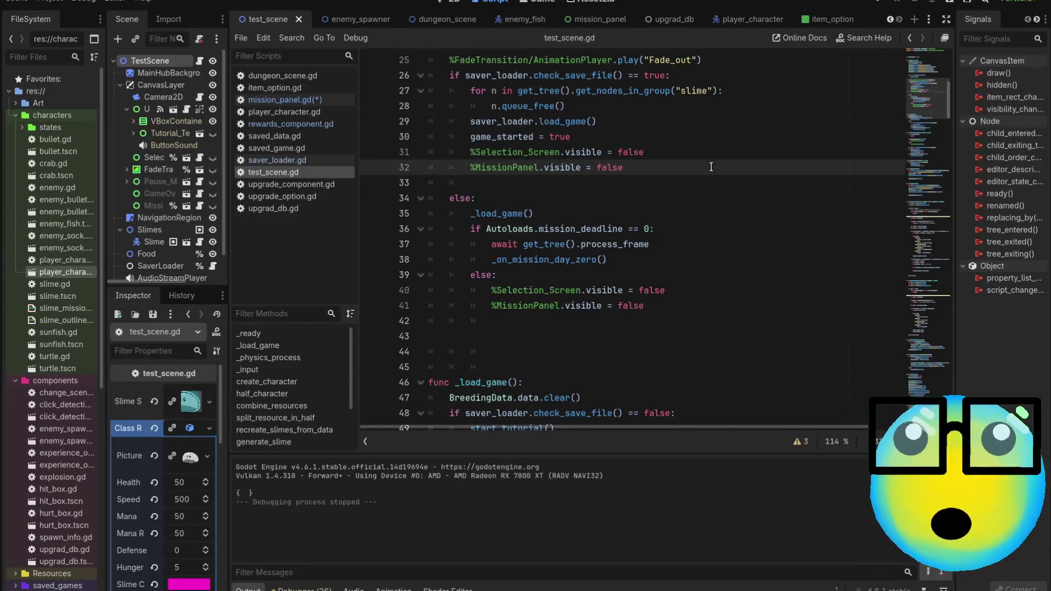
pyautogui.scroll(-4, 711, 167)
pyautogui.scroll(7, 711, 167)
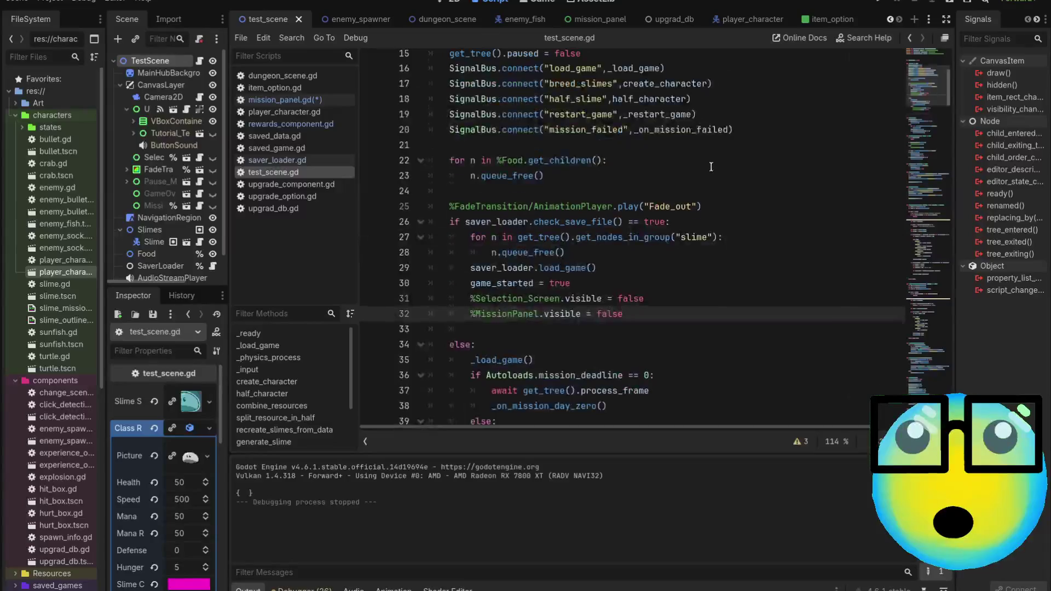
pyautogui.scroll(2, 710, 167)
pyautogui.scroll(-1, 677, 160)
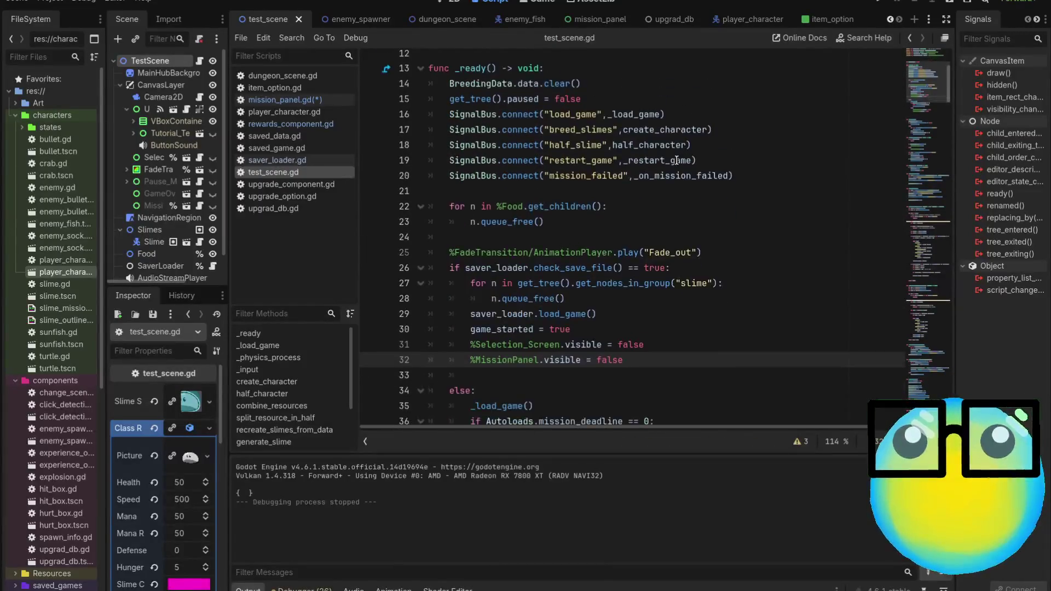
pyautogui.scroll(-2, 677, 160)
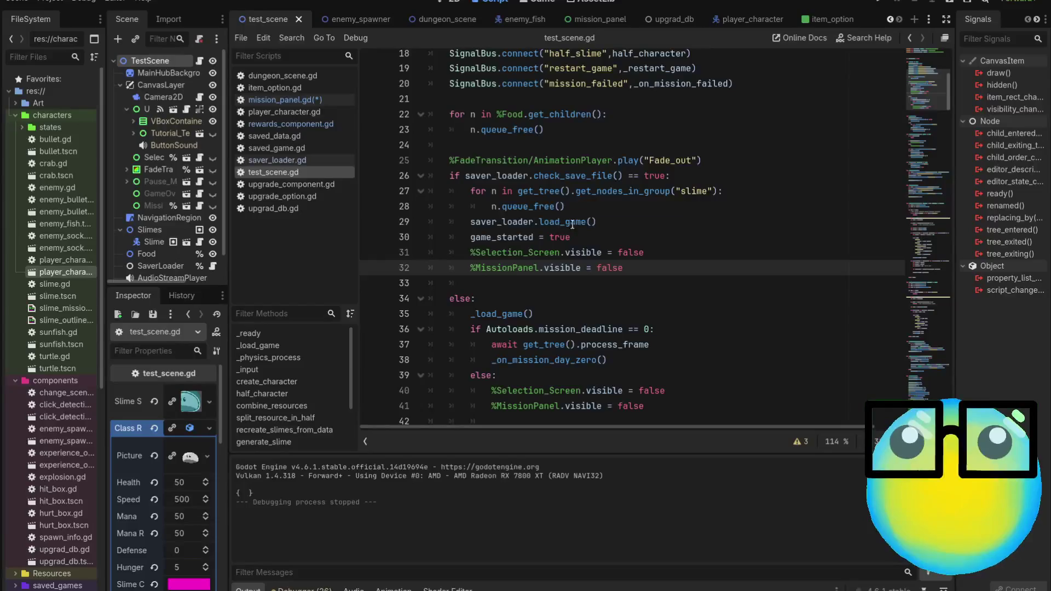
pyautogui.click(602, 22)
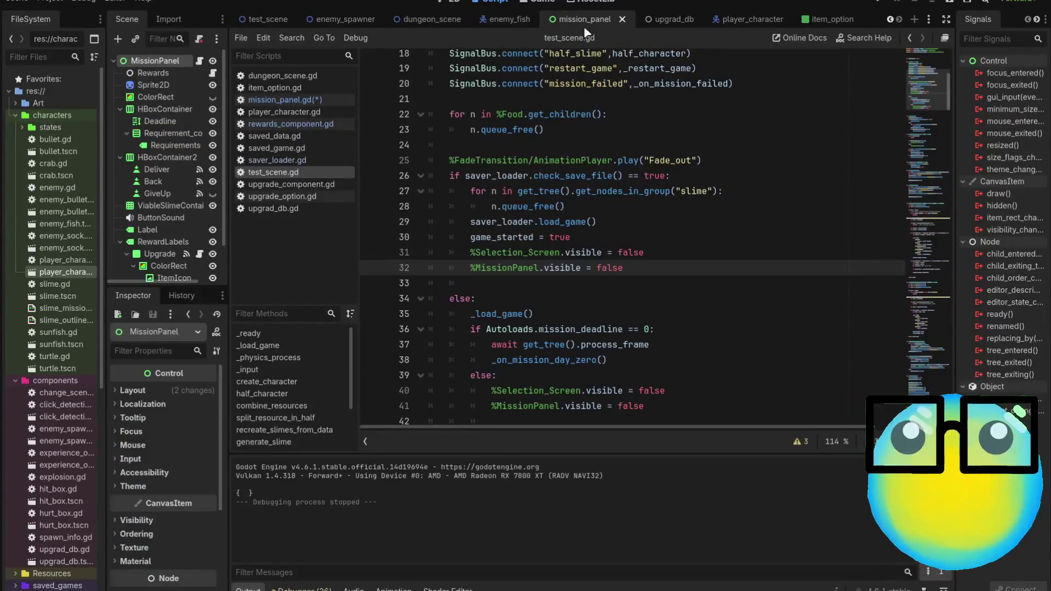
pyautogui.click(199, 60)
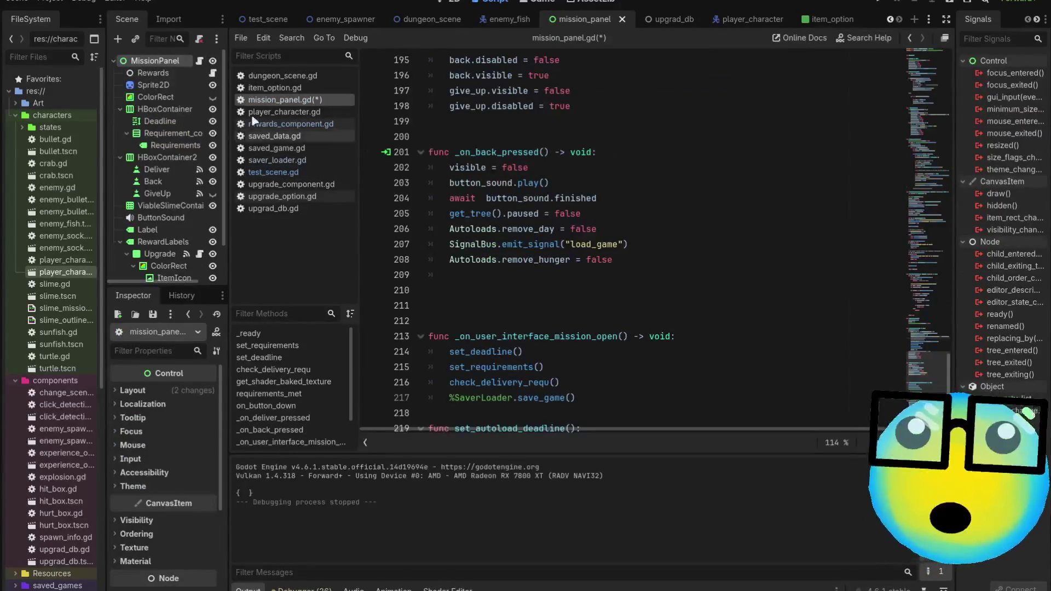
# Copy the %SaverLoader.save_game() call from line 217
pyautogui.scroll(-3, 558, 265)
pyautogui.click(559, 265)
pyautogui.hotkey('shift', 'Home')
pyautogui.hotkey('ctrl', 'c')
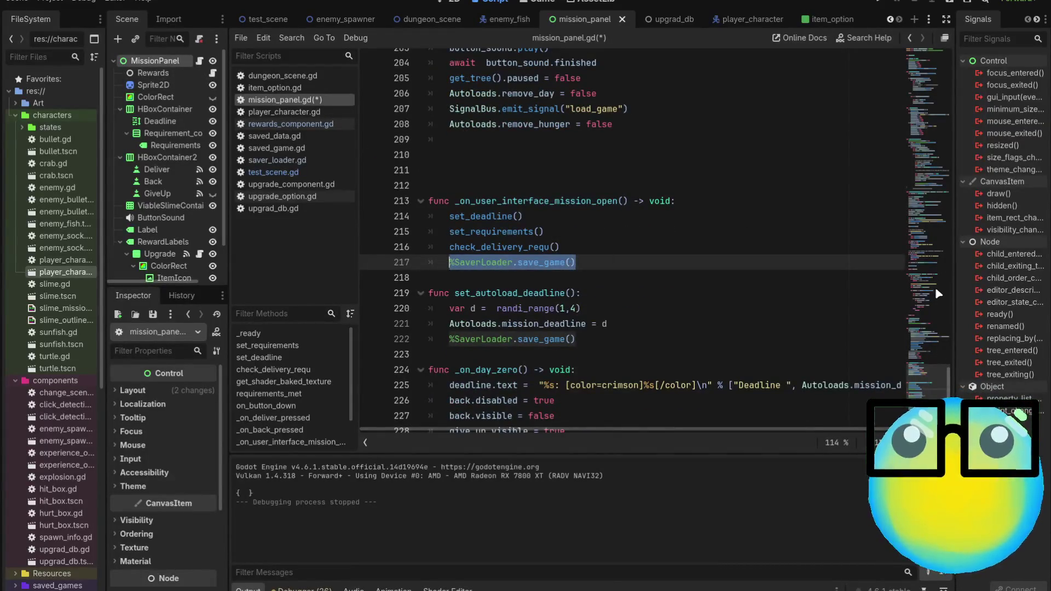
pyautogui.moveTo(928, 371)
pyautogui.mouseDown()
pyautogui.moveTo(892, 55)
pyautogui.moveTo(894, 70)
pyautogui.mouseUp()
# Paste it as line 22 in _ready, change it to load_game(), save, and run the game
pyautogui.click(587, 201)
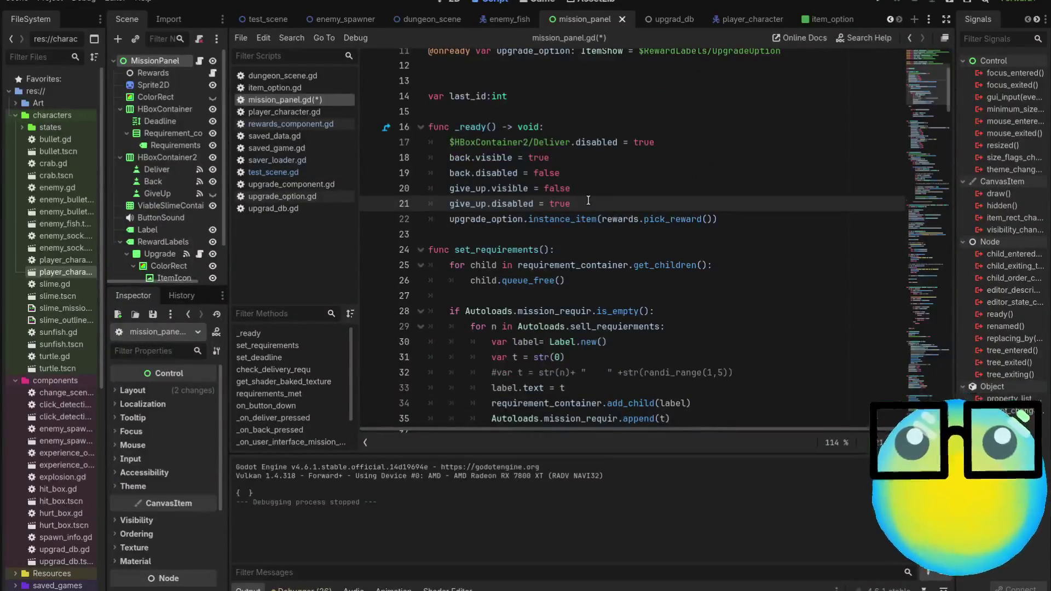
pyautogui.press('Return')
pyautogui.hotkey('ctrl', 'v')
pyautogui.press('BackSpace')
pyautogui.press('BackSpace')
pyautogui.press('BackSpace')
pyautogui.press('BackSpace')
pyautogui.write('loa')
pyautogui.press('BackSpace')
pyautogui.press('BackSpace')
pyautogui.press('BackSpace')
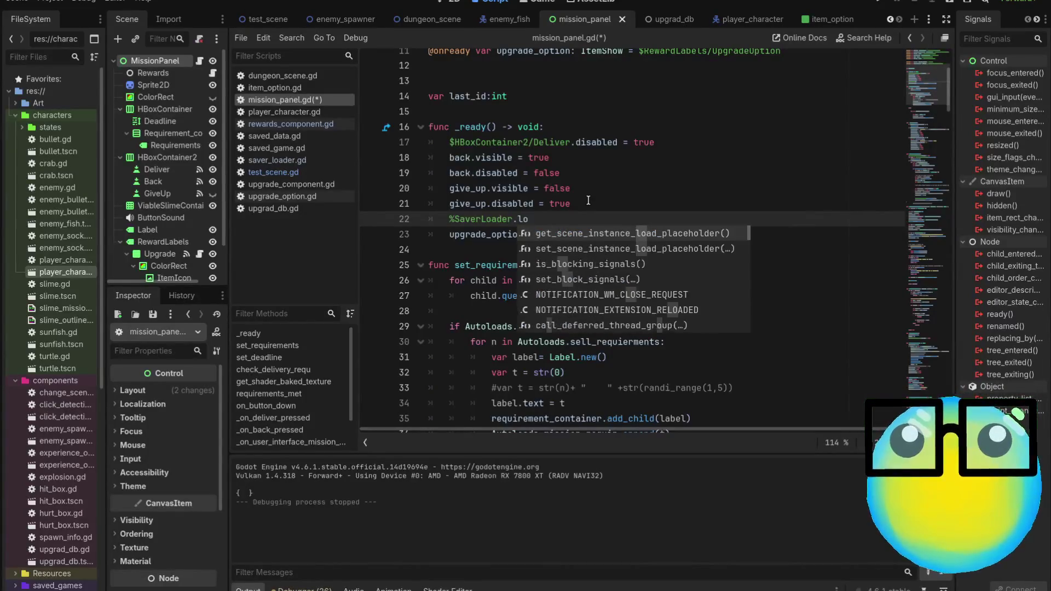
pyautogui.write('load')
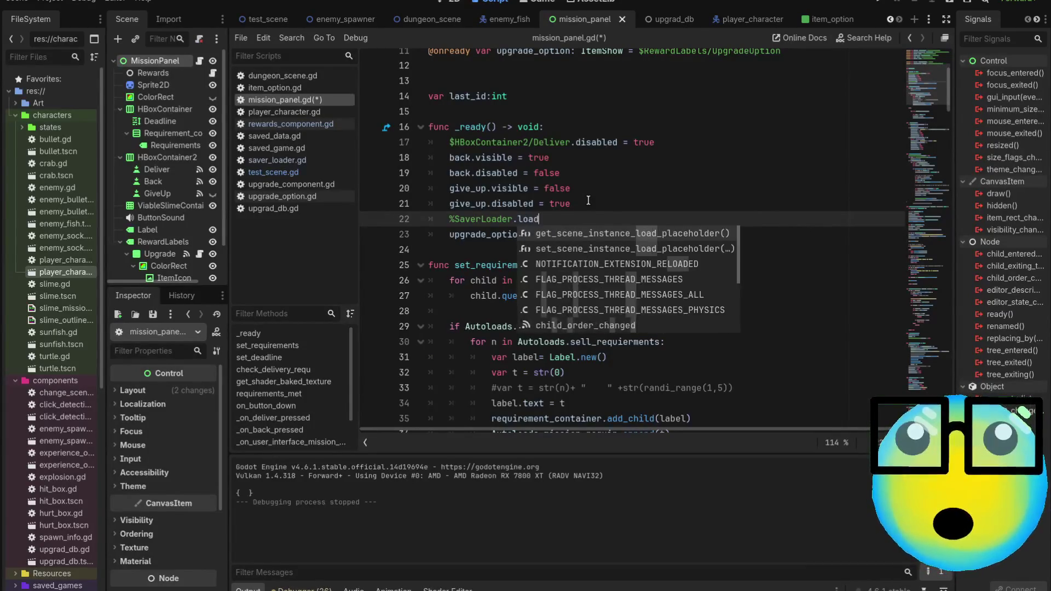
pyautogui.write('_game')
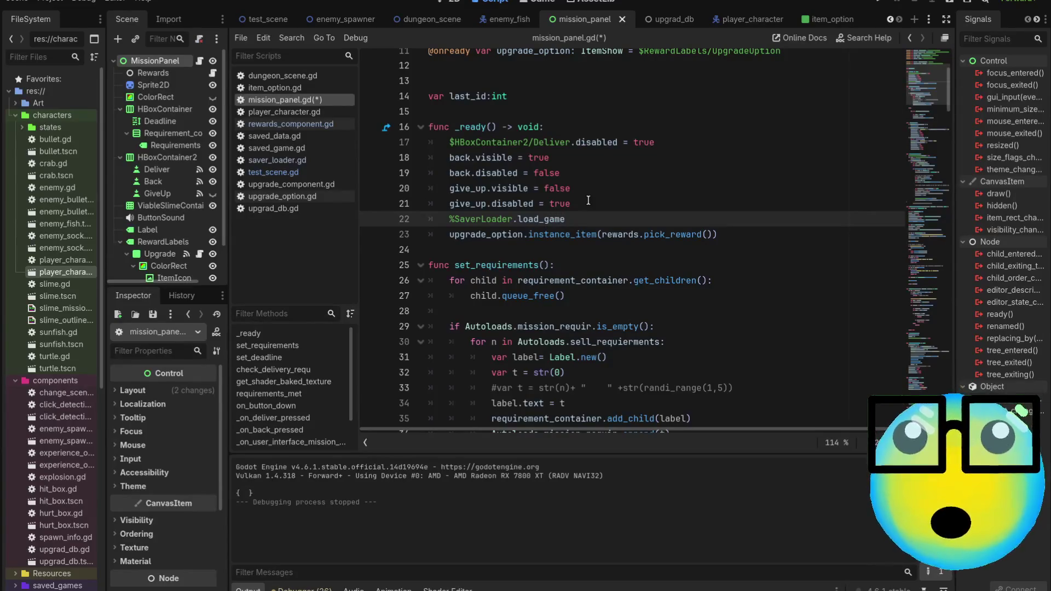
pyautogui.write('()')
pyautogui.hotkey('ctrl', 's')
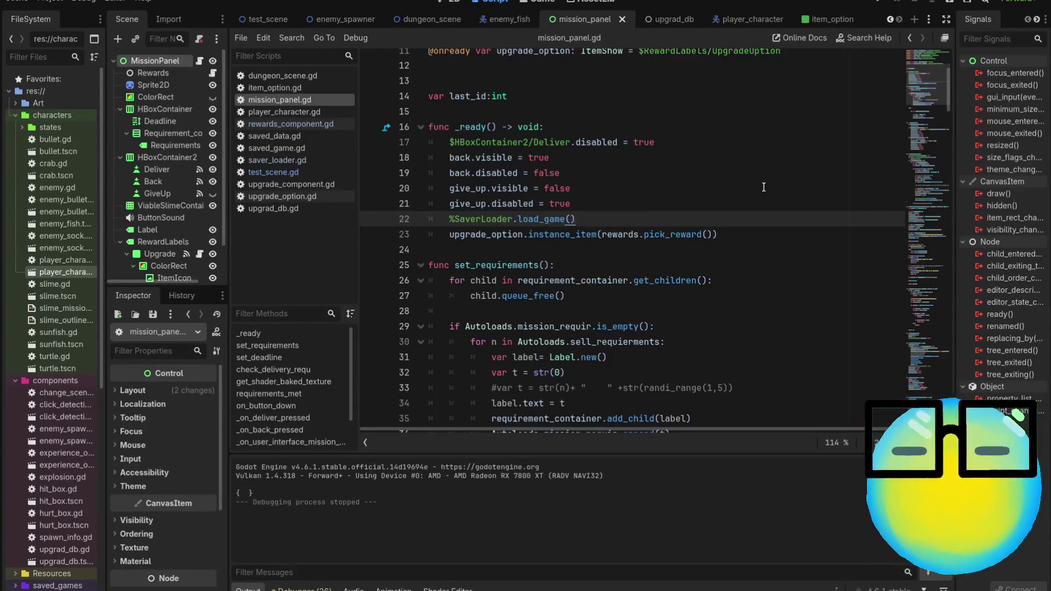
pyautogui.press('F5')
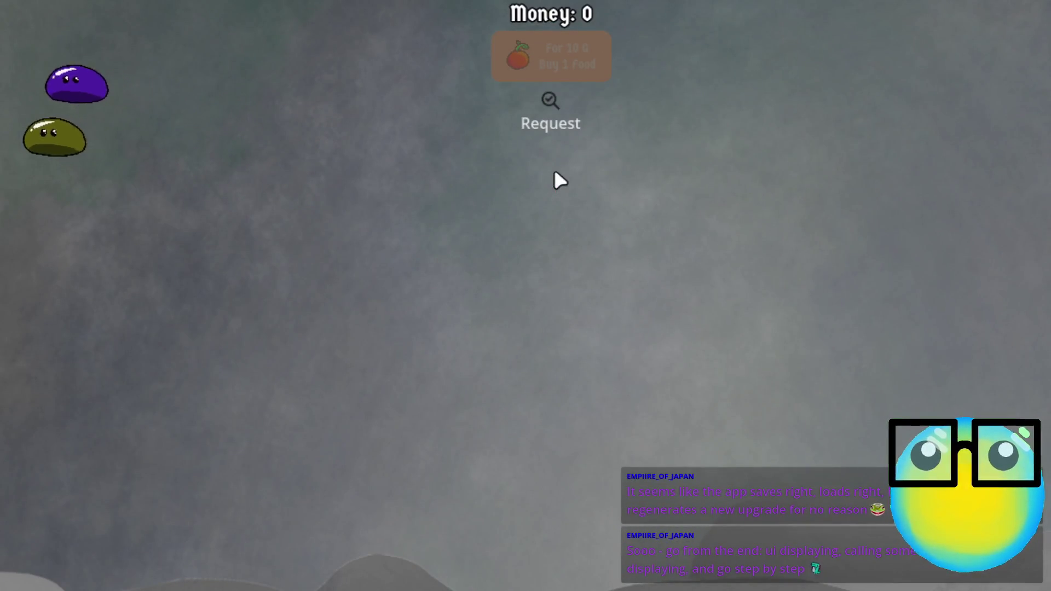
# Open the mission request to see its More Bullets unlock reward
pyautogui.click(551, 104)
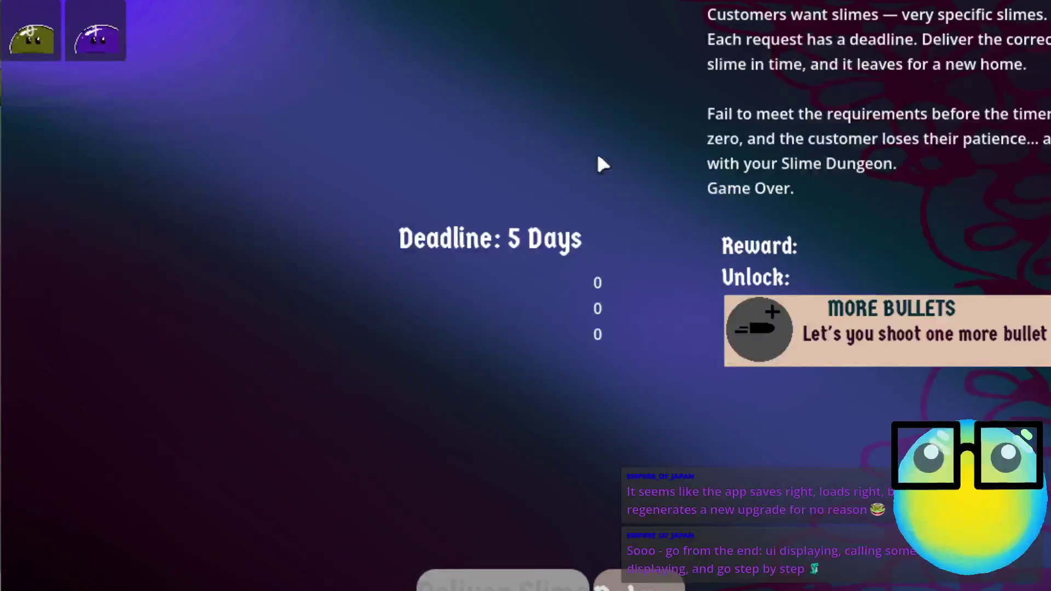
pyautogui.click(637, 583)
pyautogui.click(571, 112)
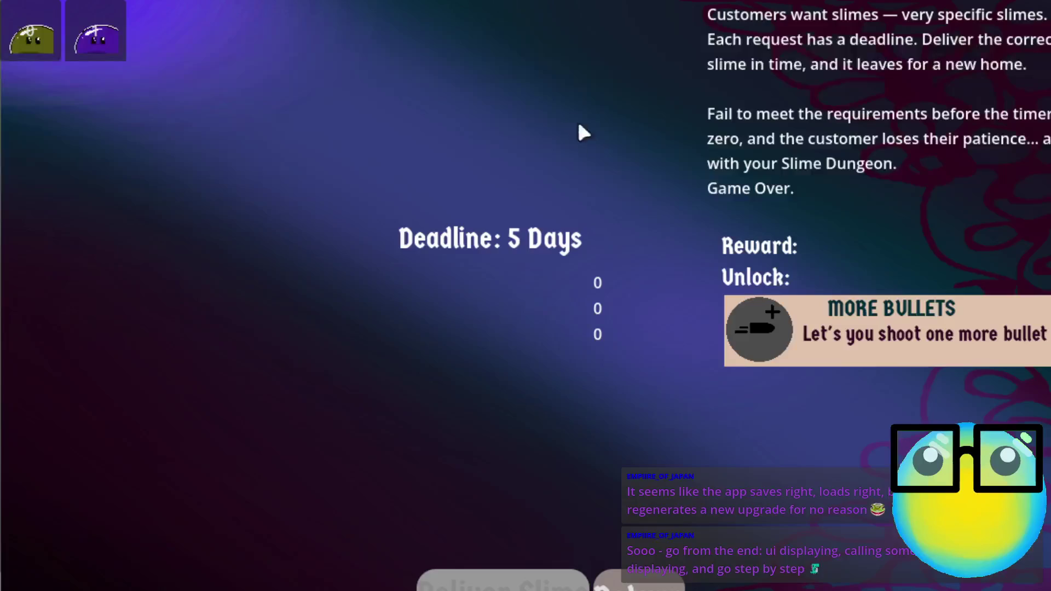
# Select the olive slime and start the level 1 mission, then remove the stray 3 on slime.gd line 123
pyautogui.click(653, 585)
pyautogui.click(562, 225)
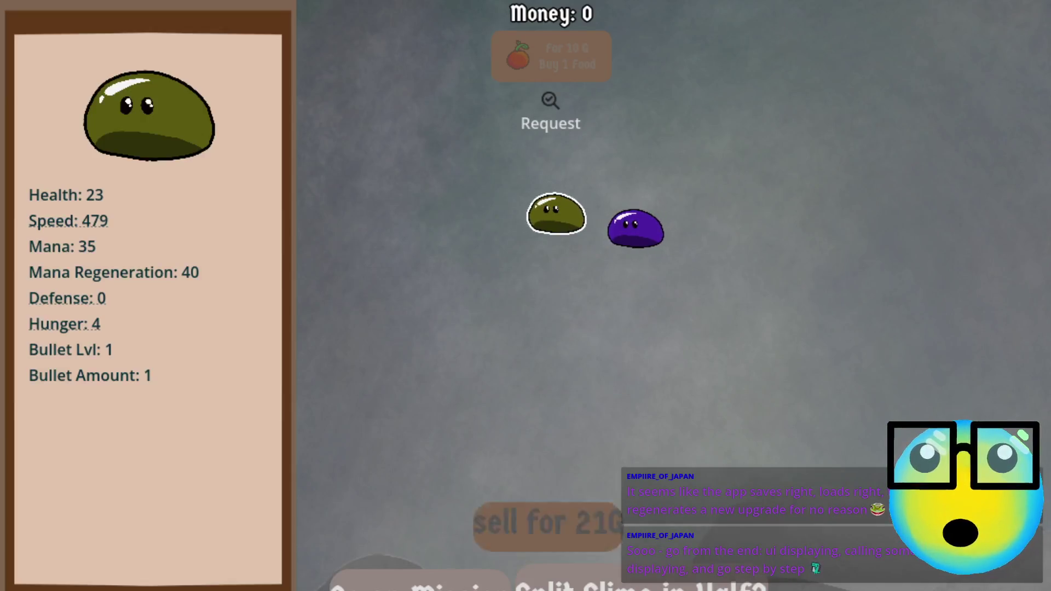
pyautogui.click(420, 583)
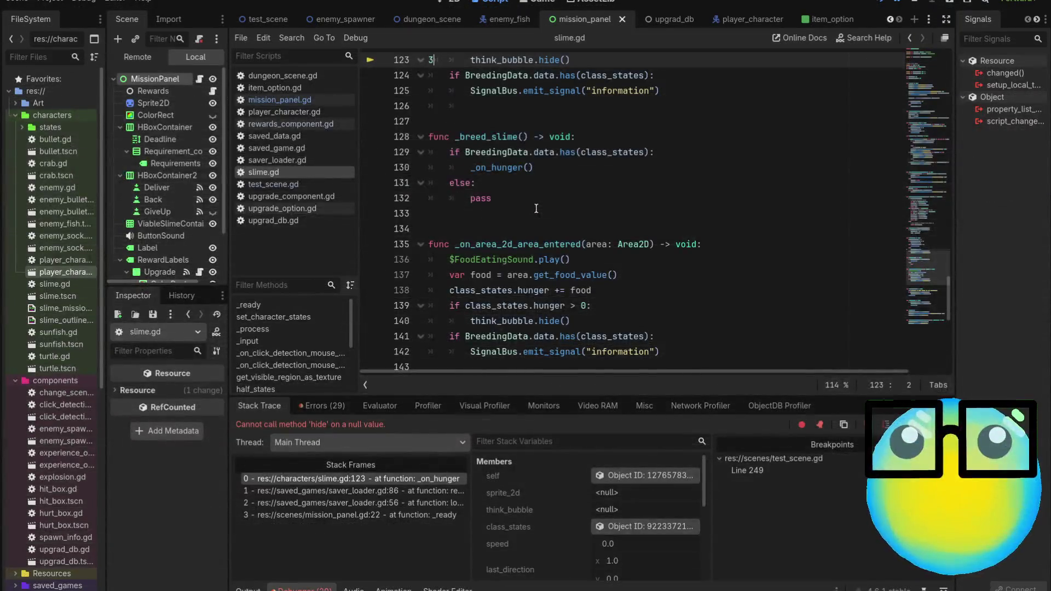
pyautogui.press('BackSpace')
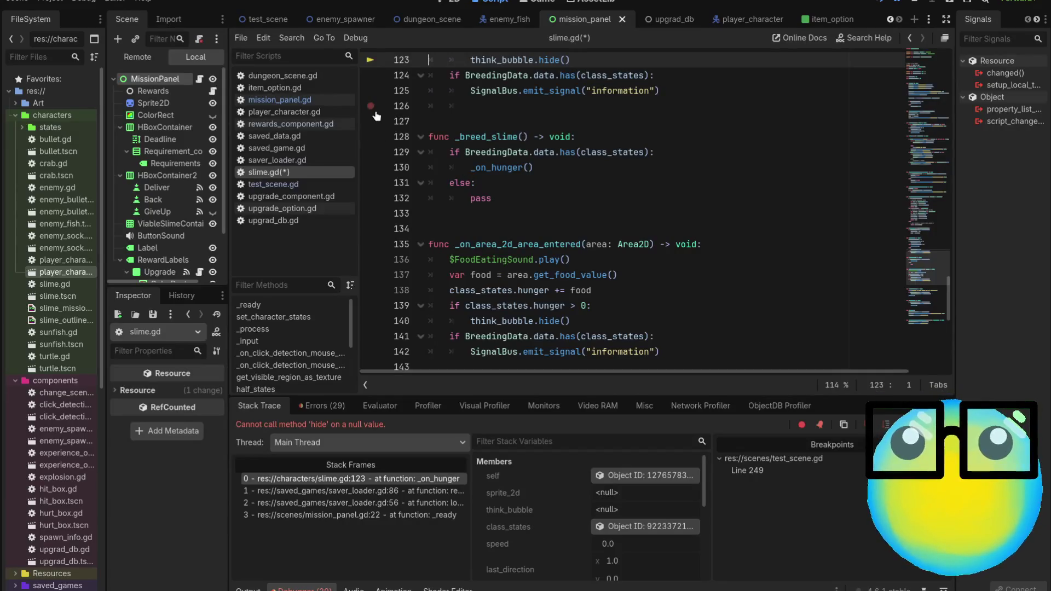
# Delete the %SaverLoader.load_game() line from _ready in mission_panel.gd and save
pyautogui.click(280, 100)
pyautogui.hotkey('shift', 'Home')
pyautogui.hotkey('shift', 'Home')
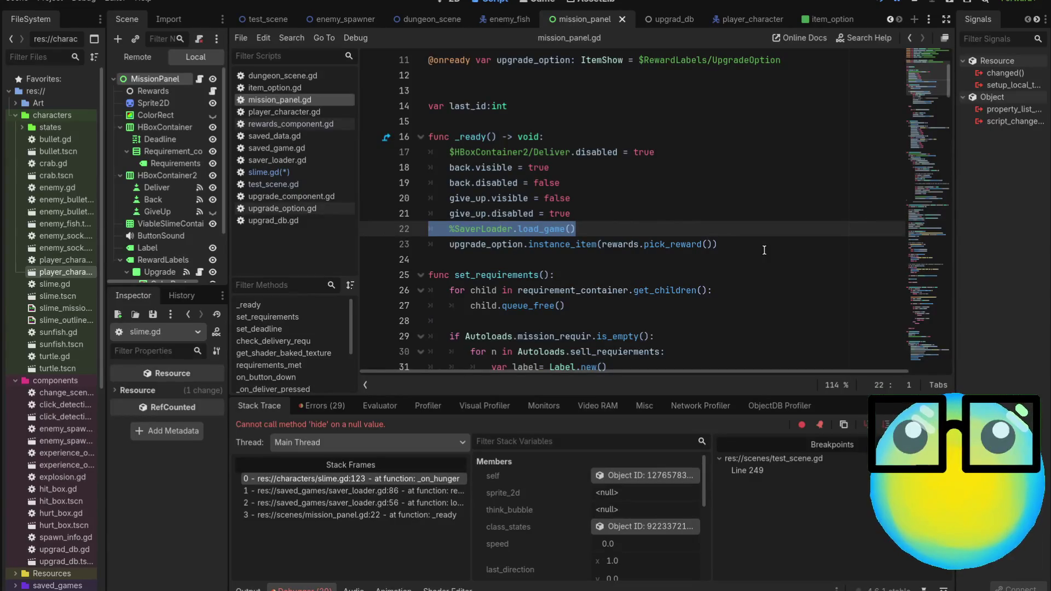
pyautogui.press('BackSpace')
pyautogui.press('BackSpace')
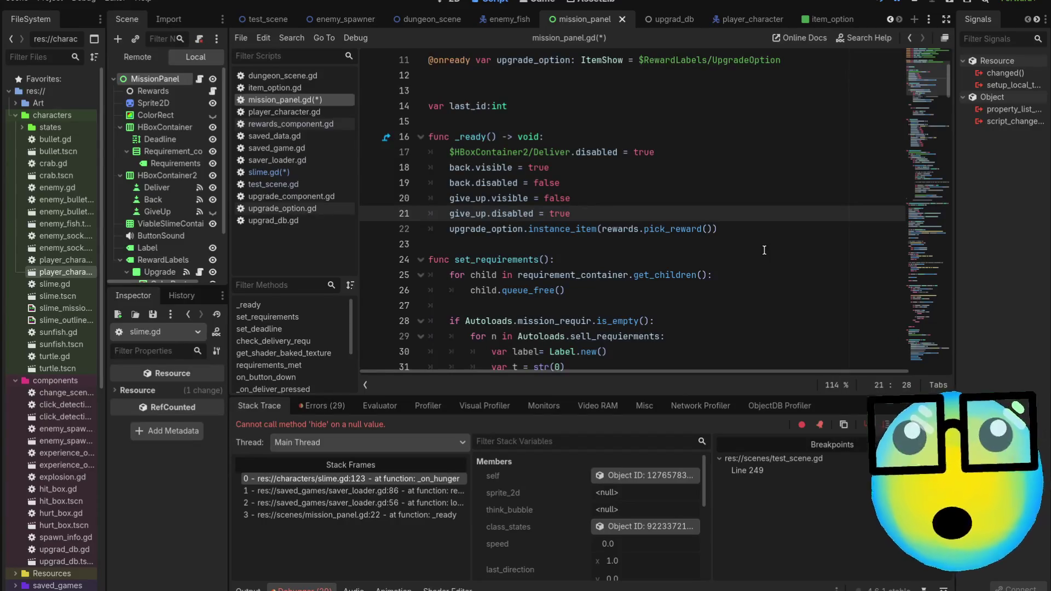
pyautogui.hotkey('ctrl', 's')
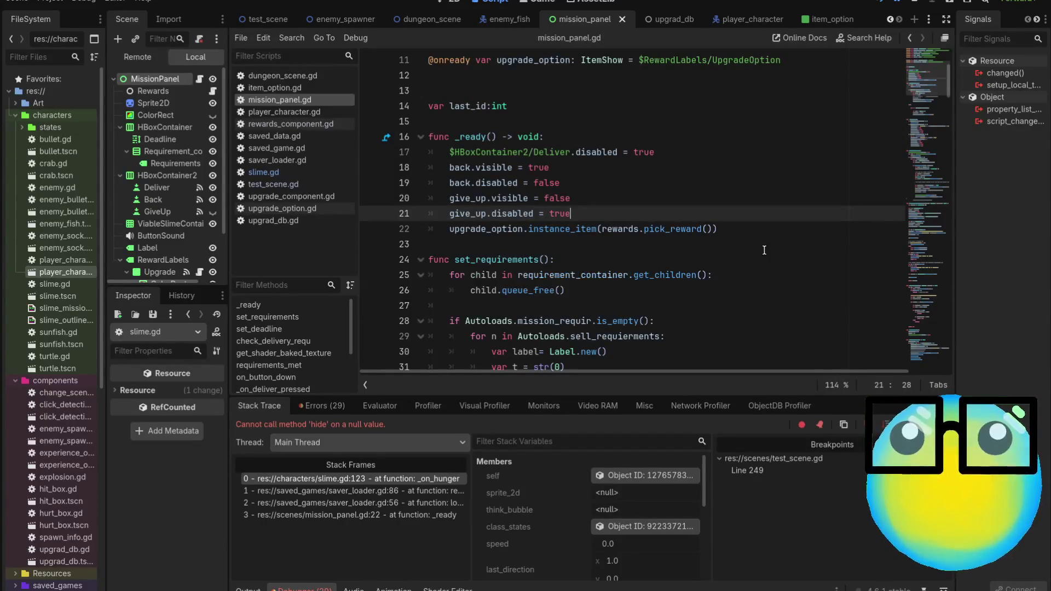
# Add print(UpgradDb.choosen_upgrade) as line 22 using autocomplete
pyautogui.press('Return')
pyautogui.write('print(Up')
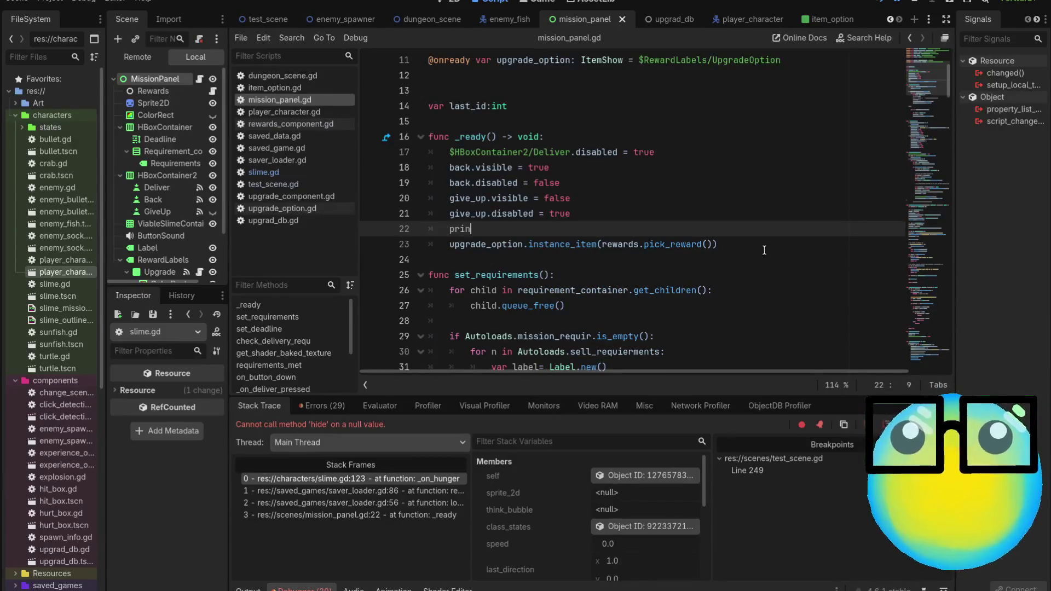
pyautogui.write('gradDb.')
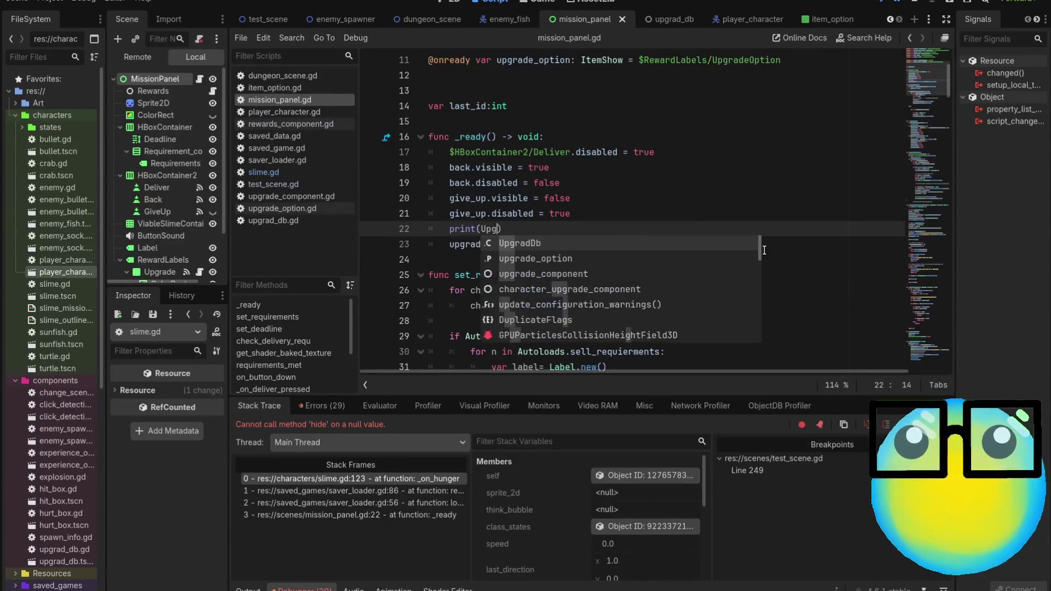
pyautogui.write('c')
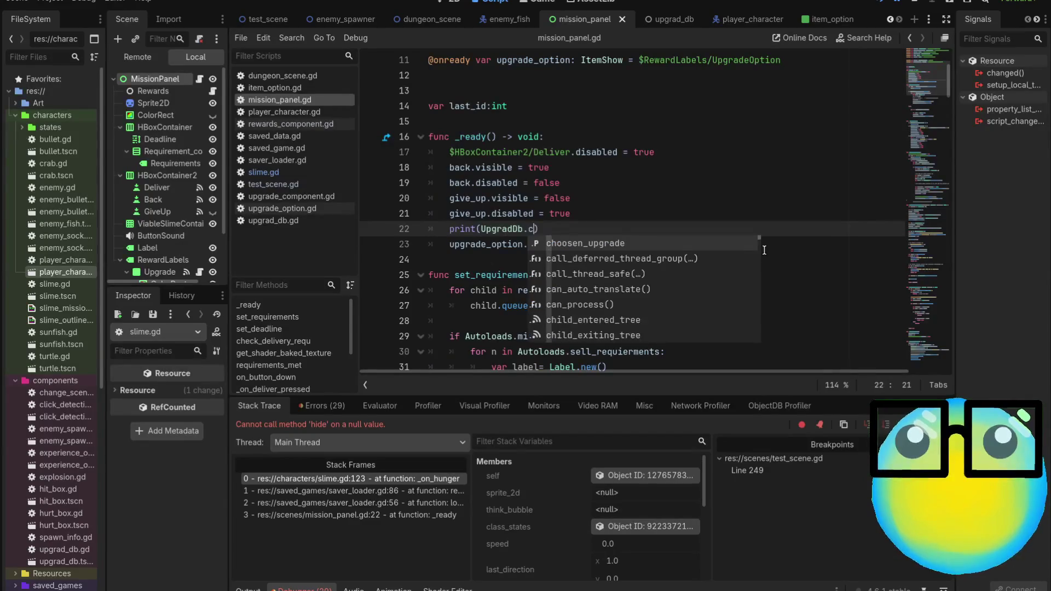
pyautogui.press('Return')
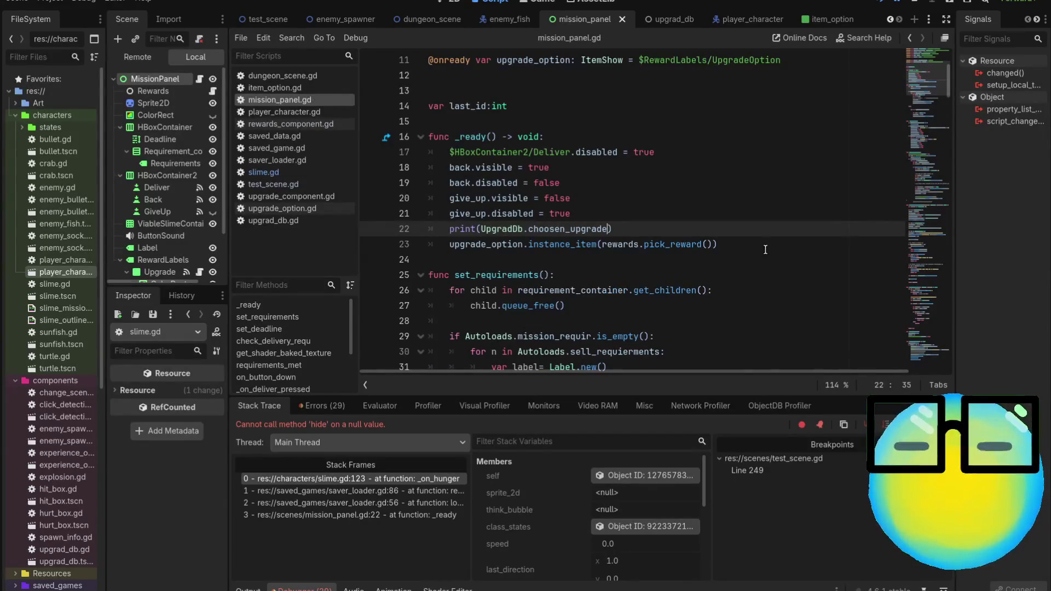
# Run the project, see empty braces printed, and delete the print line from _ready
pyautogui.press('F5')
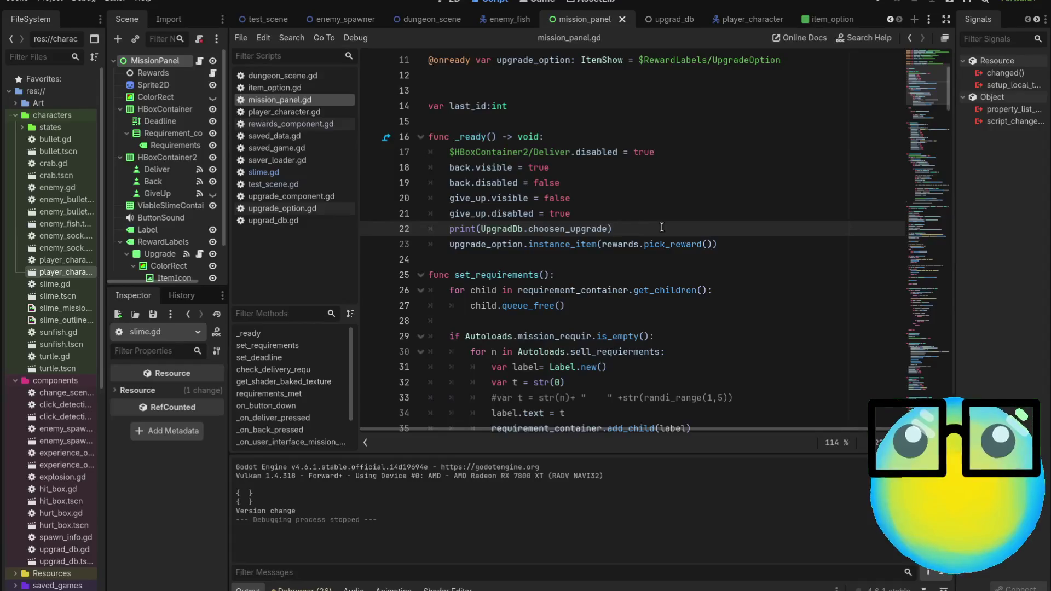
pyautogui.moveTo(612, 229); pyautogui.dragTo(446, 229)
pyautogui.press('BackSpace')
pyautogui.press('BackSpace')
pyautogui.press('BackSpace')
# Cut the upgrade_option.instance_item reward line out of _ready
pyautogui.moveTo(727, 237); pyautogui.dragTo(421, 231)
pyautogui.hotkey('ctrl', 'c')
pyautogui.press('BackSpace')
pyautogui.press('BackSpace')
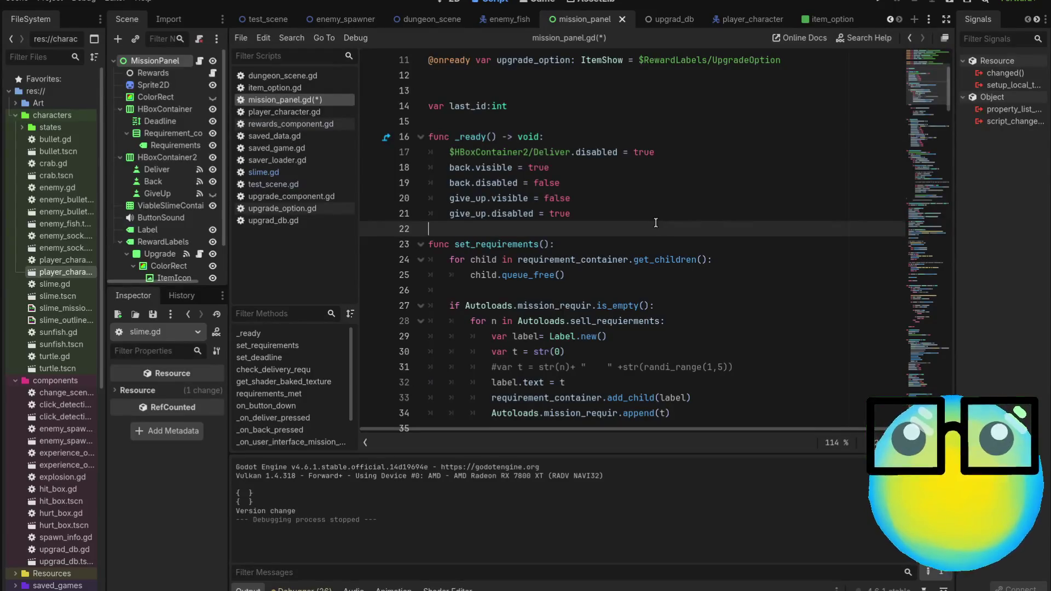
pyautogui.scroll(-1, 656, 224)
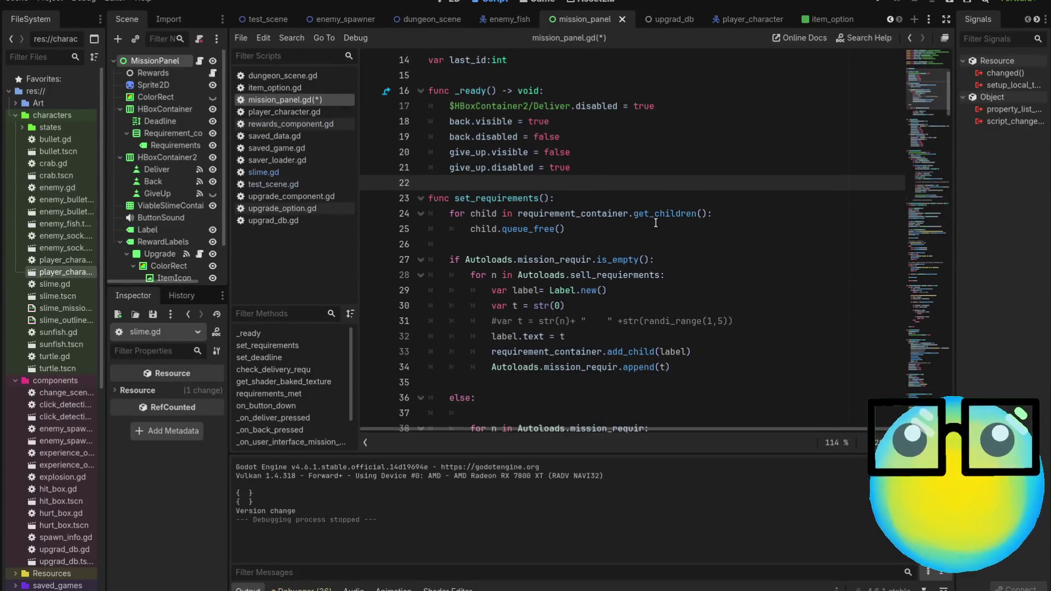
# Paste the reward instance_item line into _on_user_interface_mission_open, fix its indent, and save
pyautogui.click(314, 370)
pyautogui.click(315, 382)
pyautogui.click(312, 395)
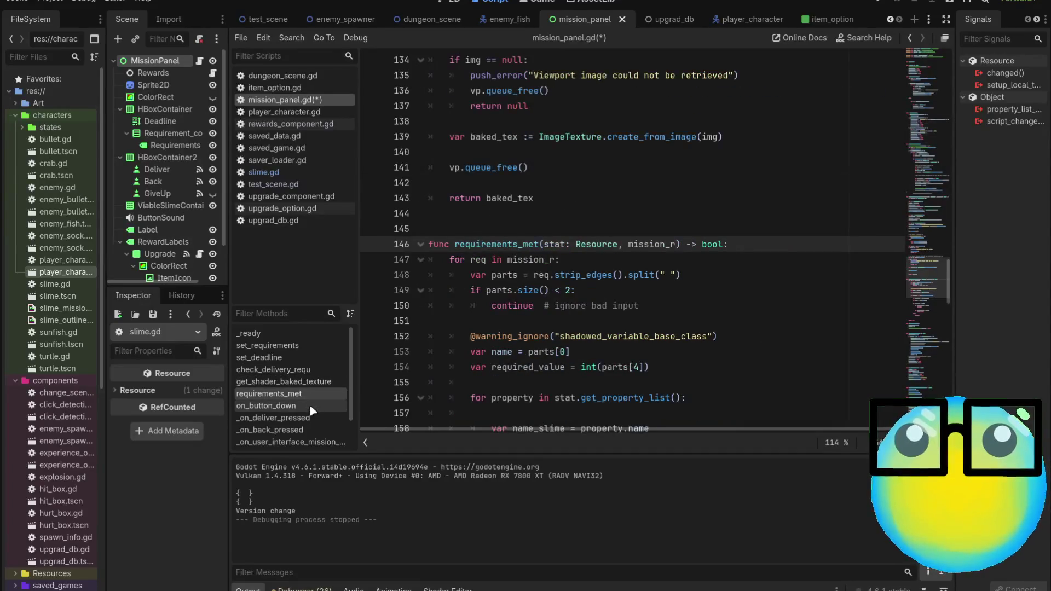
pyautogui.click(308, 418)
pyautogui.click(302, 430)
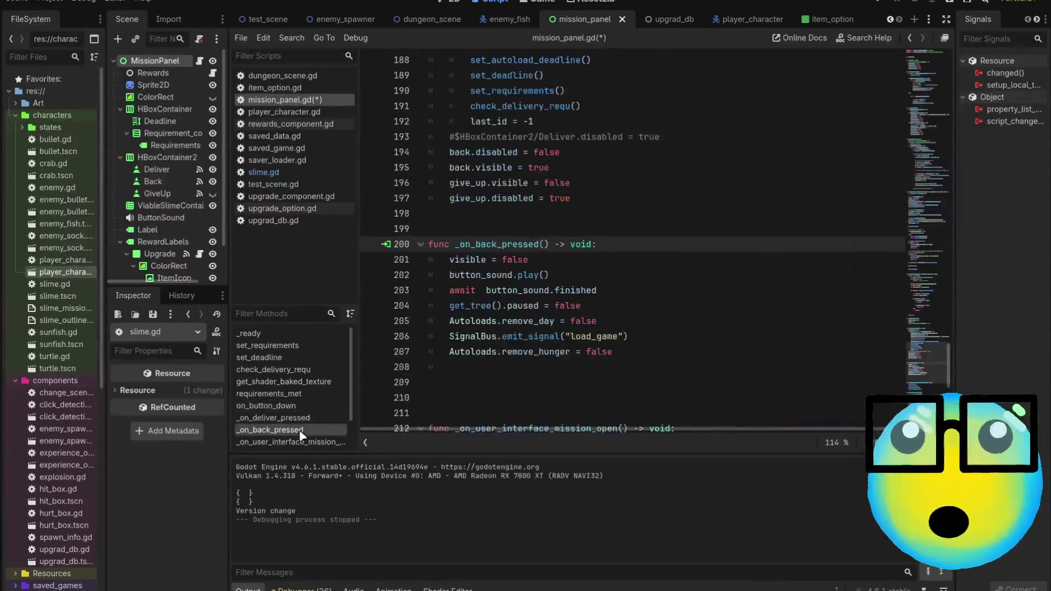
pyautogui.click(300, 442)
pyautogui.scroll(-2, 301, 442)
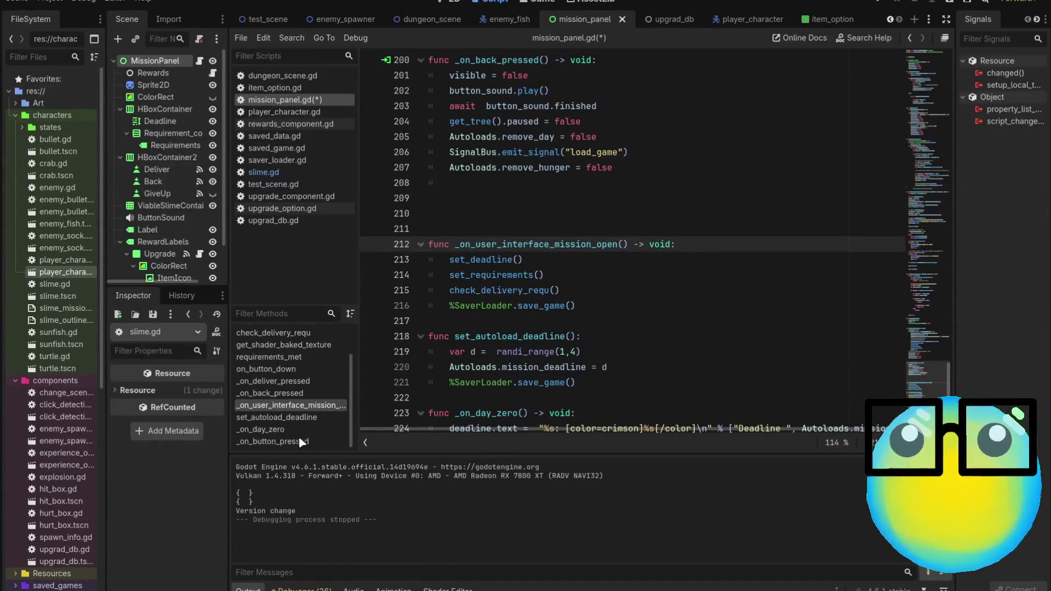
pyautogui.click(695, 244)
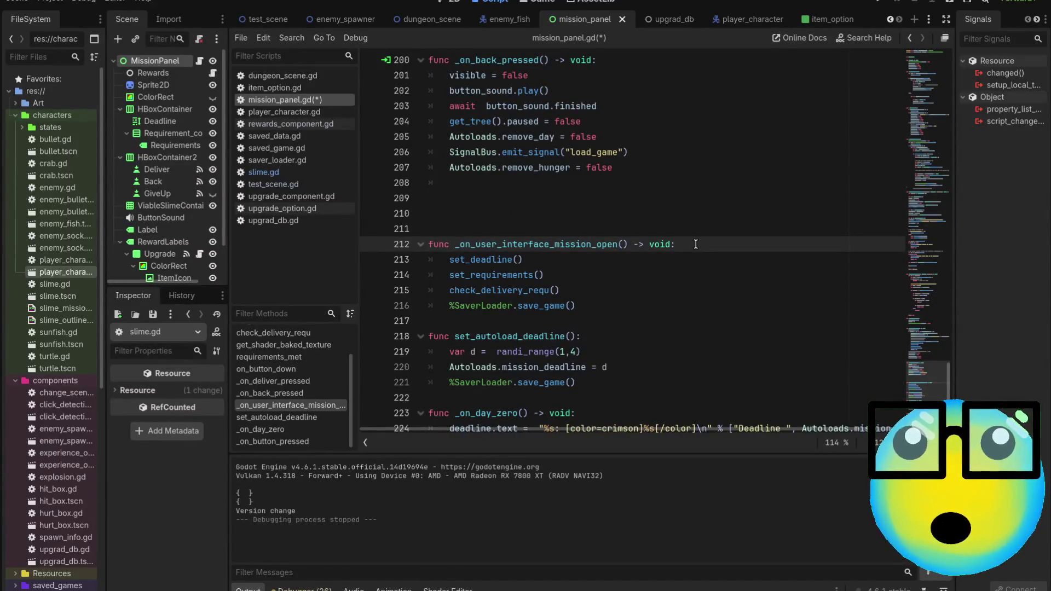
pyautogui.press('Return')
pyautogui.hotkey('ctrl', 'v')
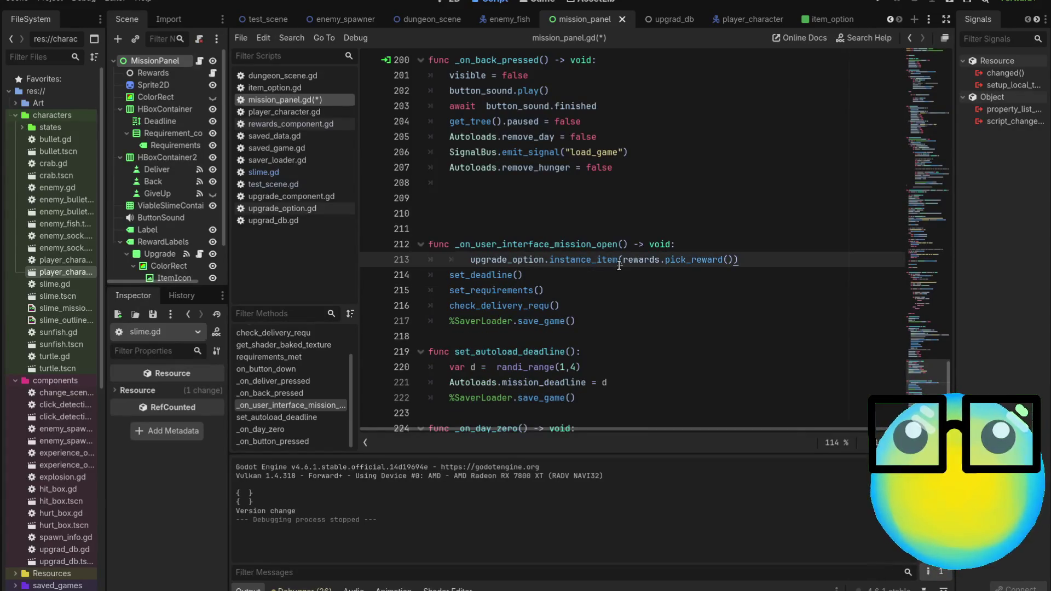
pyautogui.press('Home')
pyautogui.press('BackSpace')
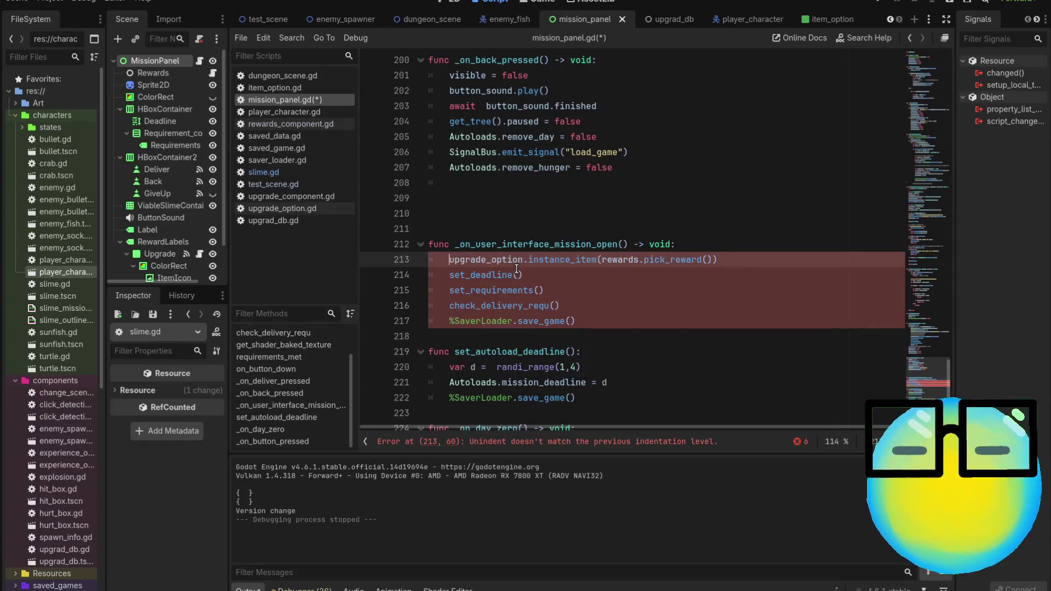
pyautogui.click(772, 211)
pyautogui.hotkey('ctrl', 's')
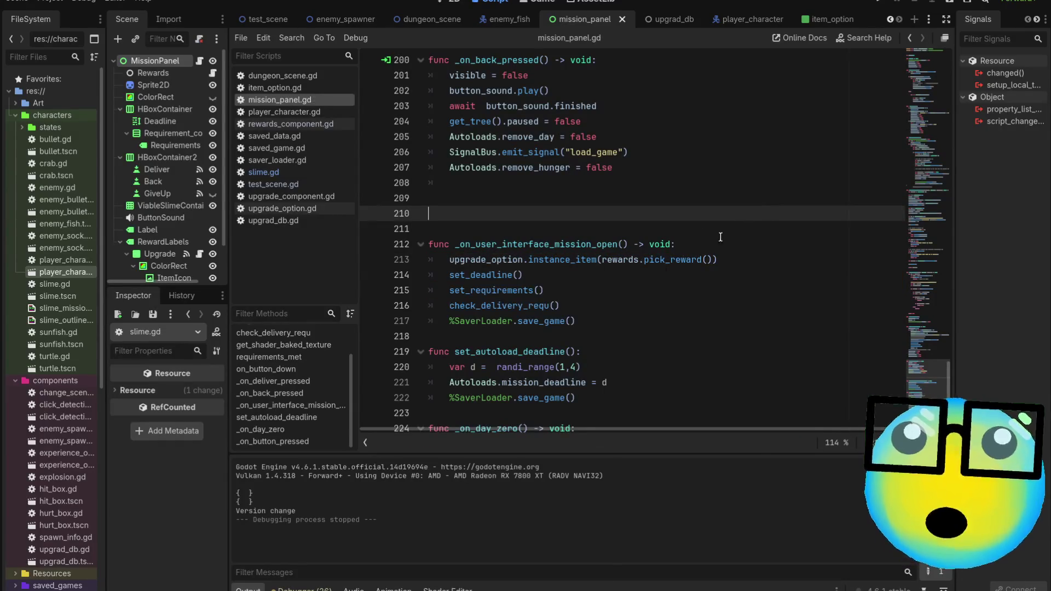
# Add print(UpgradDb.choosen_upgrade) above it and run the project
pyautogui.click(734, 263)
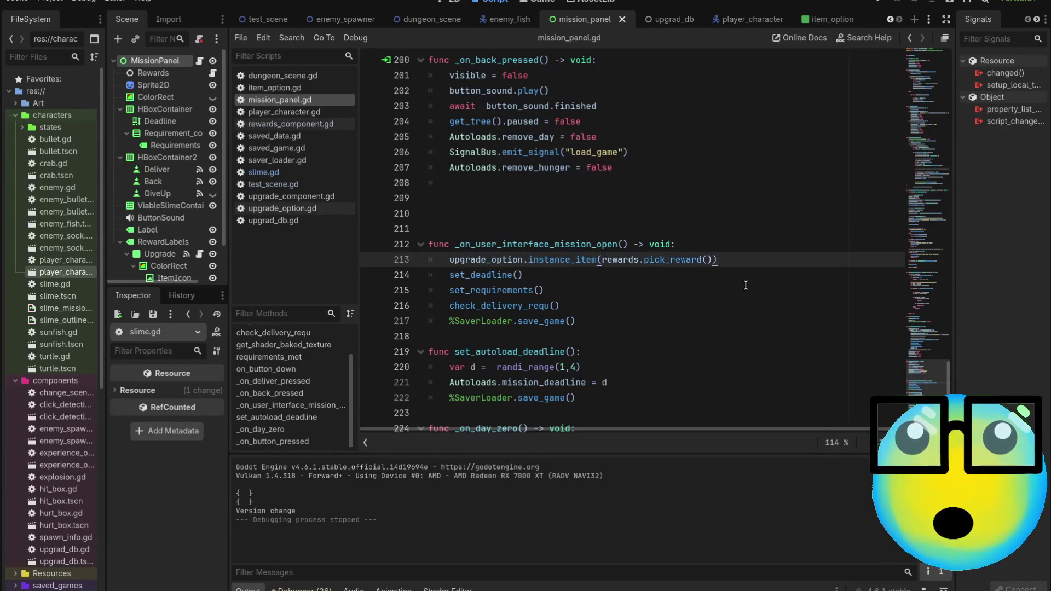
pyautogui.click(697, 249)
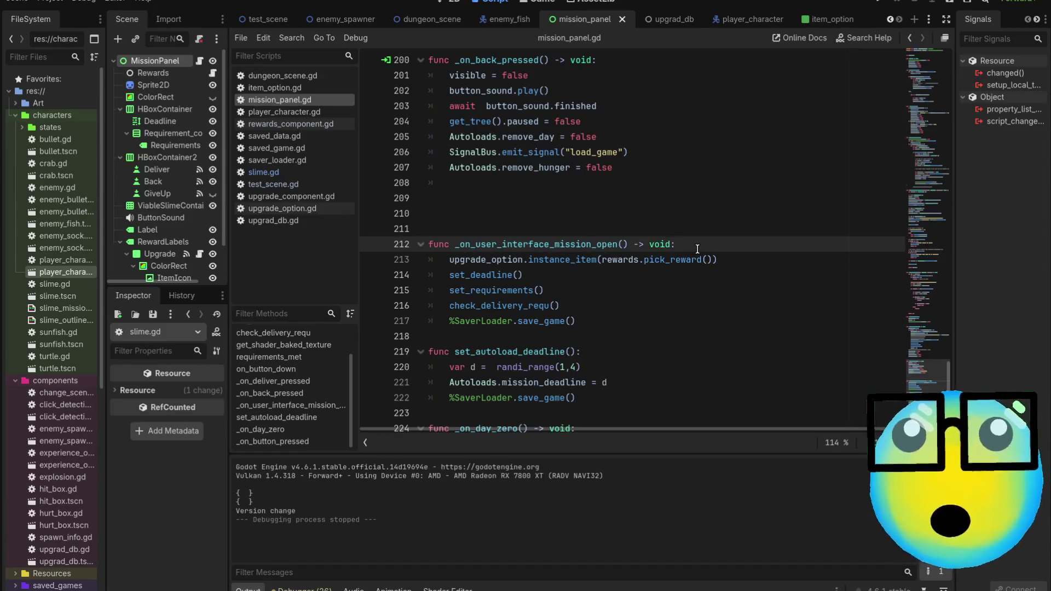
pyautogui.press('Return')
pyautogui.write('print(Up')
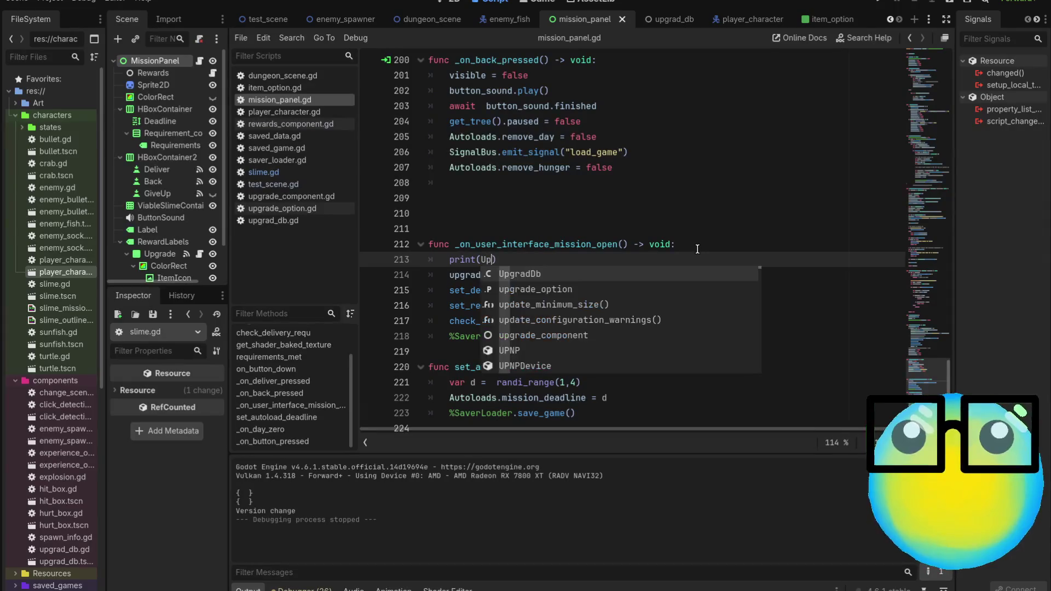
pyautogui.press('Return')
pyautogui.write('.')
pyautogui.press('Return')
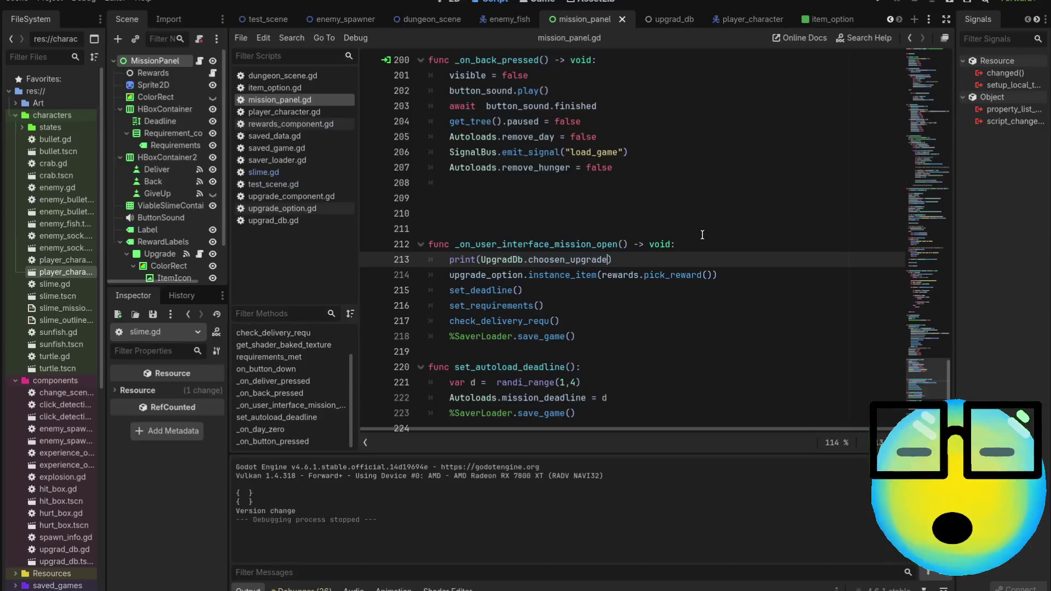
pyautogui.press('F5')
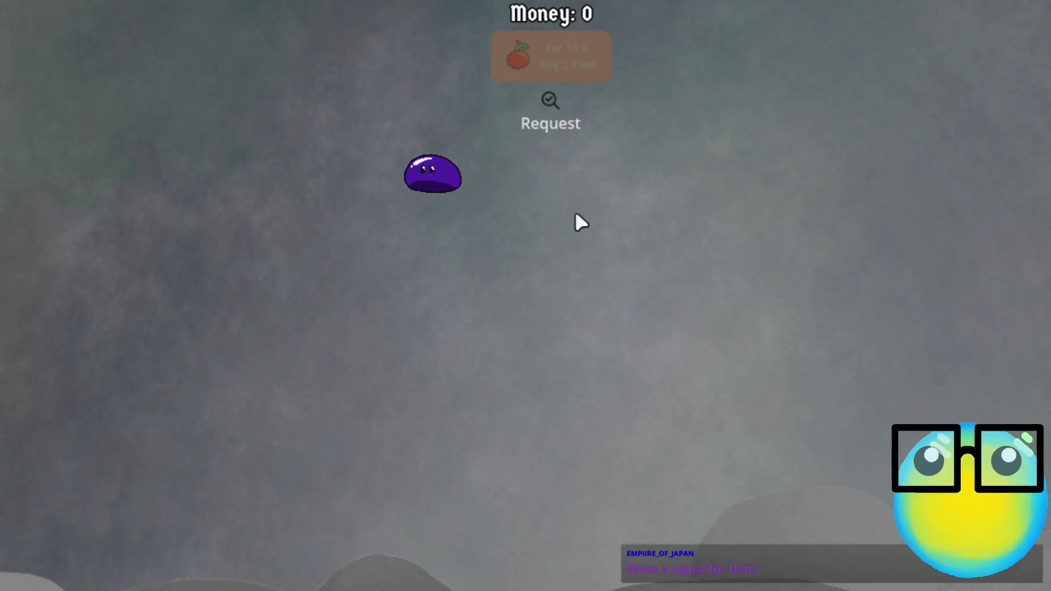
# Check the request's Bullet reward, then inspect a slime and send it on a mission
pyautogui.click(548, 114)
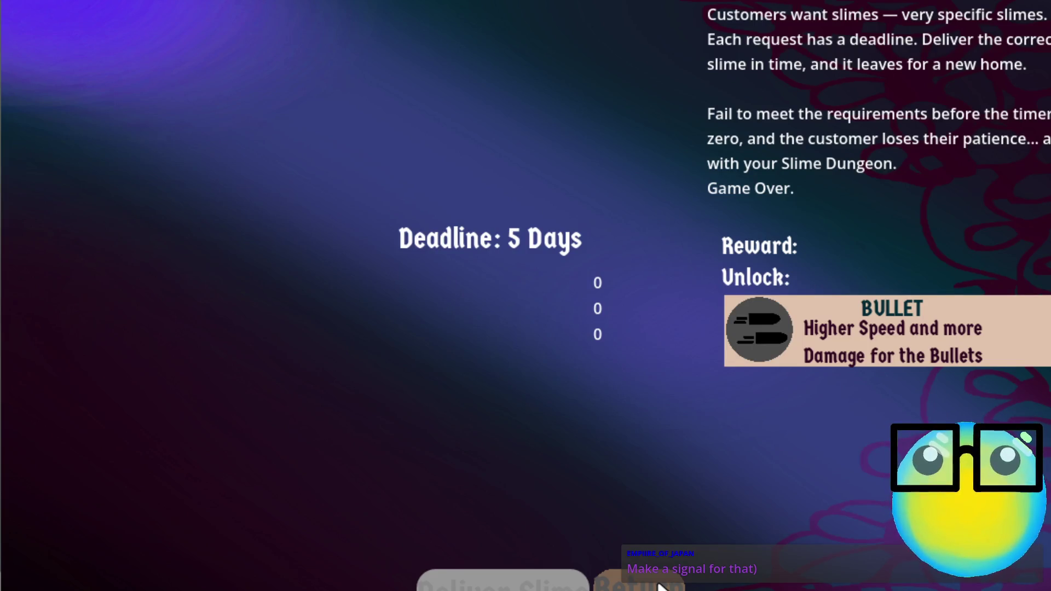
pyautogui.click(660, 586)
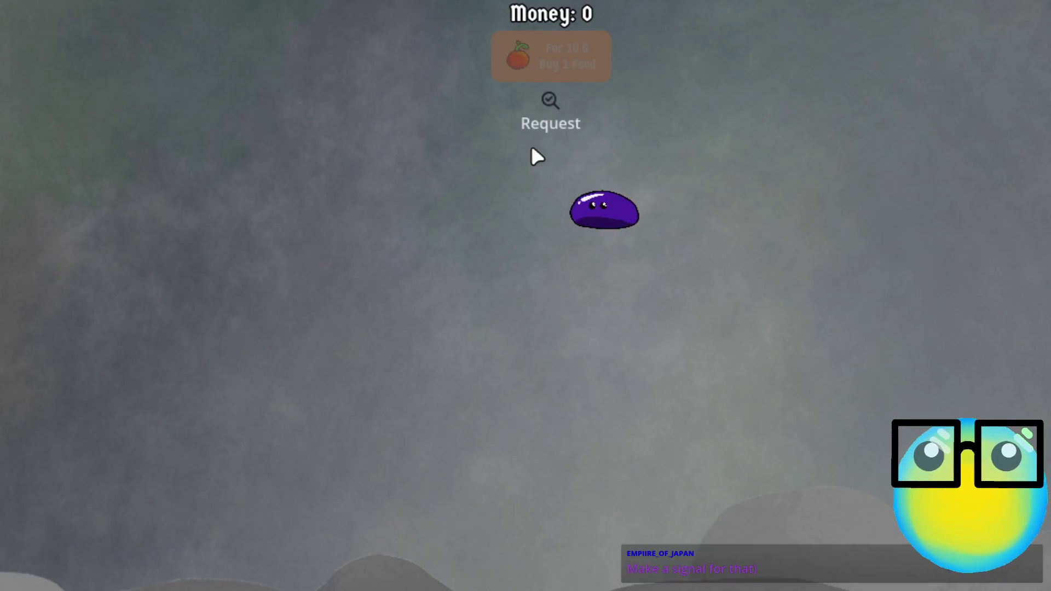
pyautogui.click(616, 200)
pyautogui.click(487, 582)
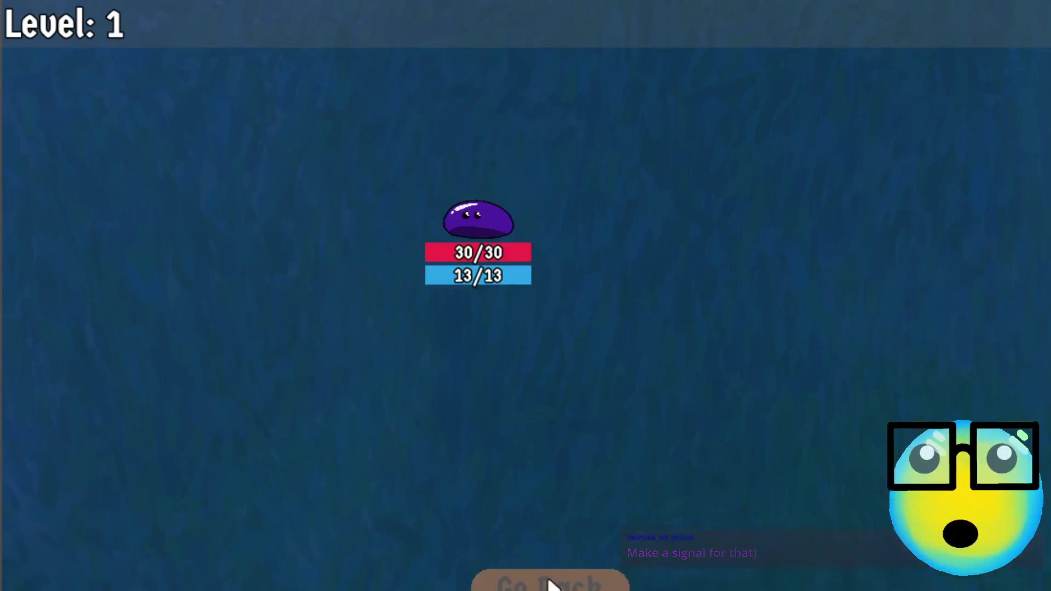
# Reopen the customer request, return to the dungeon, and quit to the title menu
pyautogui.click(549, 585)
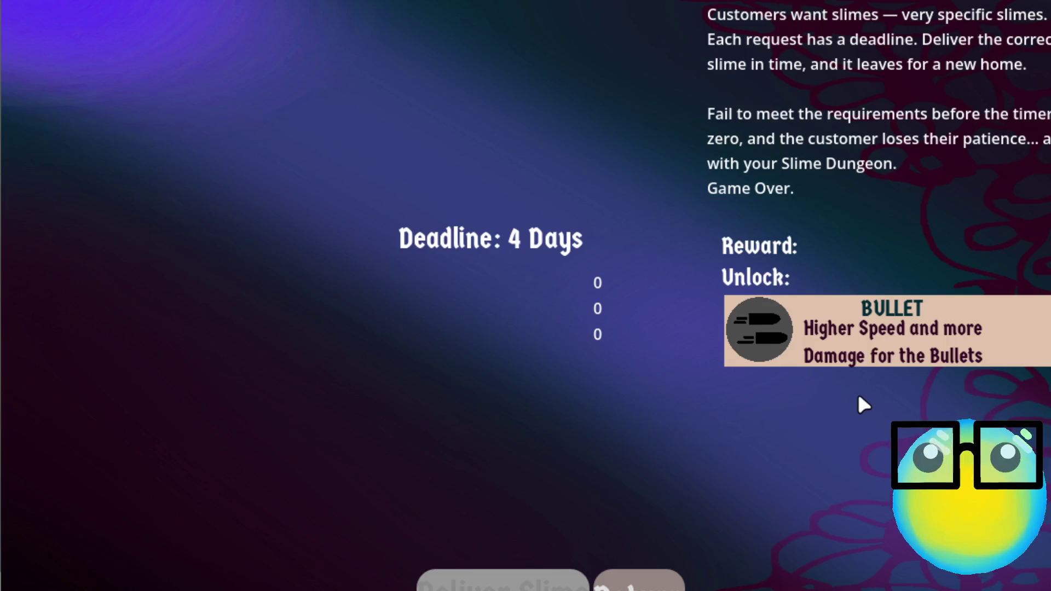
pyautogui.click(639, 580)
pyautogui.click(589, 134)
pyautogui.click(664, 582)
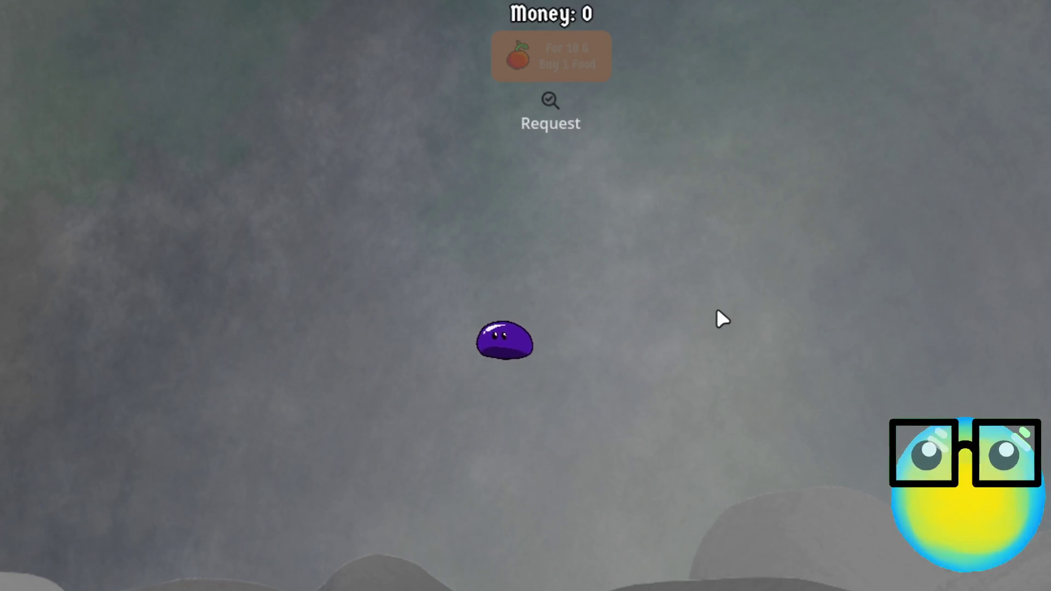
pyautogui.press('Escape')
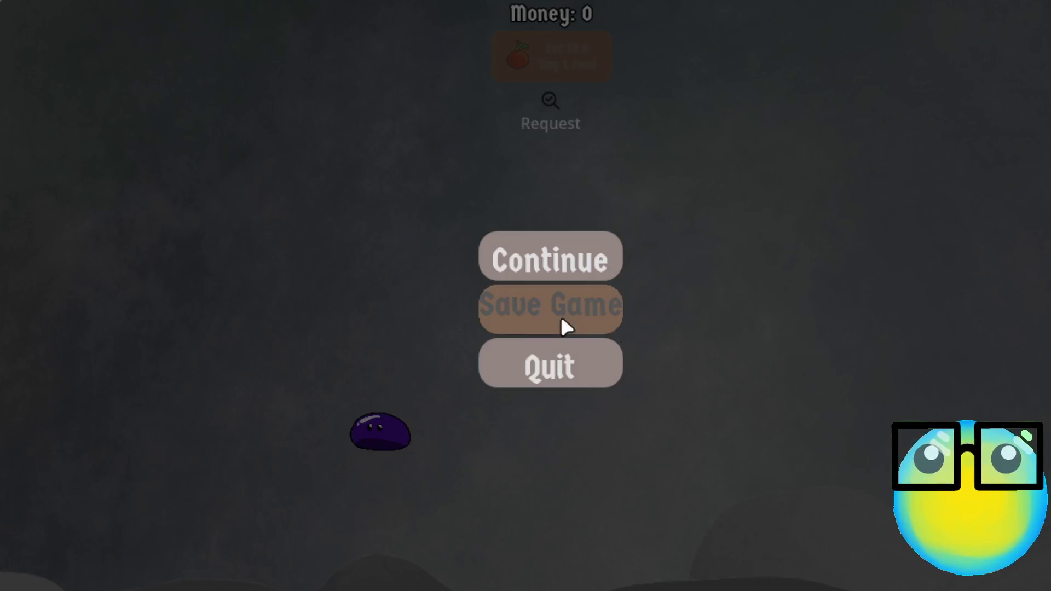
pyautogui.click(552, 380)
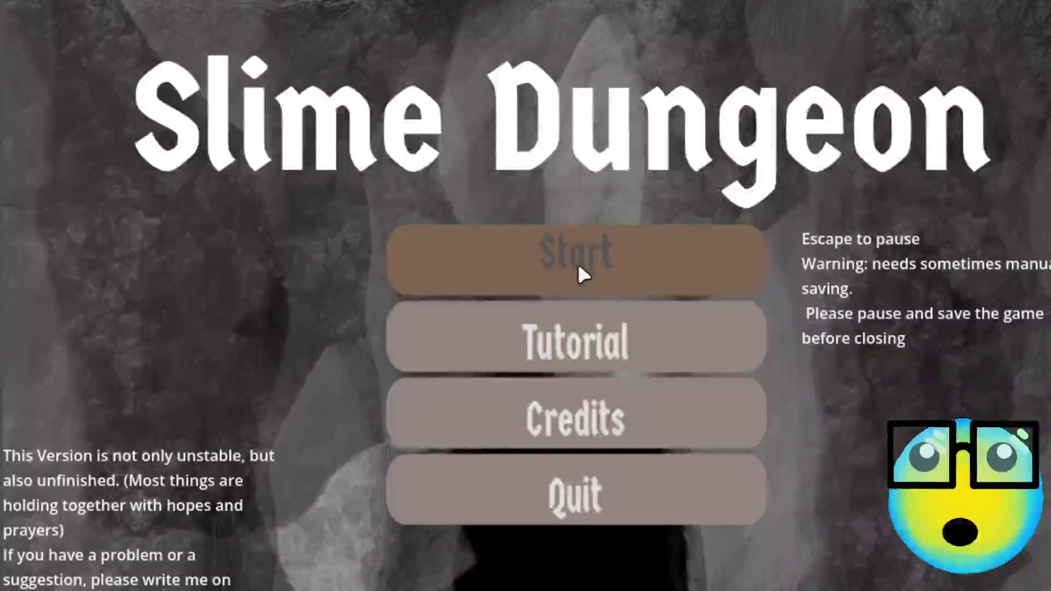
# Restart the game, confirm the request still offers the Bullet reward, then close the game
pyautogui.click(579, 268)
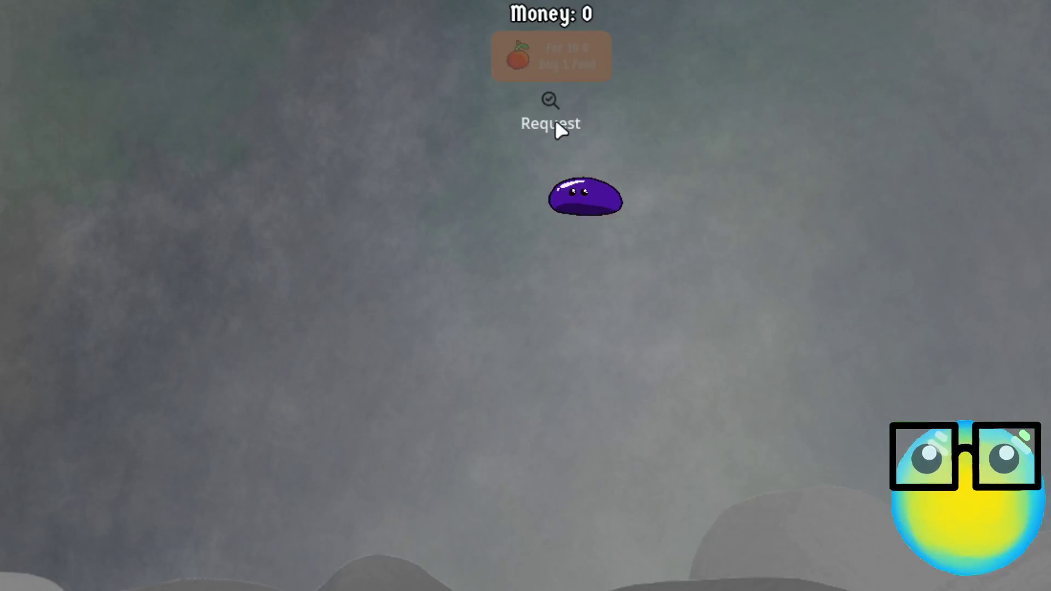
pyautogui.click(555, 124)
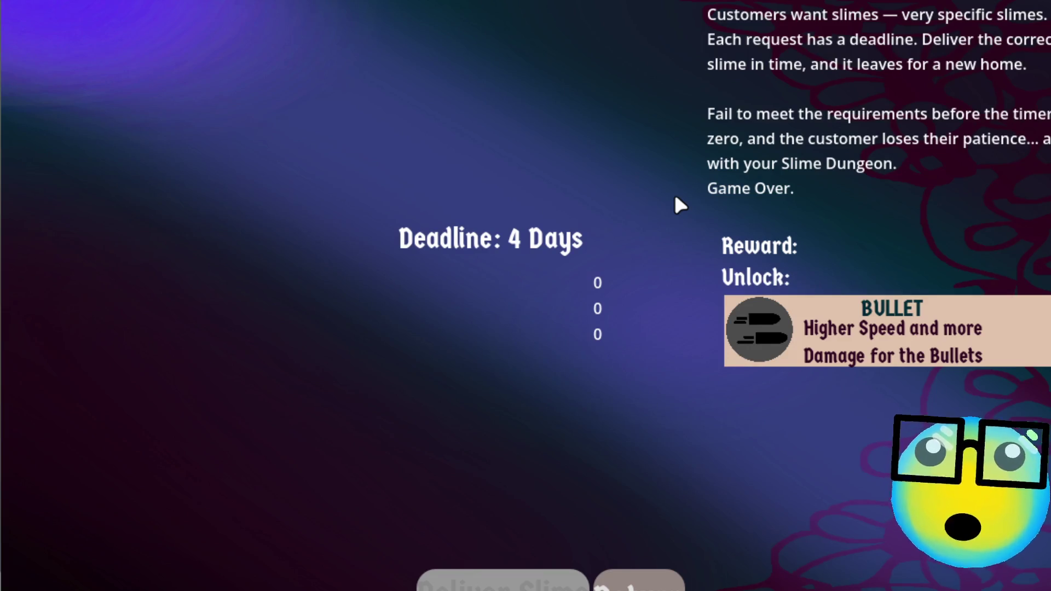
pyautogui.click(639, 581)
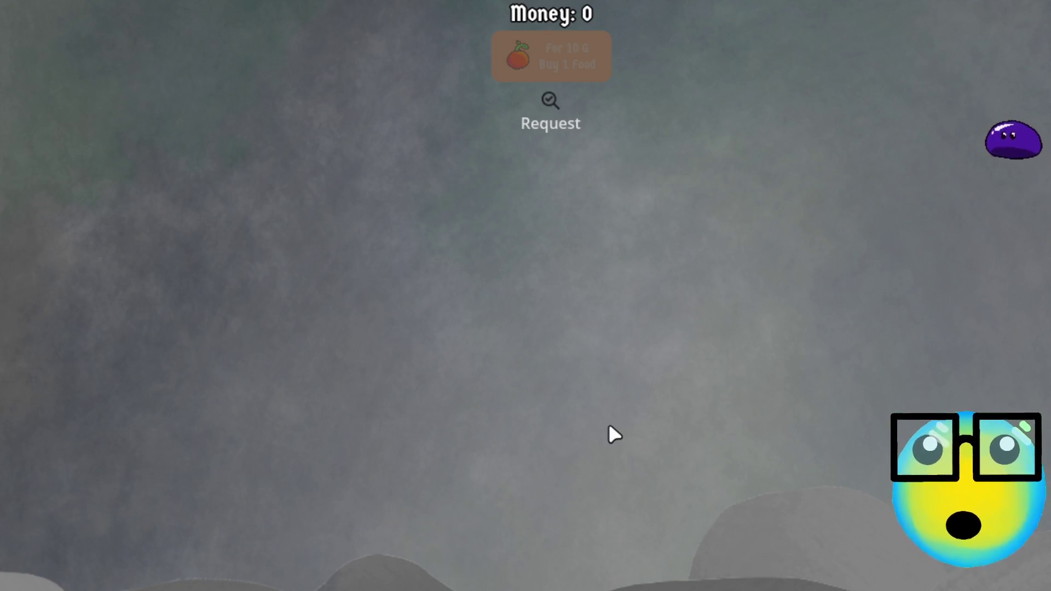
pyautogui.hotkey('alt', 'F4')
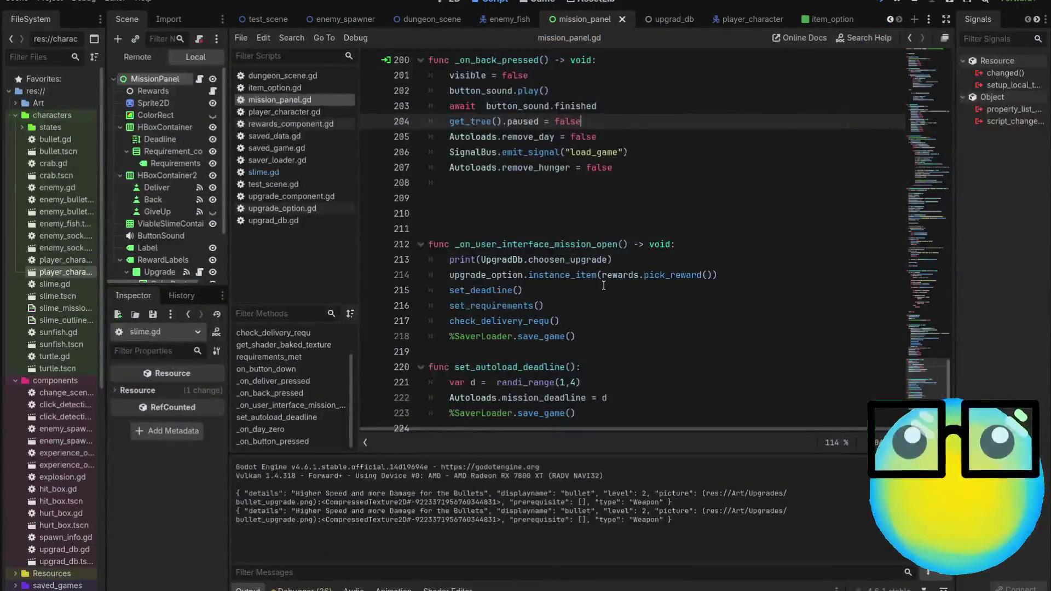
# Delete the chosen-upgrade print line, add a blank line 15 in upgrad_db.gd, and run the game
pyautogui.tripleClick(377, 258)
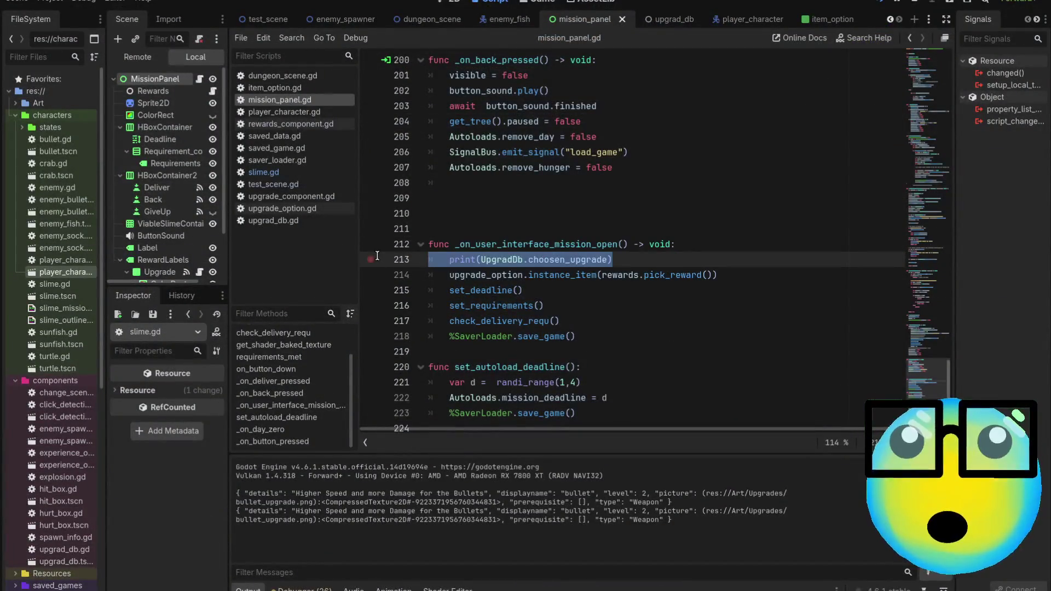
pyautogui.press('BackSpace')
pyautogui.press('BackSpace')
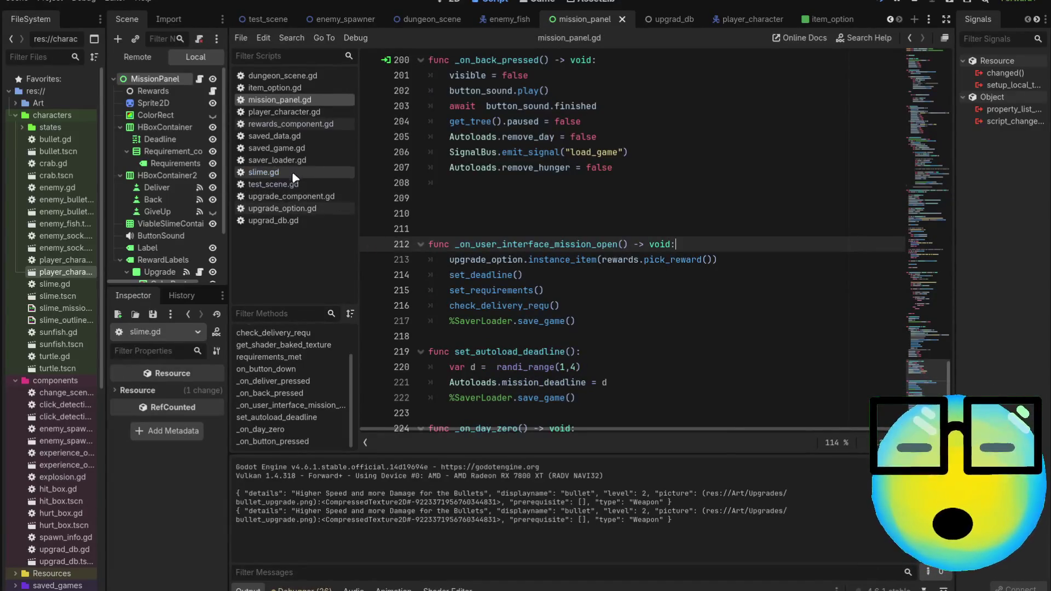
pyautogui.click(290, 124)
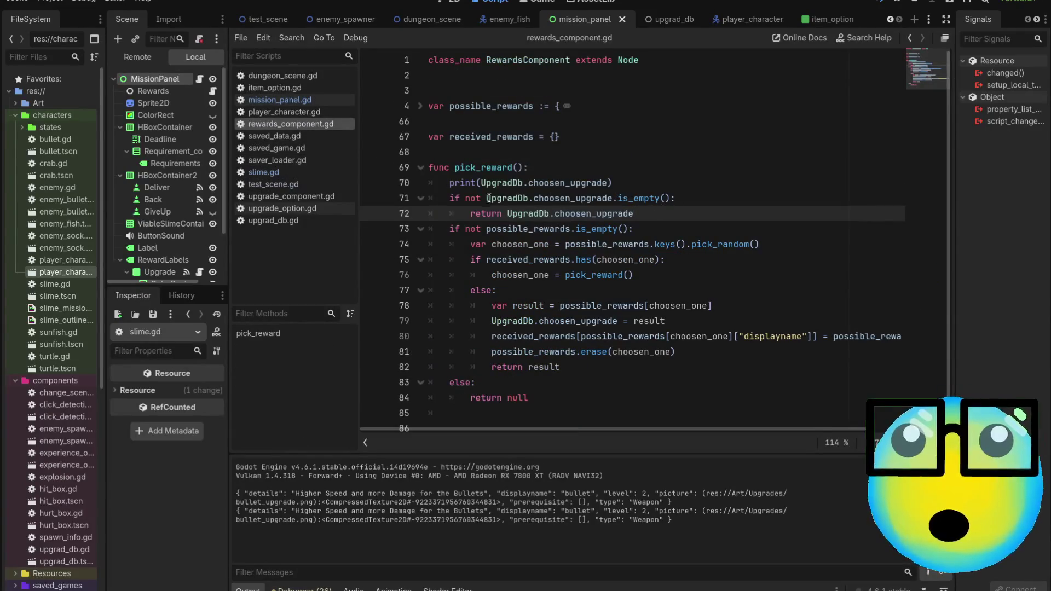
pyautogui.click(282, 221)
pyautogui.click(474, 263)
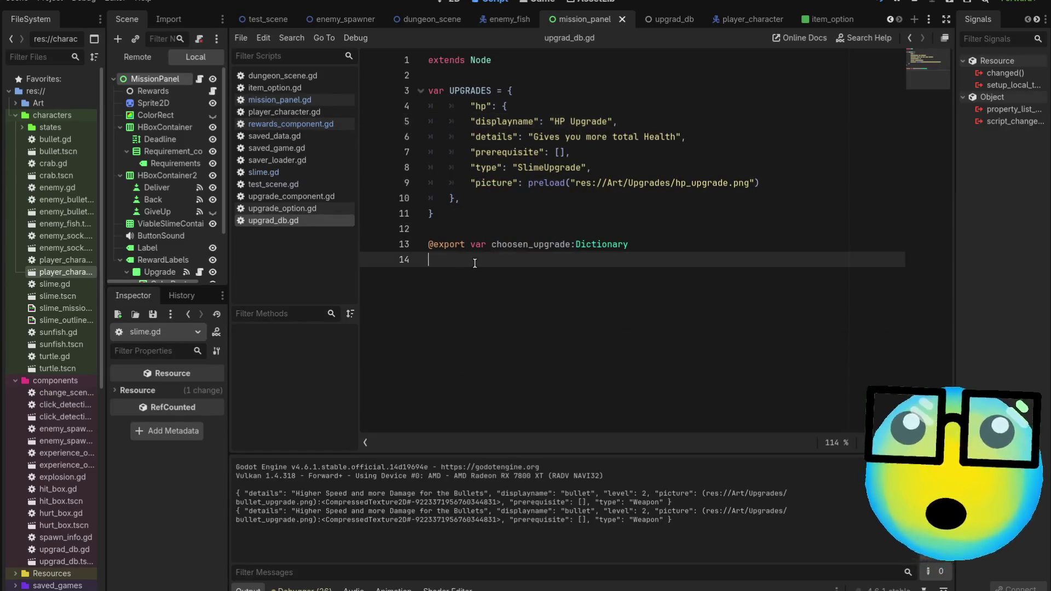
pyautogui.press('Return')
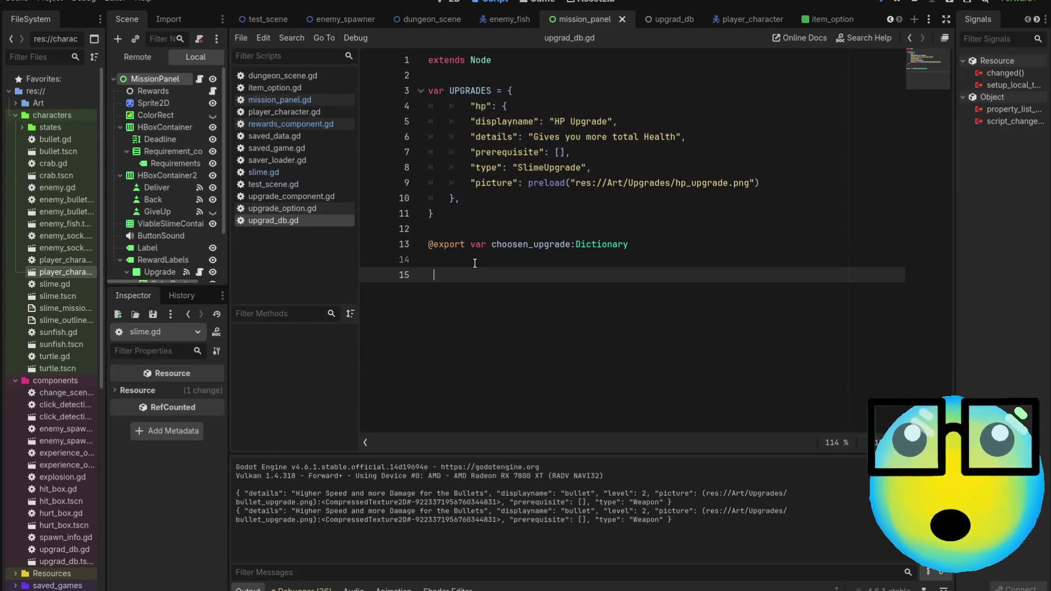
pyautogui.press('F5')
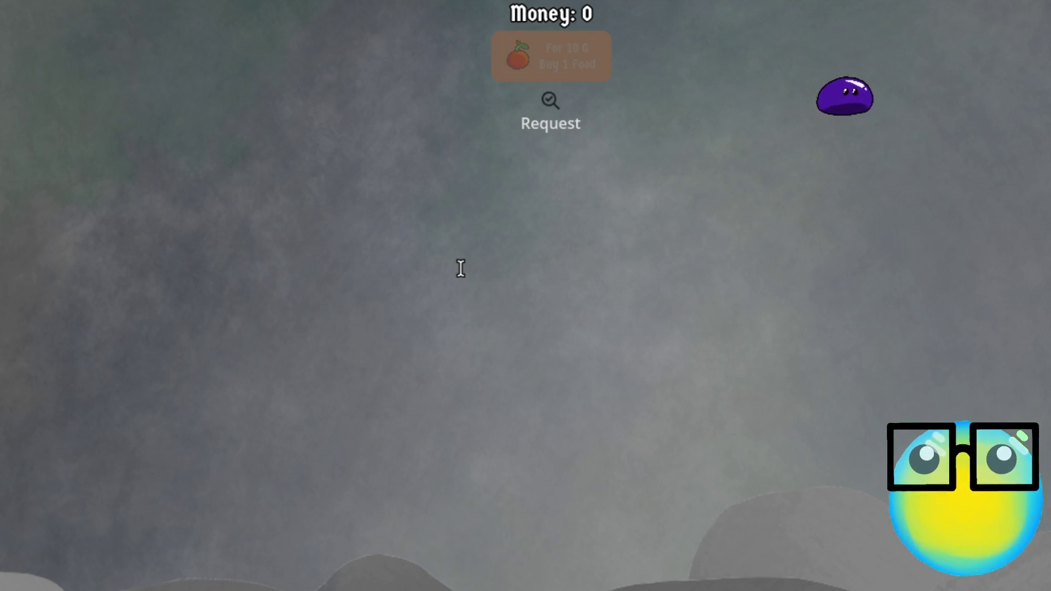
# Remove the stray characters on line 15 of upgrad_db.gd, rerunning and closing the game to check
pyautogui.press('F8')
pyautogui.press('BackSpace')
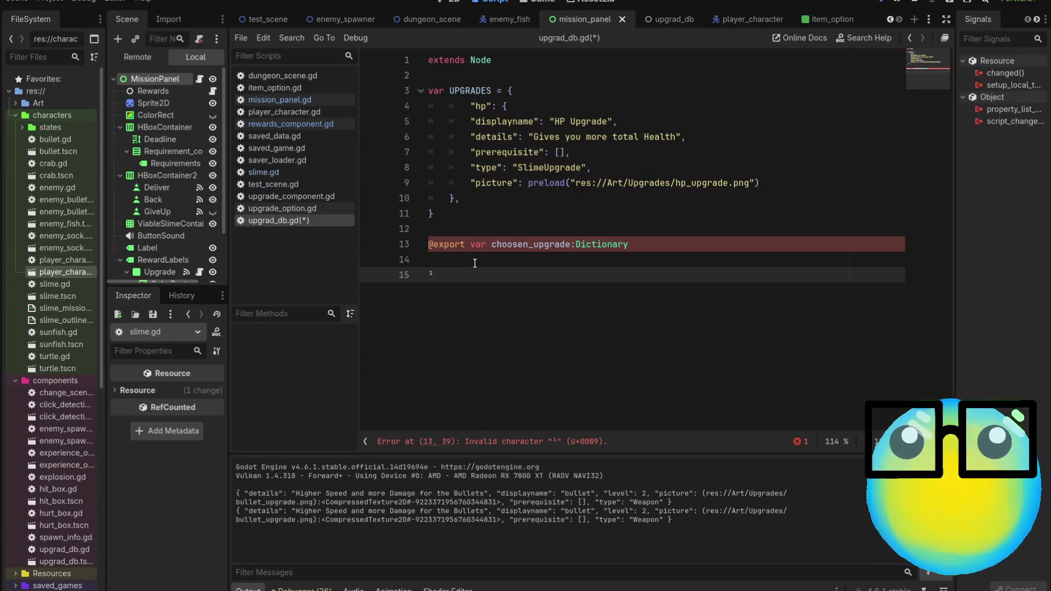
pyautogui.press('F5')
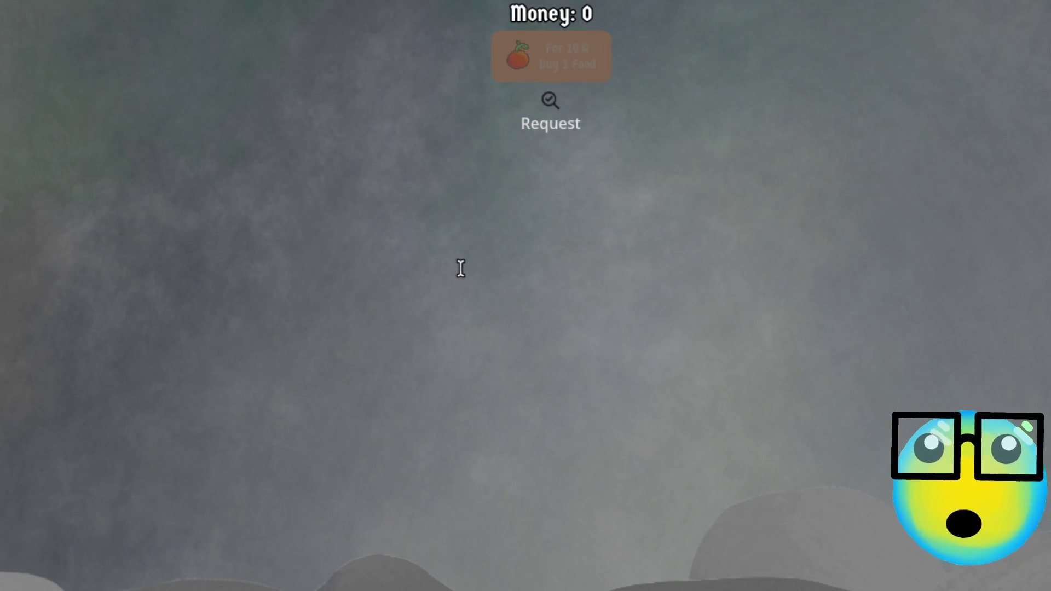
pyautogui.press('F8')
pyautogui.write('¹')
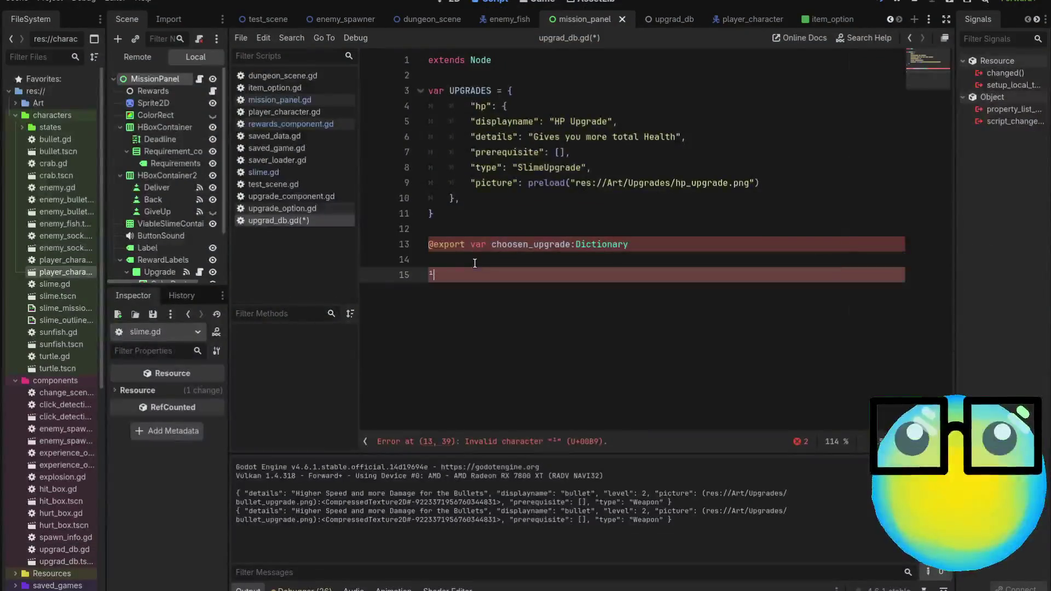
pyautogui.press('BackSpace')
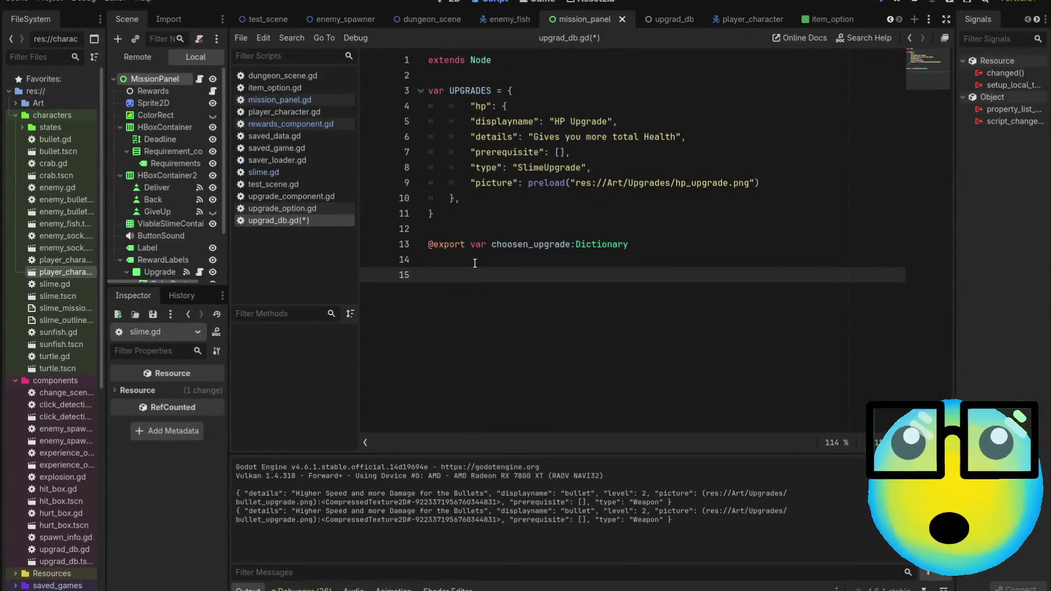
pyautogui.write('q')
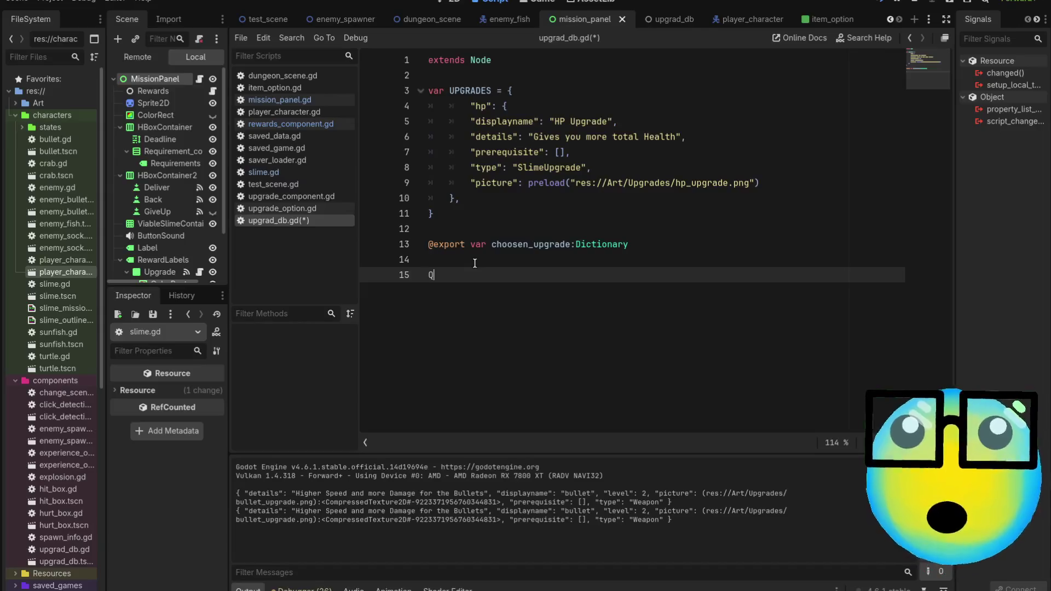
pyautogui.press('BackSpace')
pyautogui.write('@')
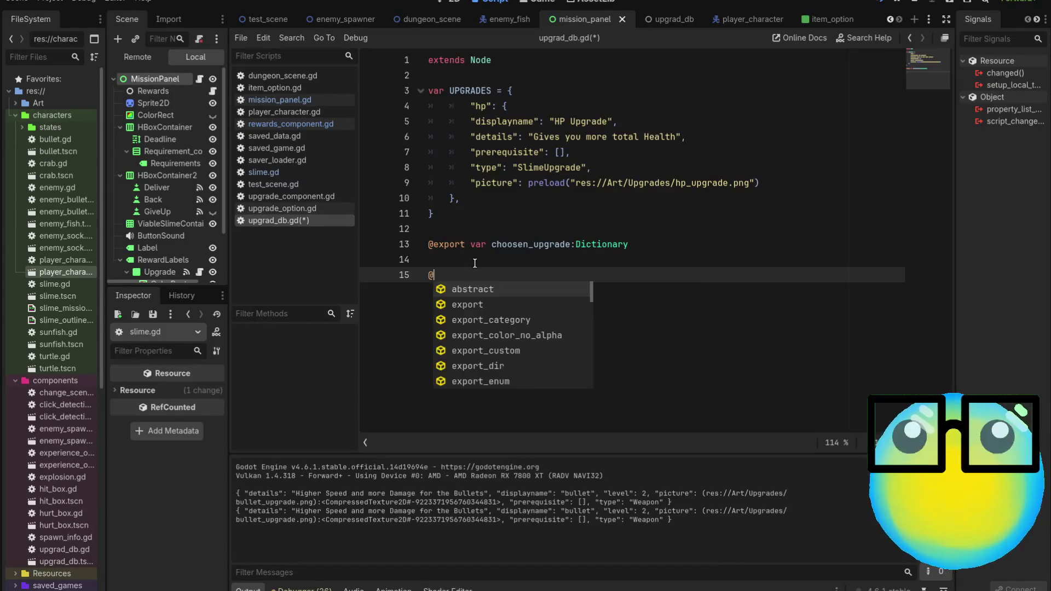
pyautogui.write('export var')
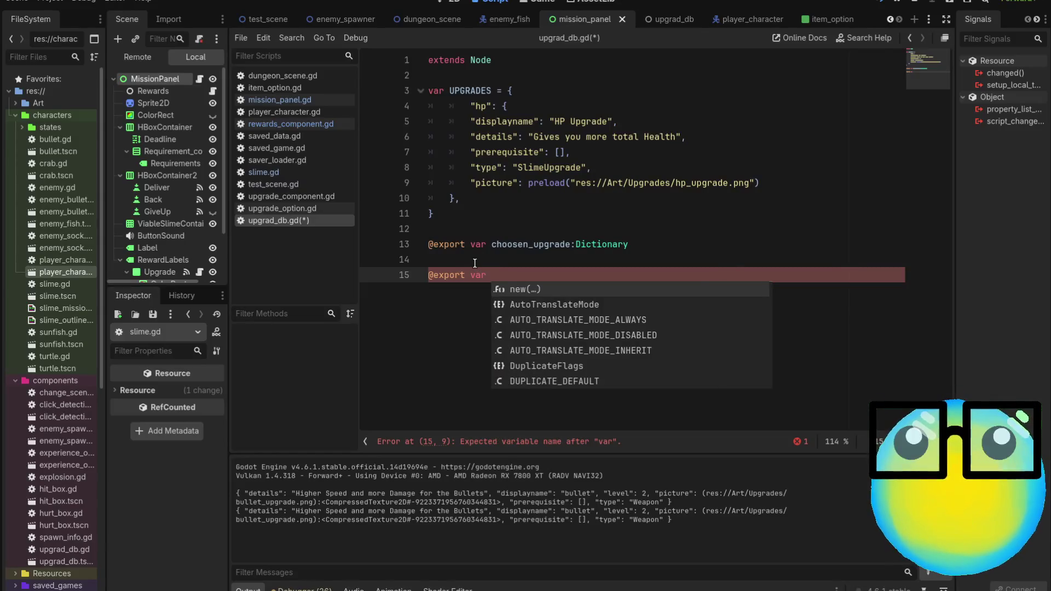
pyautogui.click(301, 125)
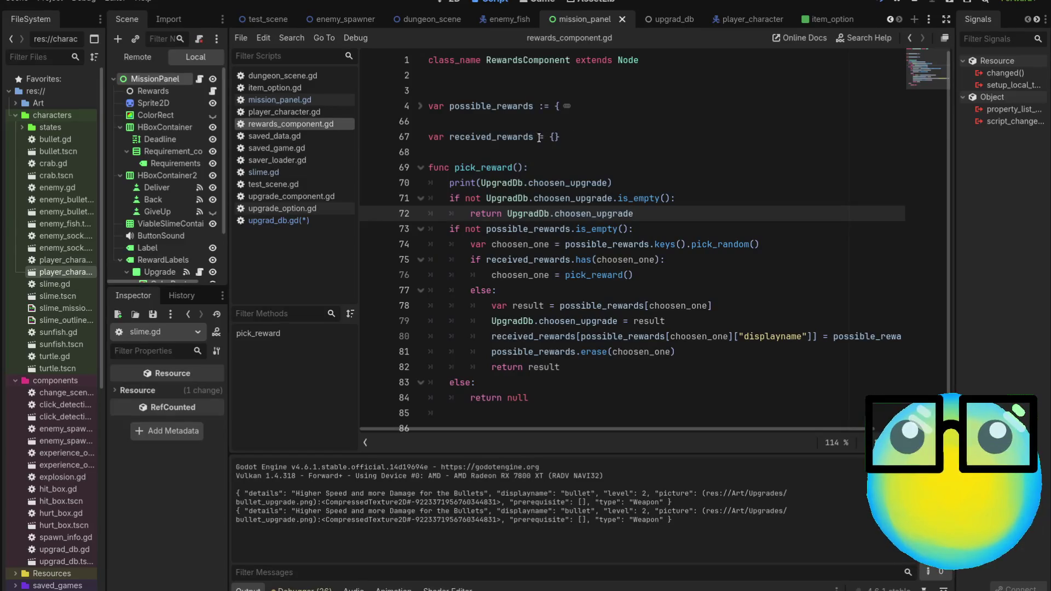
pyautogui.click(569, 137)
pyautogui.moveTo(569, 136); pyautogui.dragTo(450, 137)
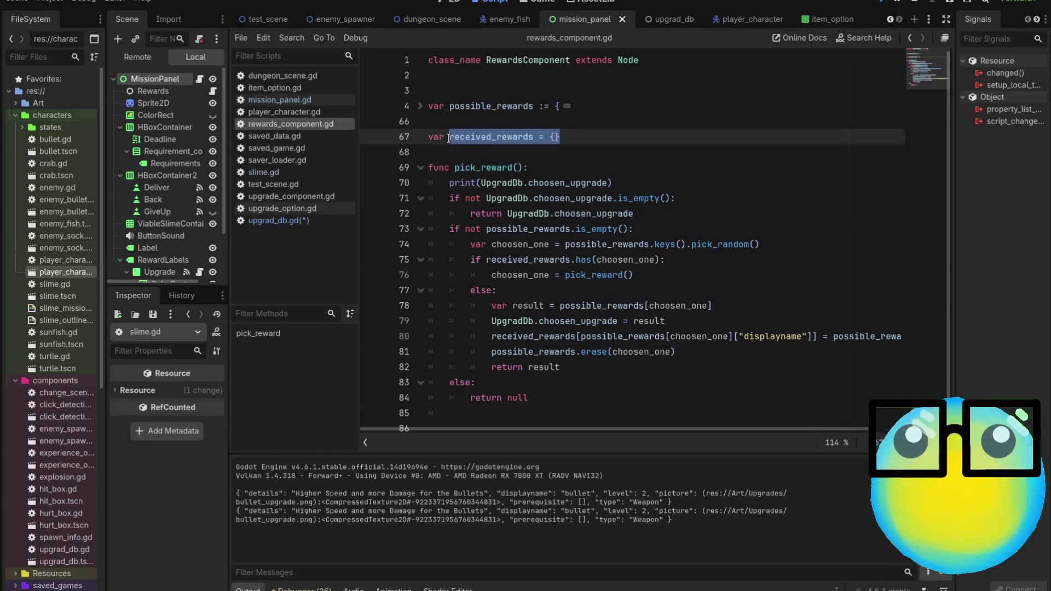
pyautogui.click(316, 219)
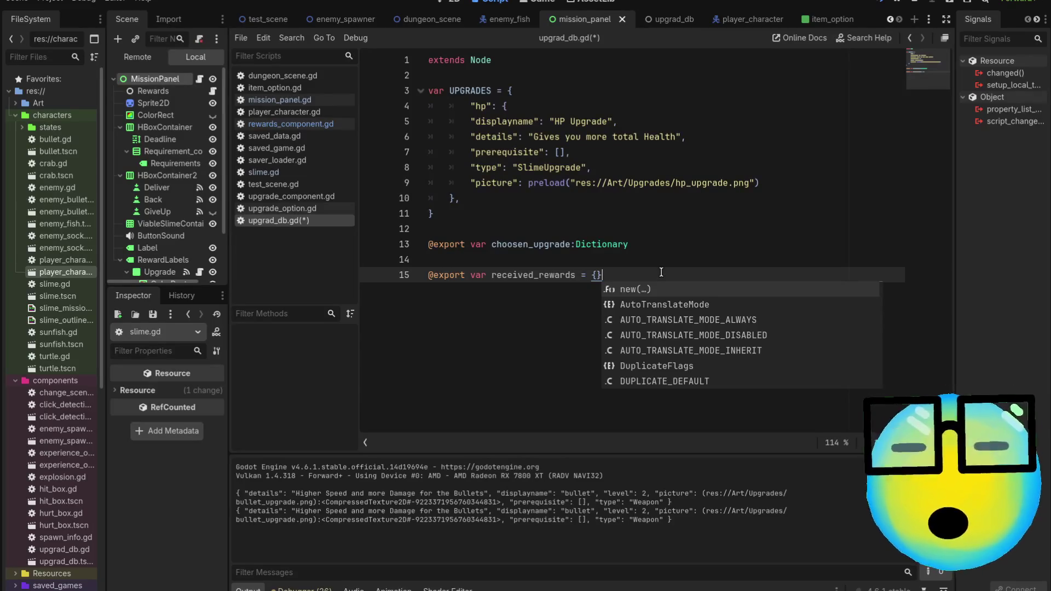
pyautogui.hotkey('ctrl', 's')
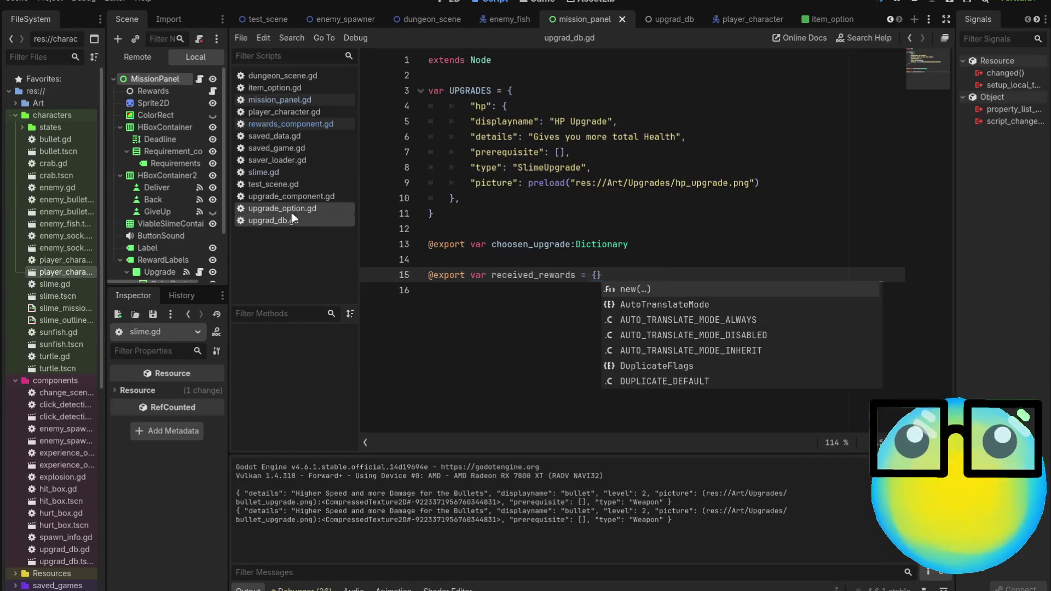
pyautogui.click(306, 124)
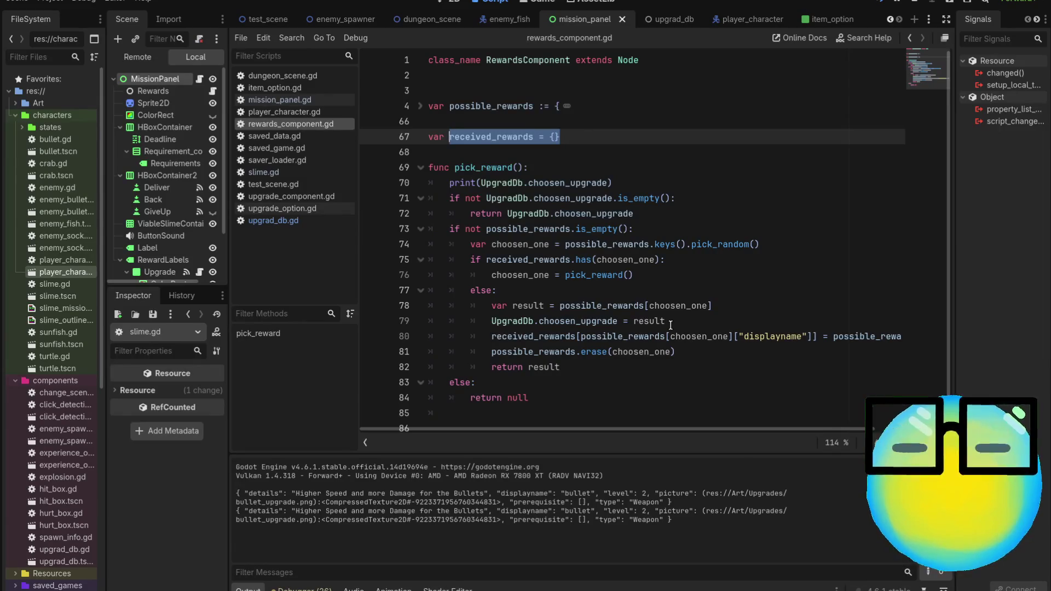
# Open mission_panel.gd from the MissionPanel node and scroll to its deadline functions
pyautogui.click(492, 336)
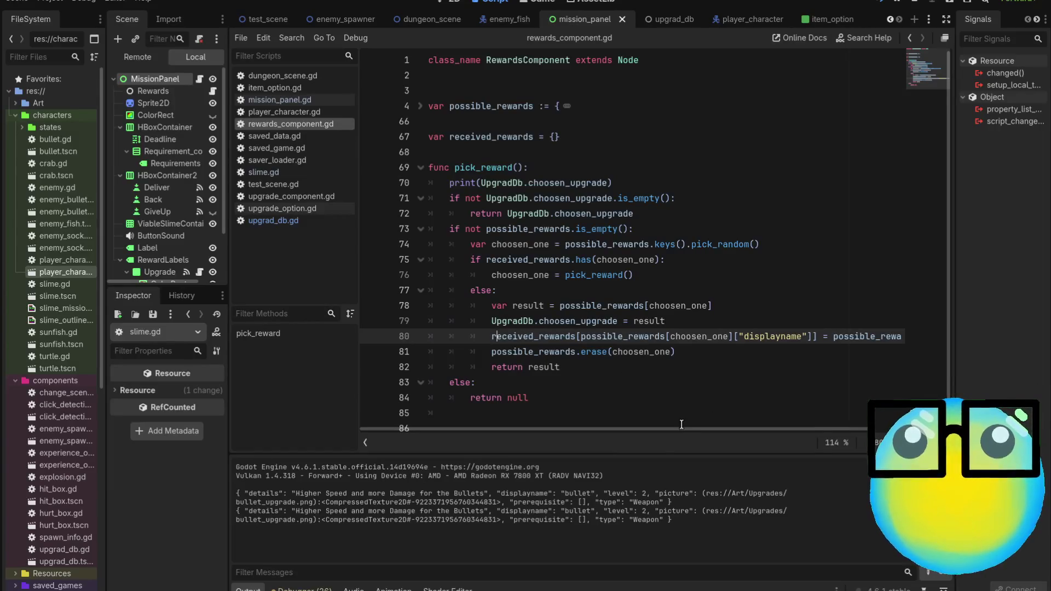
pyautogui.moveTo(656, 431)
pyautogui.mouseDown()
pyautogui.moveTo(678, 432)
pyautogui.moveTo(601, 443)
pyautogui.mouseUp()
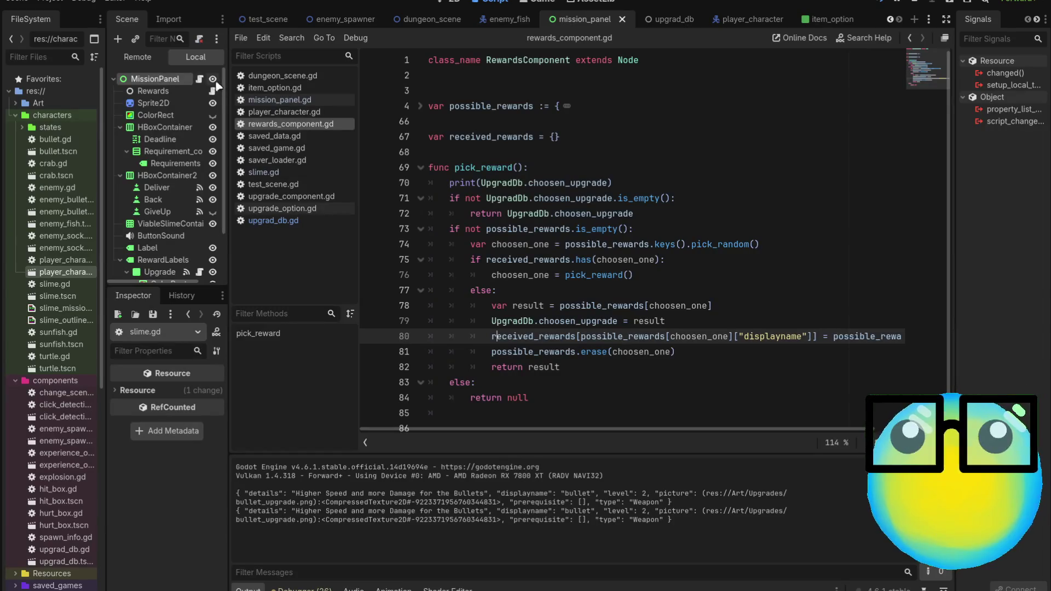
pyautogui.click(199, 79)
pyautogui.scroll(-7, 689, 227)
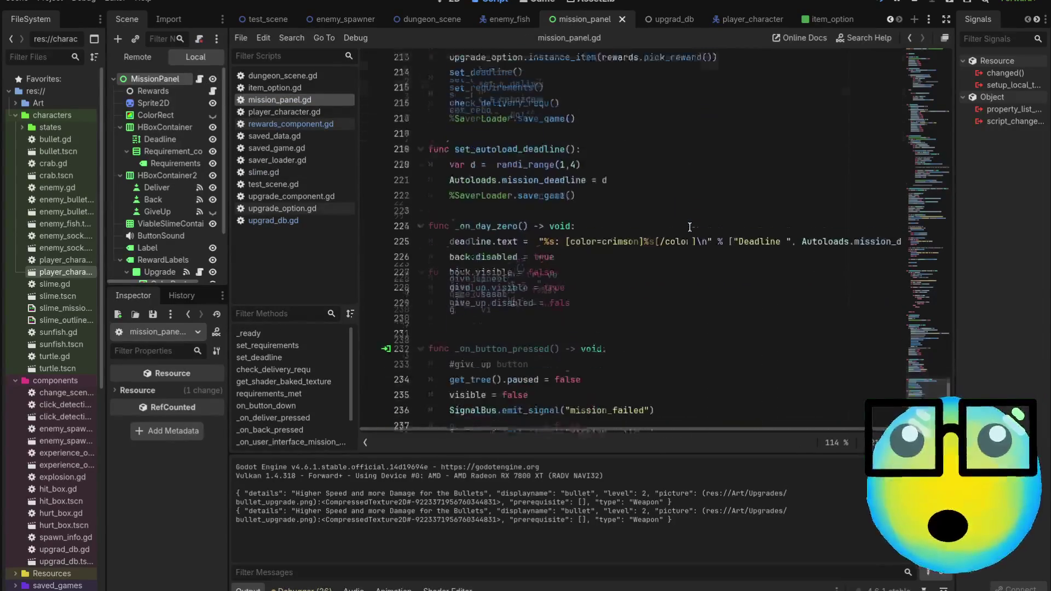
# Add 'signal delivered_slime' on line 3 of mission_panel.gd, save, and expand the unused-signal warning
pyautogui.scroll(5, 690, 227)
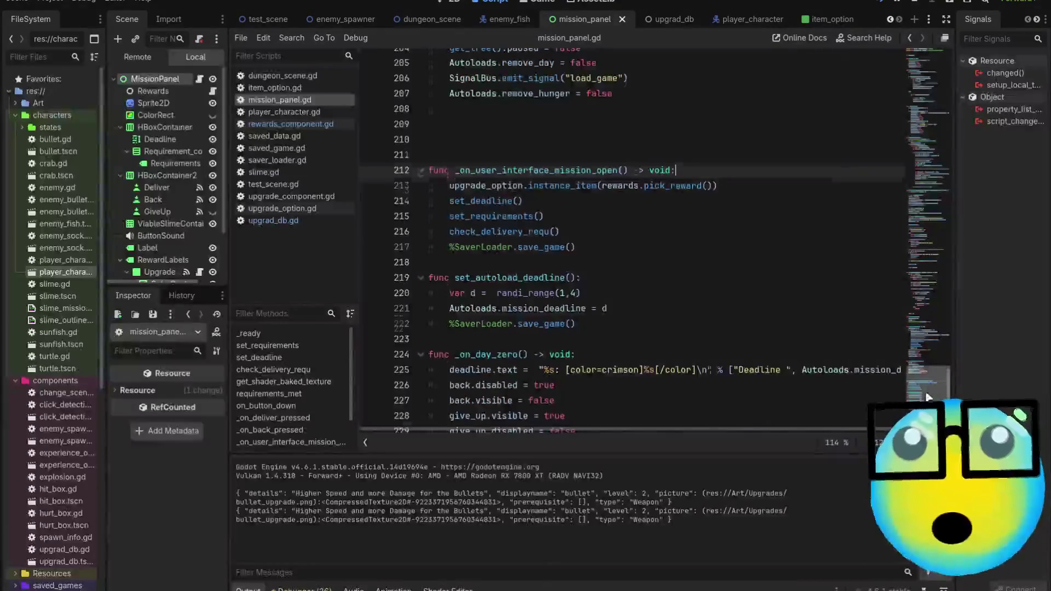
pyautogui.moveTo(925, 383); pyautogui.dragTo(906, 23)
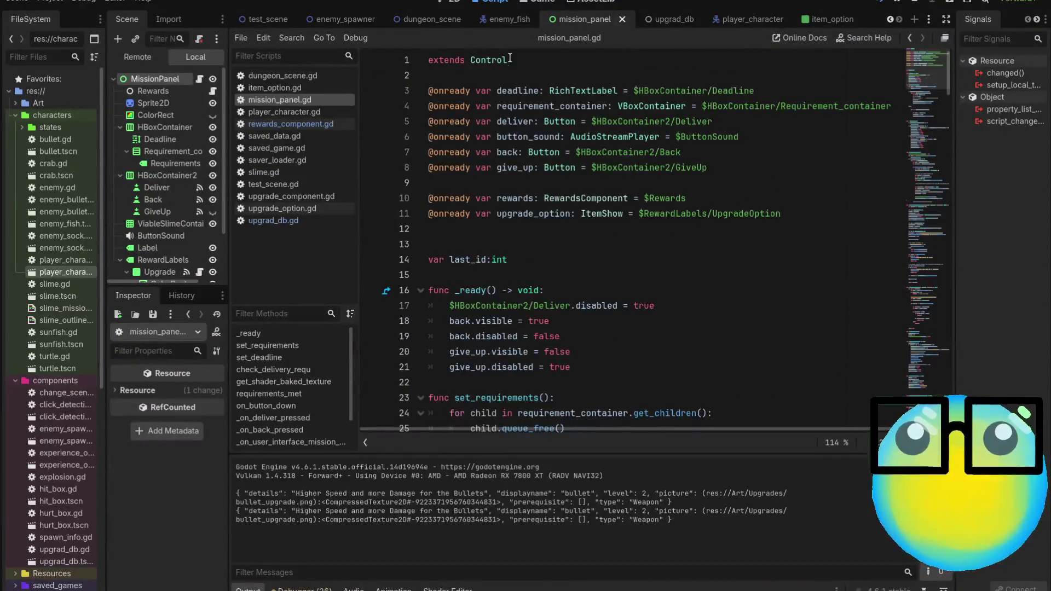
pyautogui.click(543, 60)
pyautogui.press('Return')
pyautogui.press('Return')
pyautogui.write('signal')
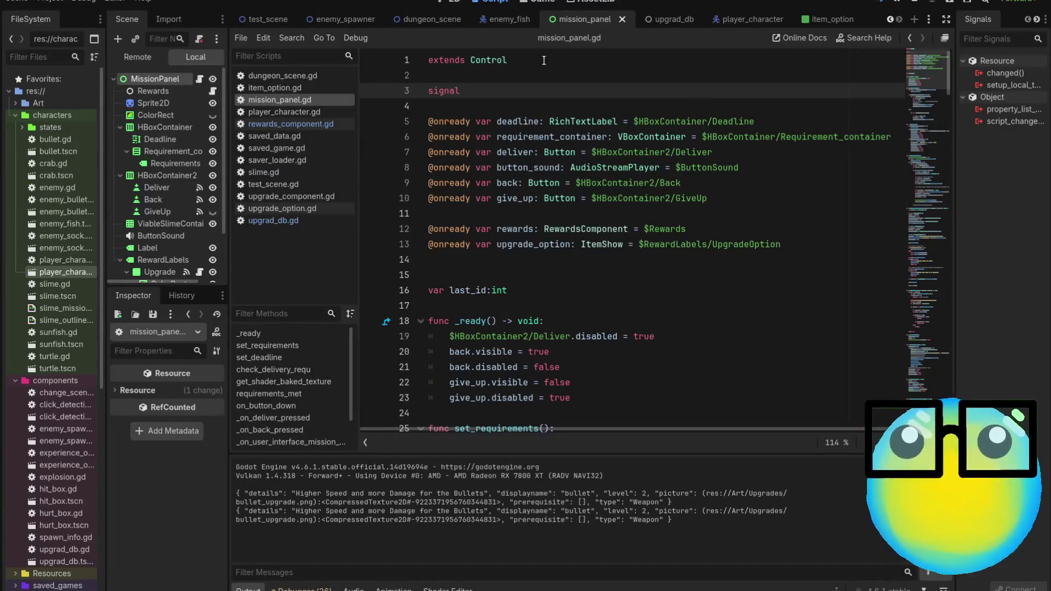
pyautogui.write('sd')
pyautogui.press('BackSpace')
pyautogui.press('BackSpace')
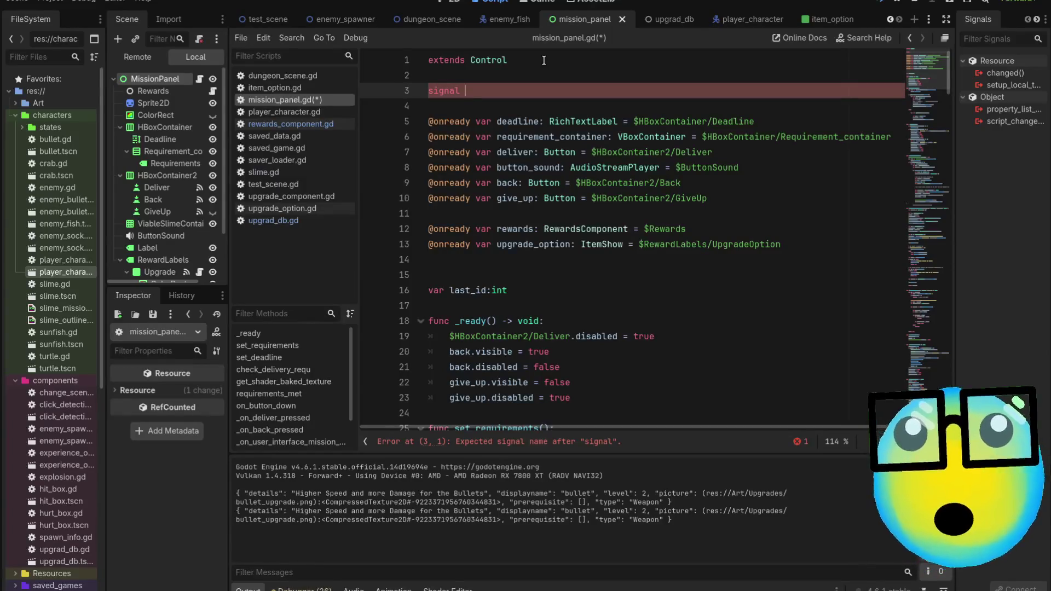
pyautogui.write('deliv')
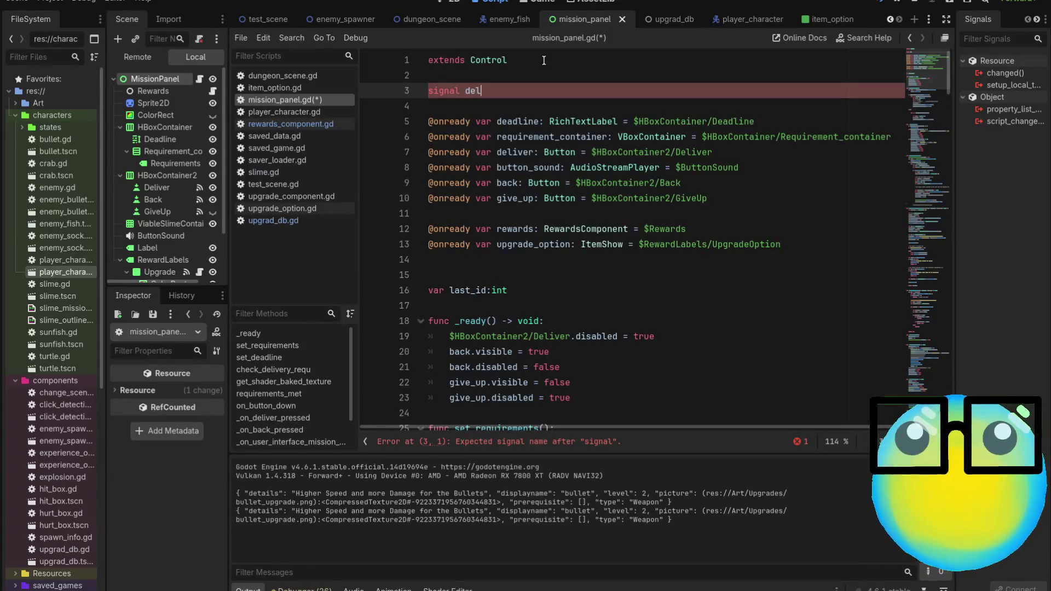
pyautogui.write('ered_slime')
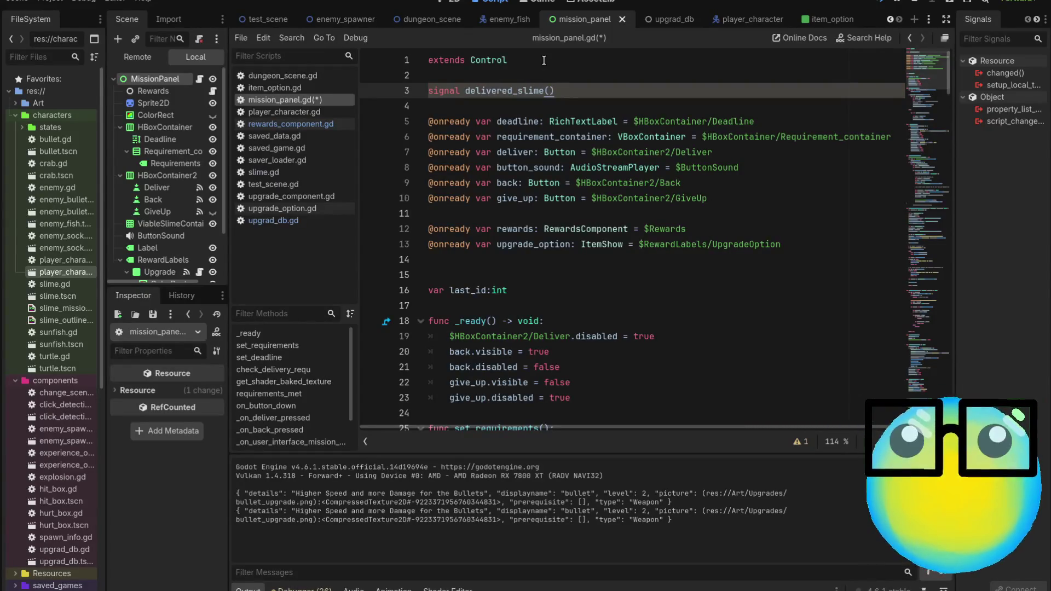
pyautogui.click(657, 180)
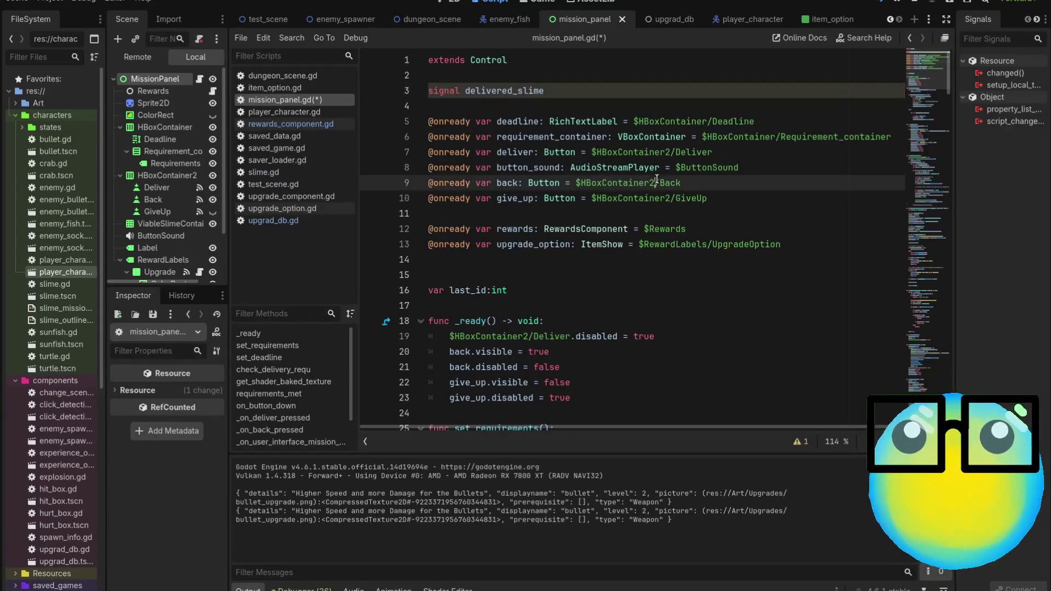
pyautogui.hotkey('ctrl', 's')
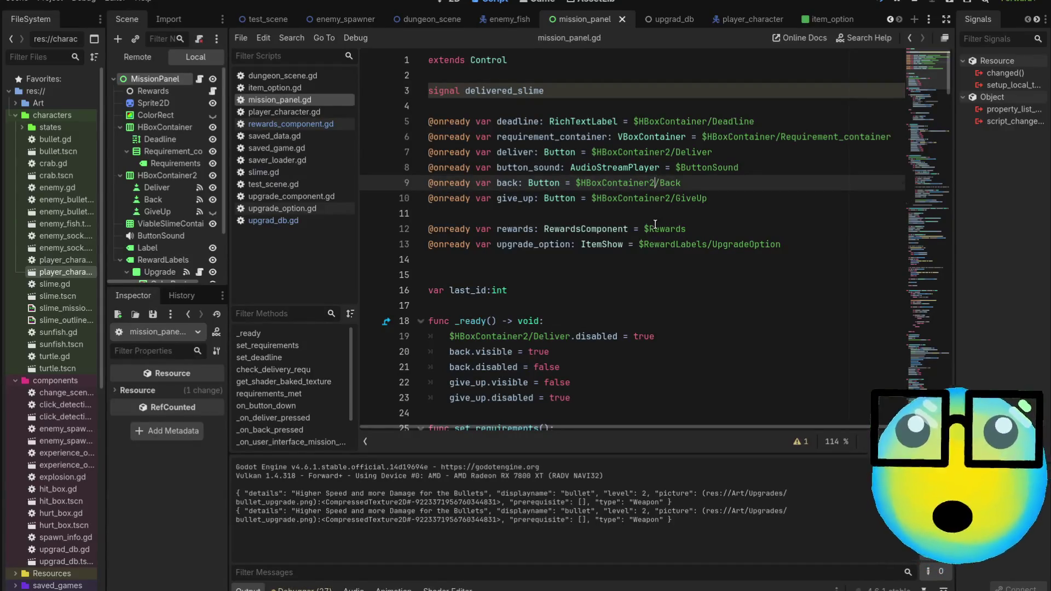
pyautogui.scroll(-5, 711, 383)
pyautogui.click(797, 441)
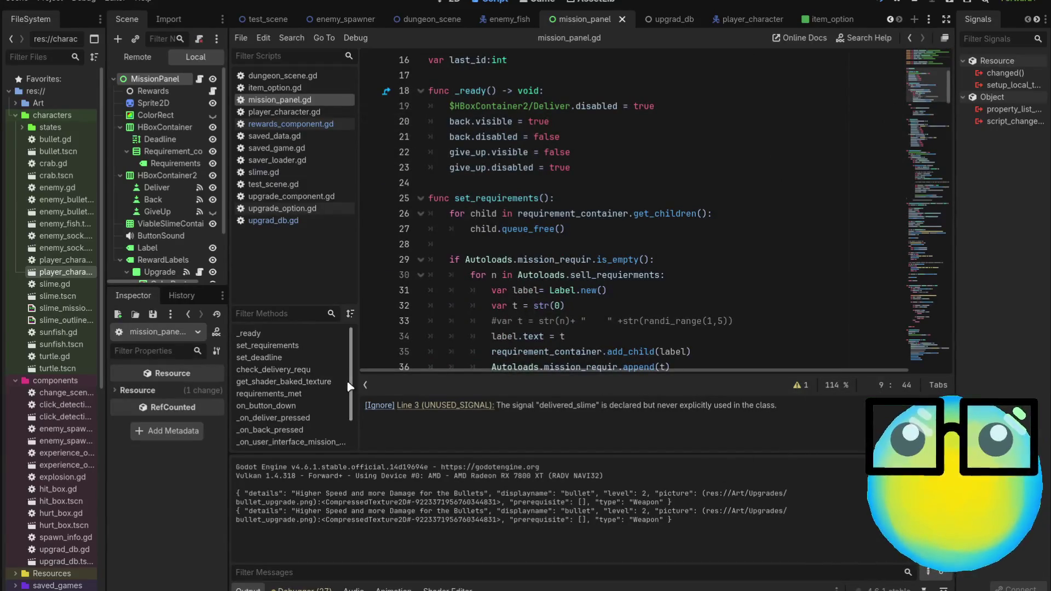
# Hide the warning details and jump to _on_deliver_pressed in mission_panel.gd
pyautogui.click(365, 384)
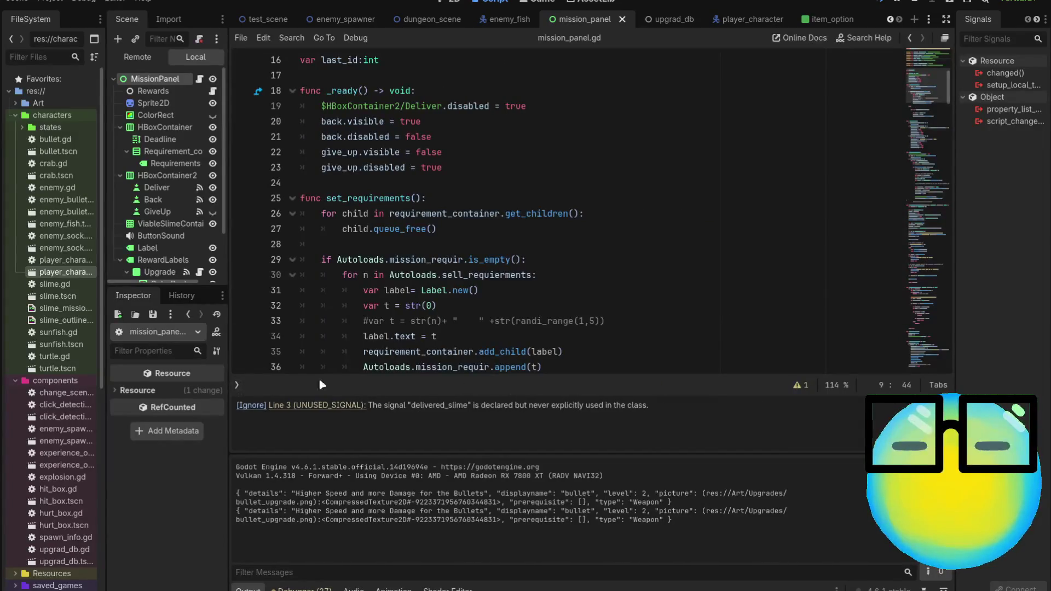
pyautogui.click(237, 385)
pyautogui.click(797, 384)
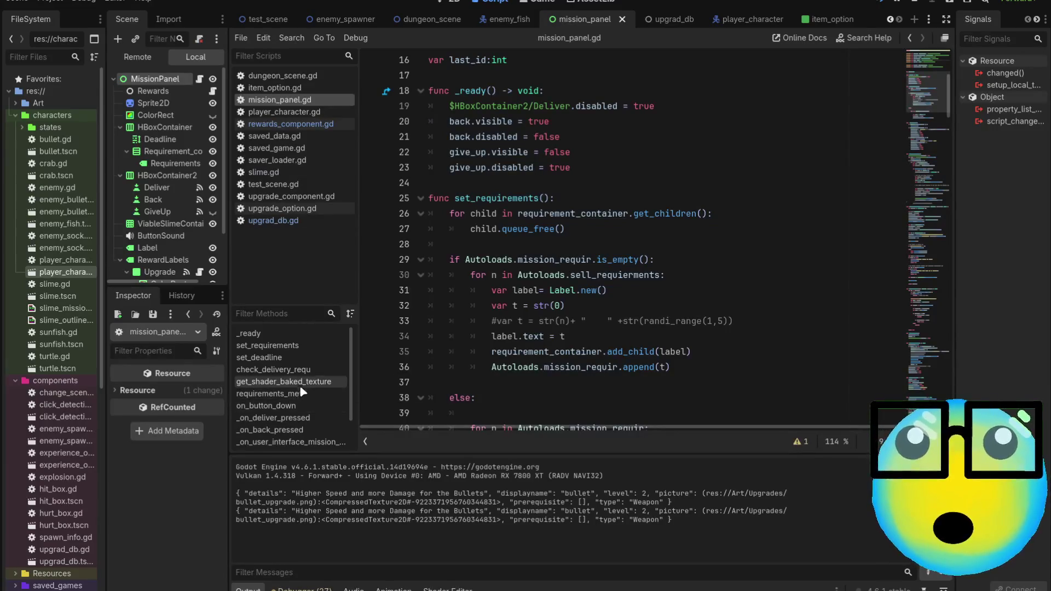
pyautogui.scroll(-1, 322, 407)
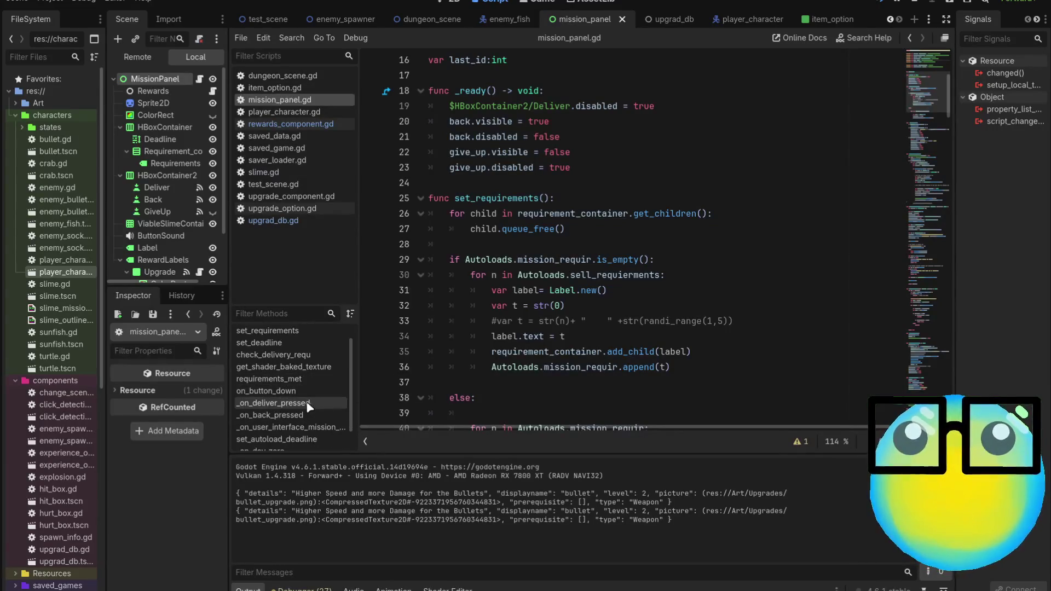
pyautogui.click(323, 403)
pyautogui.scroll(-1, 654, 315)
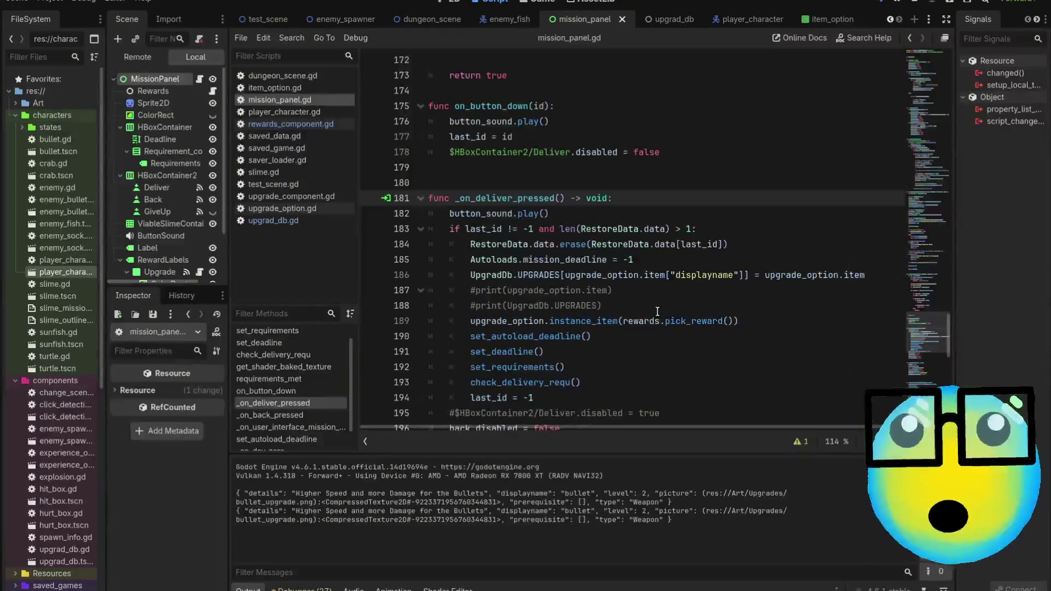
pyautogui.scroll(-1, 657, 311)
pyautogui.scroll(-1, 657, 312)
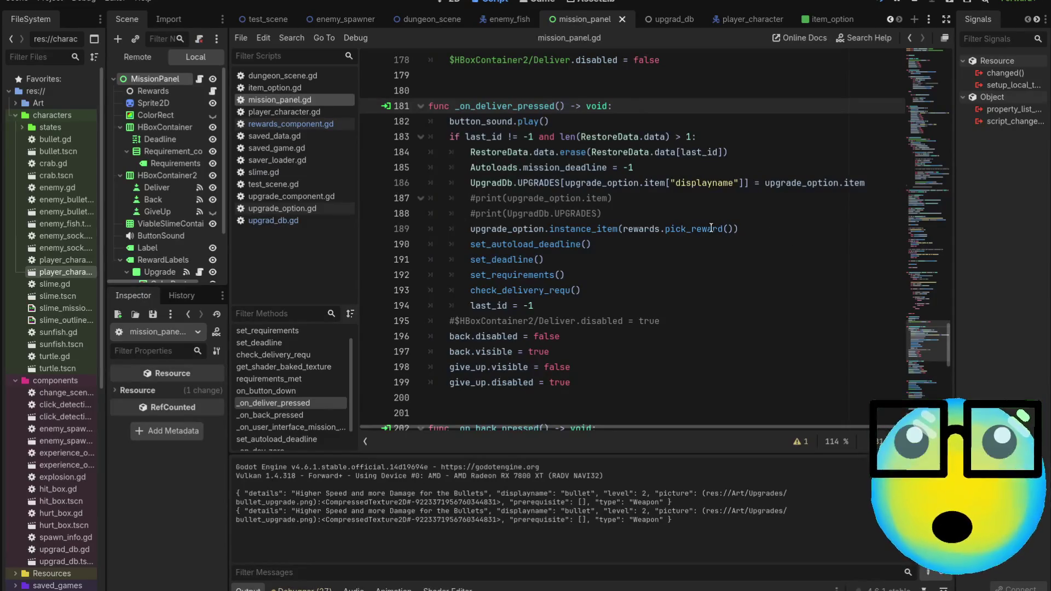
pyautogui.scroll(1, 711, 228)
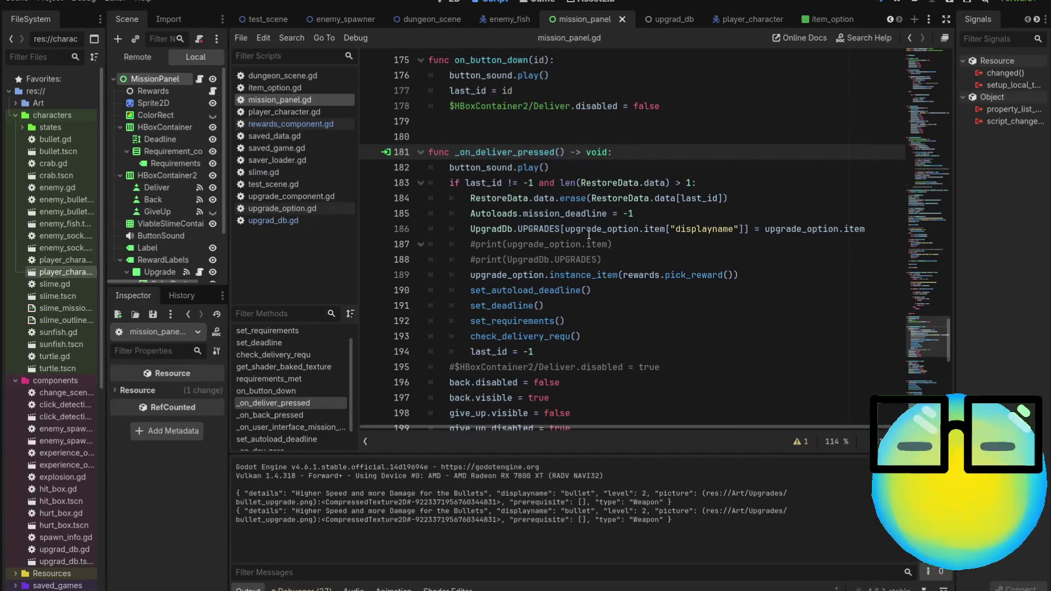
# Insert emit_signal("delivered_slime") right after button_sound.play() and save the script
pyautogui.click(735, 181)
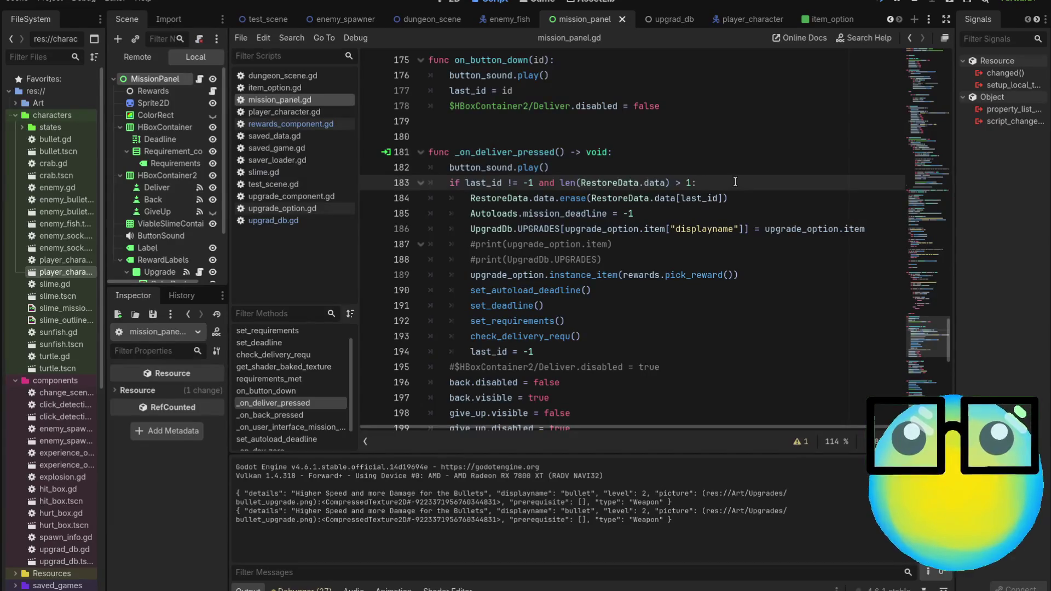
pyautogui.click(581, 169)
pyautogui.press('Return')
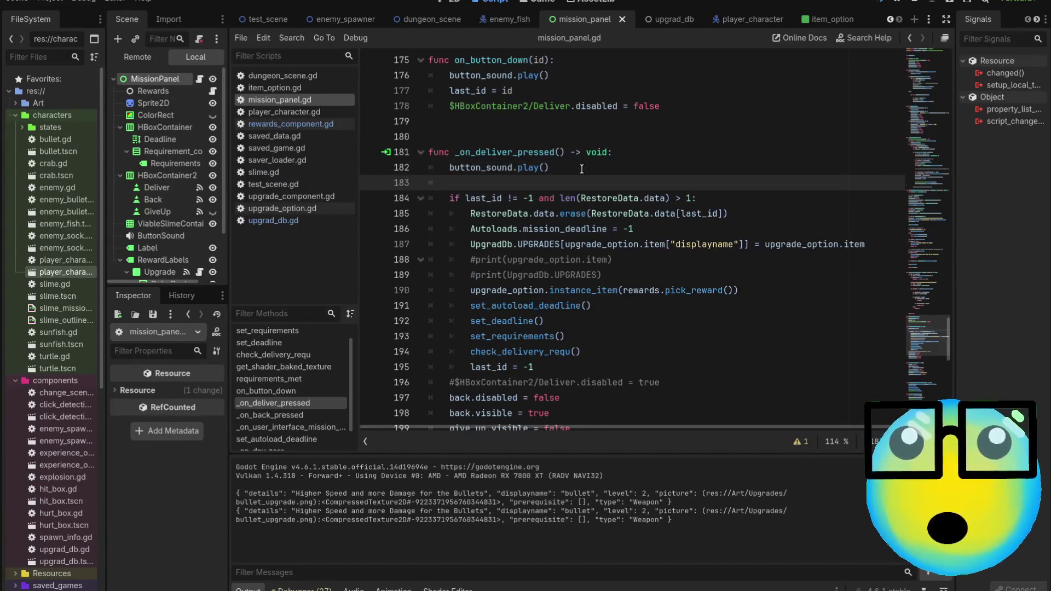
pyautogui.write('m')
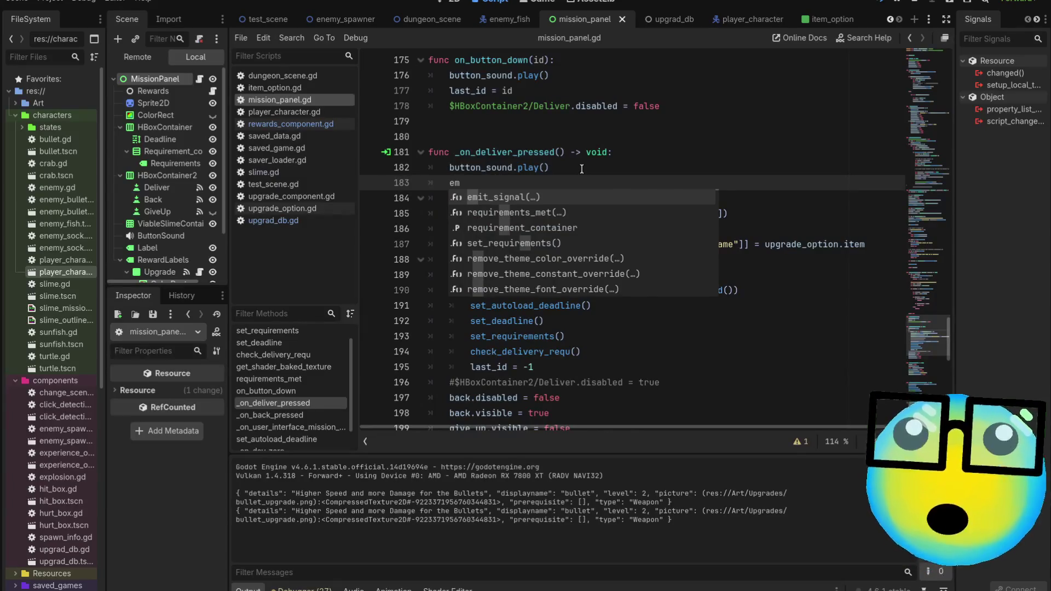
pyautogui.press('Return')
pyautogui.press('Down')
pyautogui.press('Down')
pyautogui.press('Down')
pyautogui.press('Return')
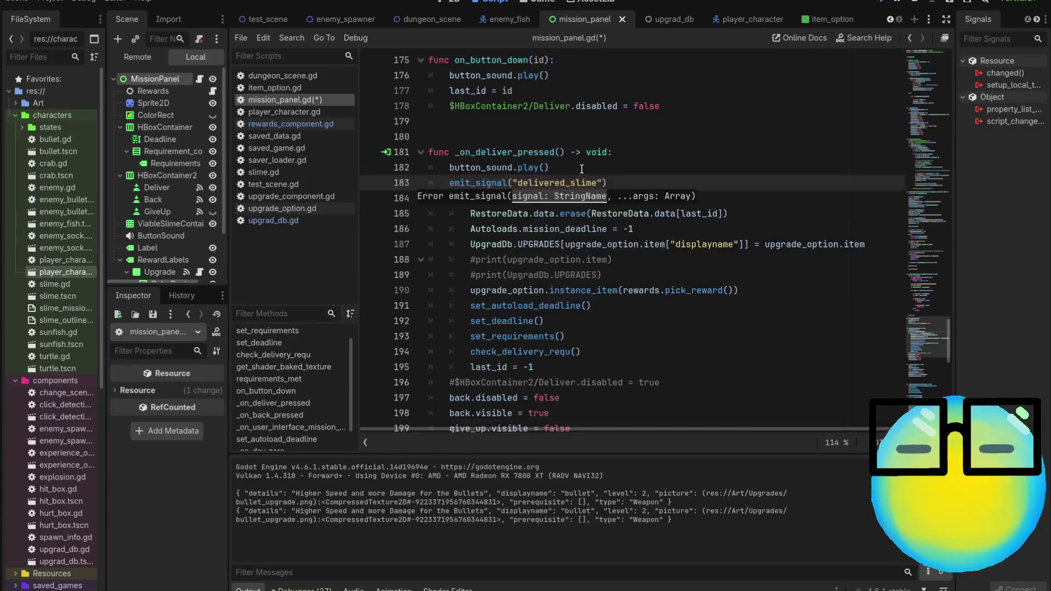
pyautogui.hotkey('ctrl', 's')
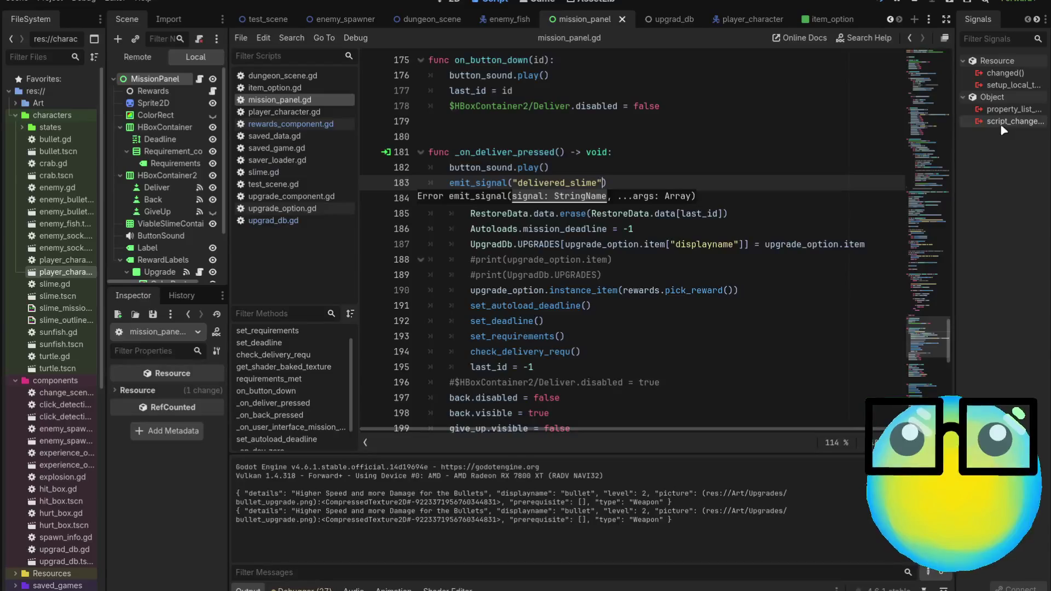
pyautogui.click(172, 77)
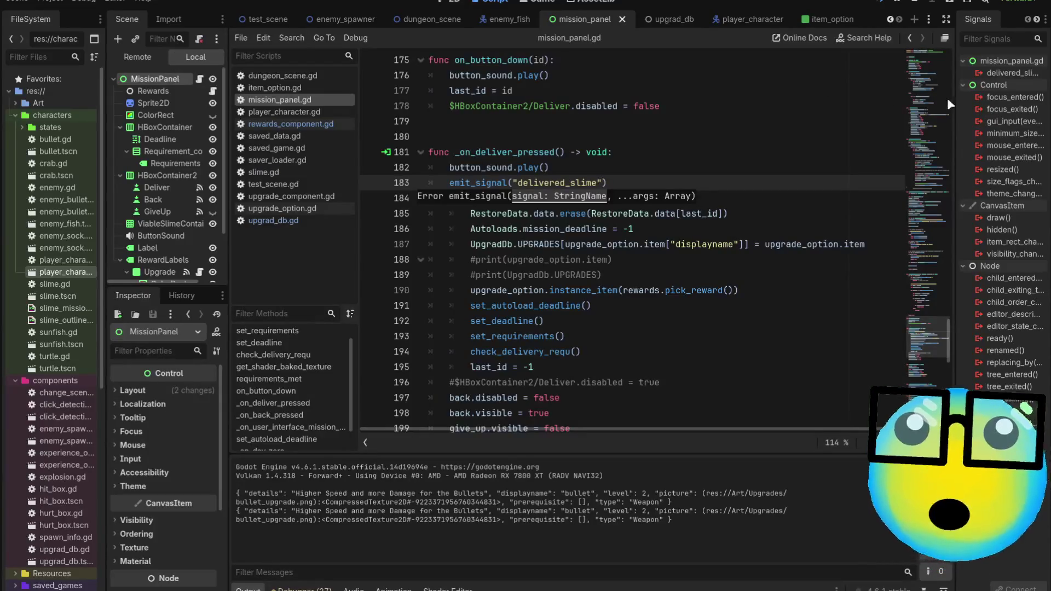
# Connect MissionPanel's delivered_slime signal to a new handler in rewards_component.gd
pyautogui.click(1007, 73)
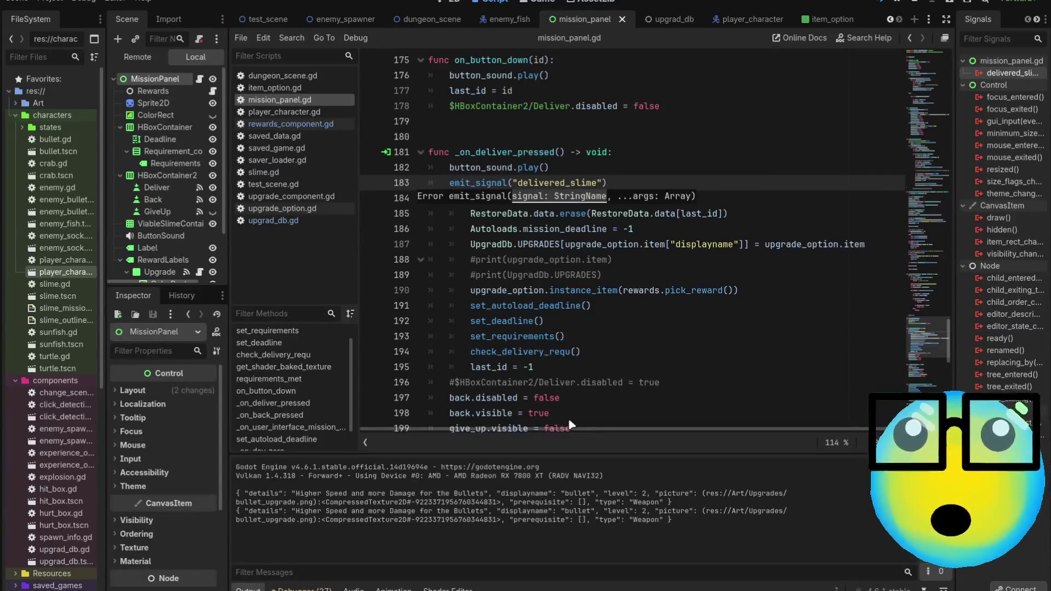
pyautogui.press('Return')
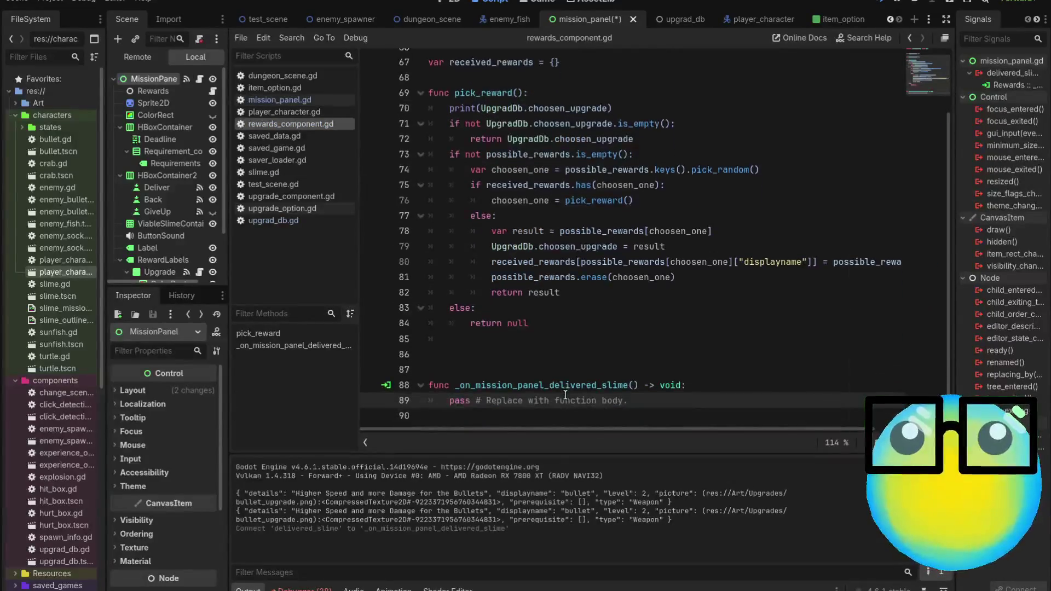
pyautogui.moveTo(491, 262); pyautogui.dragTo(981, 263)
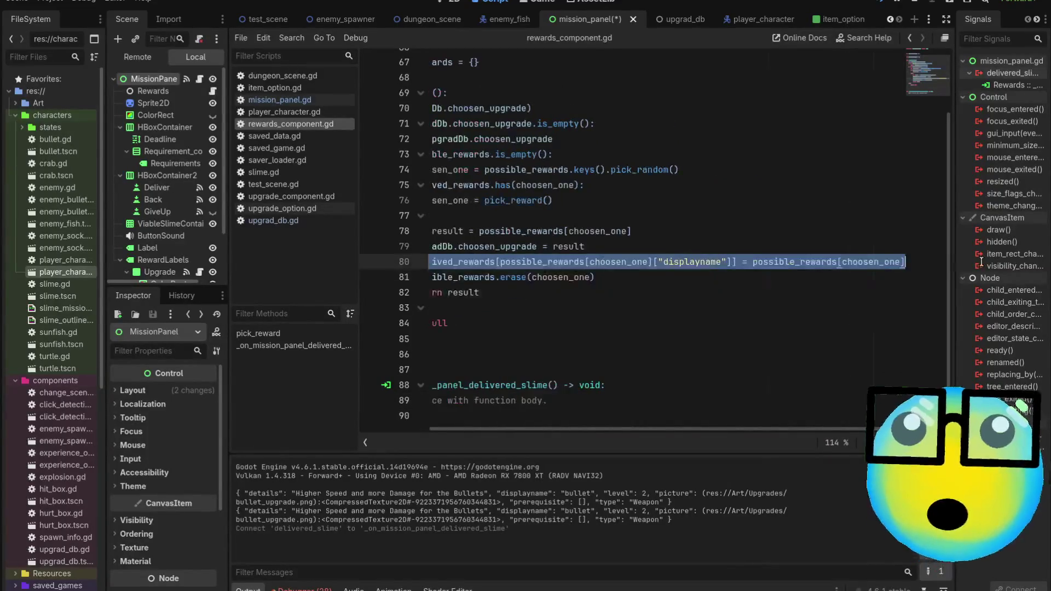
pyautogui.click(805, 302)
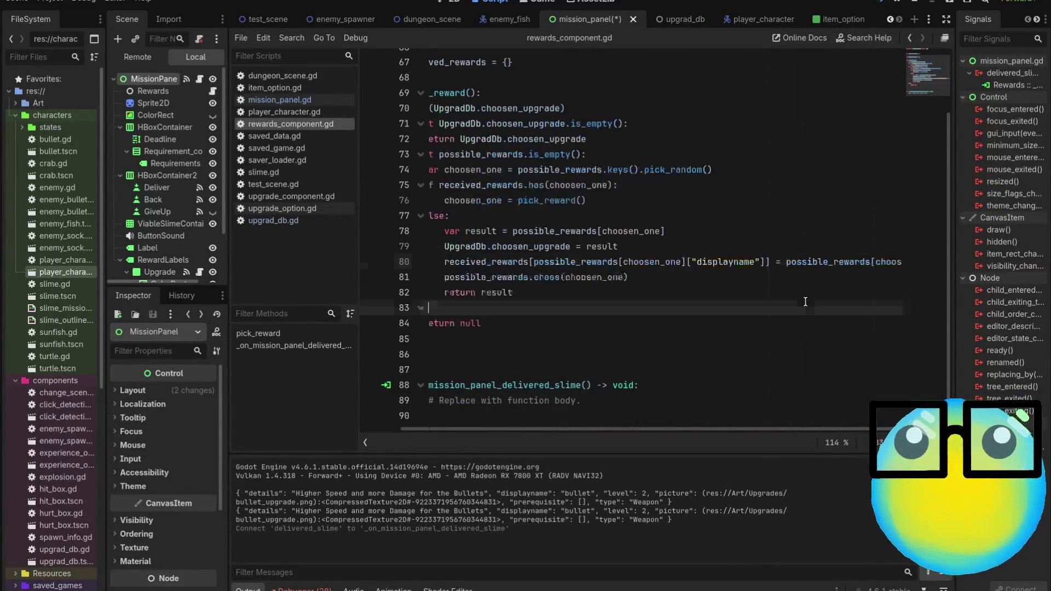
pyautogui.moveTo(586, 429)
pyautogui.mouseDown()
pyautogui.moveTo(518, 434)
pyautogui.moveTo(594, 432)
pyautogui.moveTo(492, 433)
pyautogui.mouseUp()
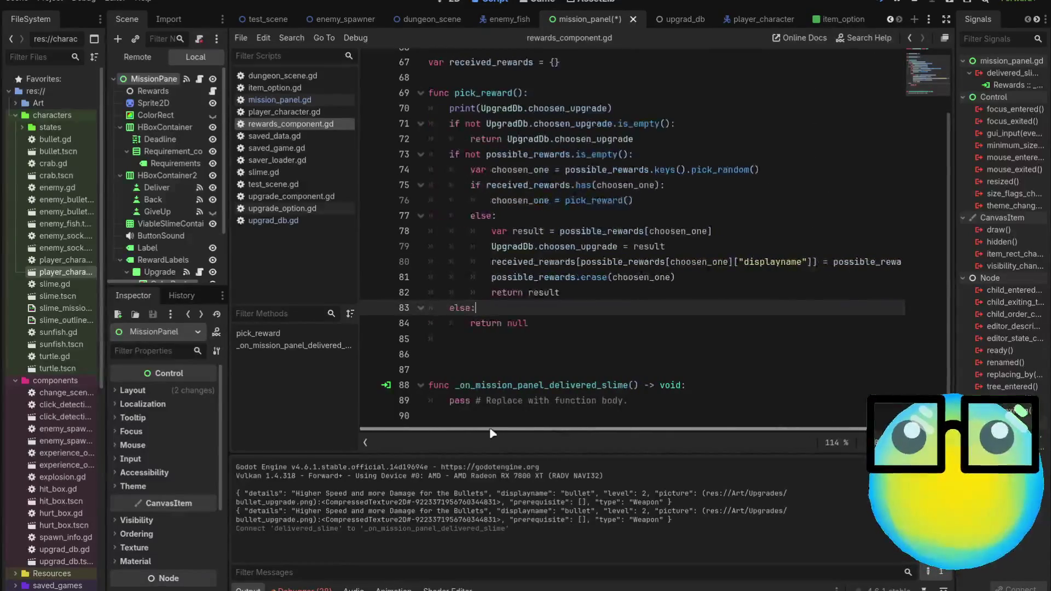
pyautogui.scroll(3, 570, 279)
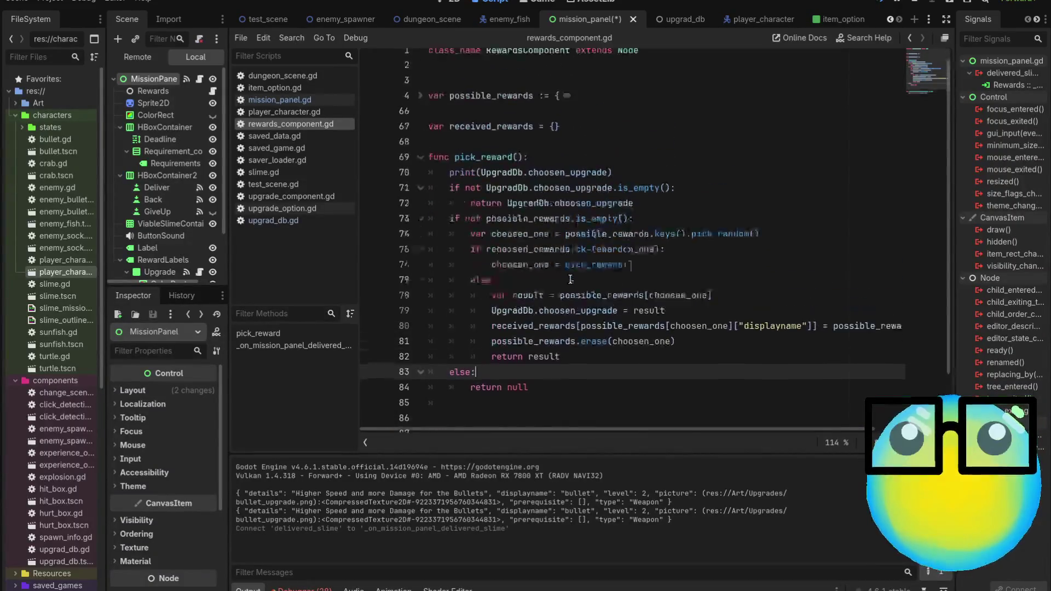
pyautogui.scroll(-3, 570, 279)
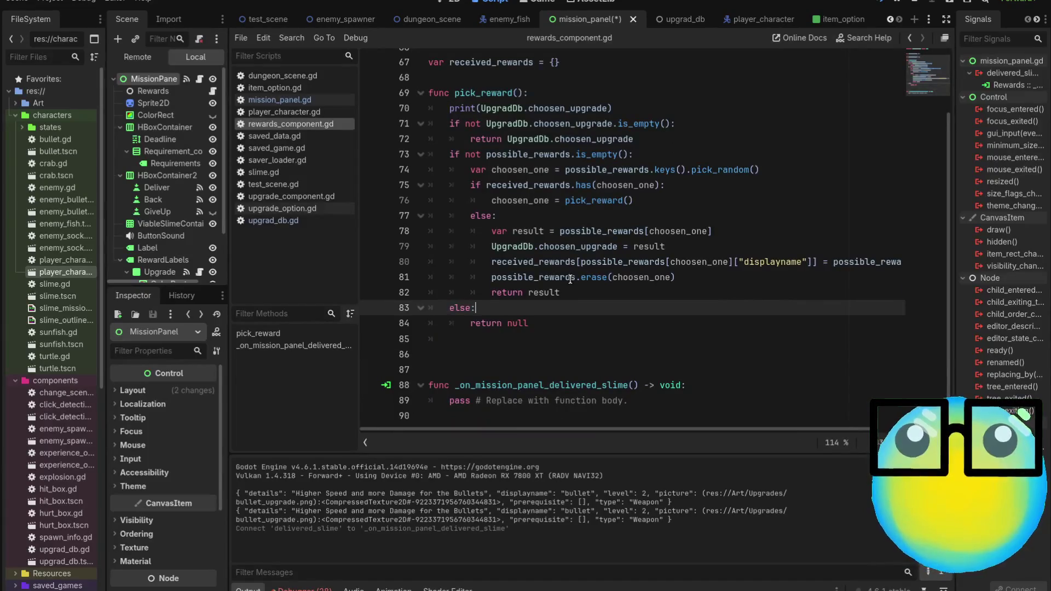
# Replace the handler's placeholder pass line with received_rewards
pyautogui.moveTo(649, 408); pyautogui.dragTo(444, 402)
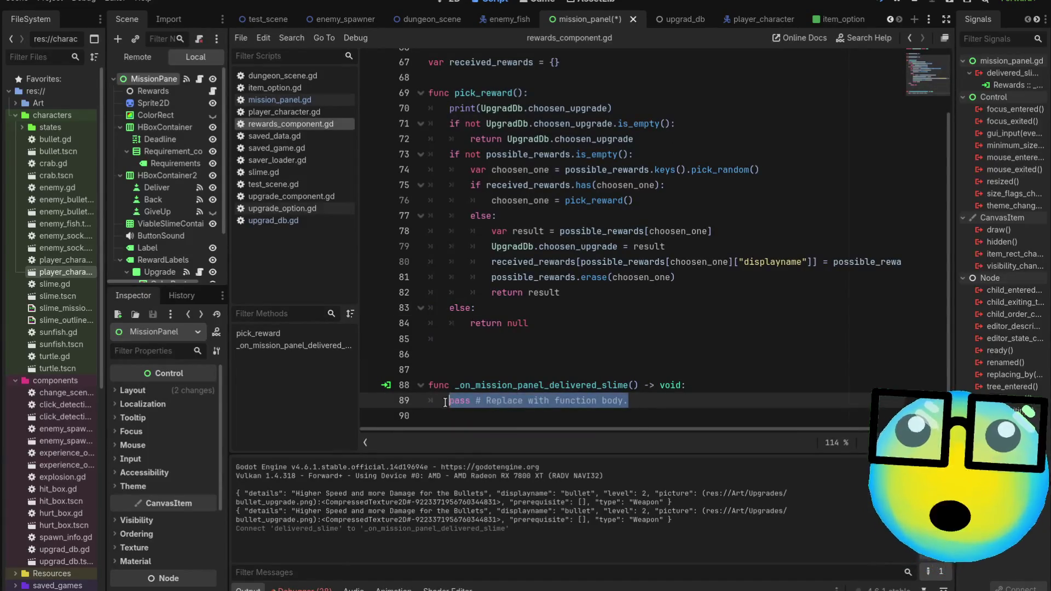
pyautogui.press('BackSpace')
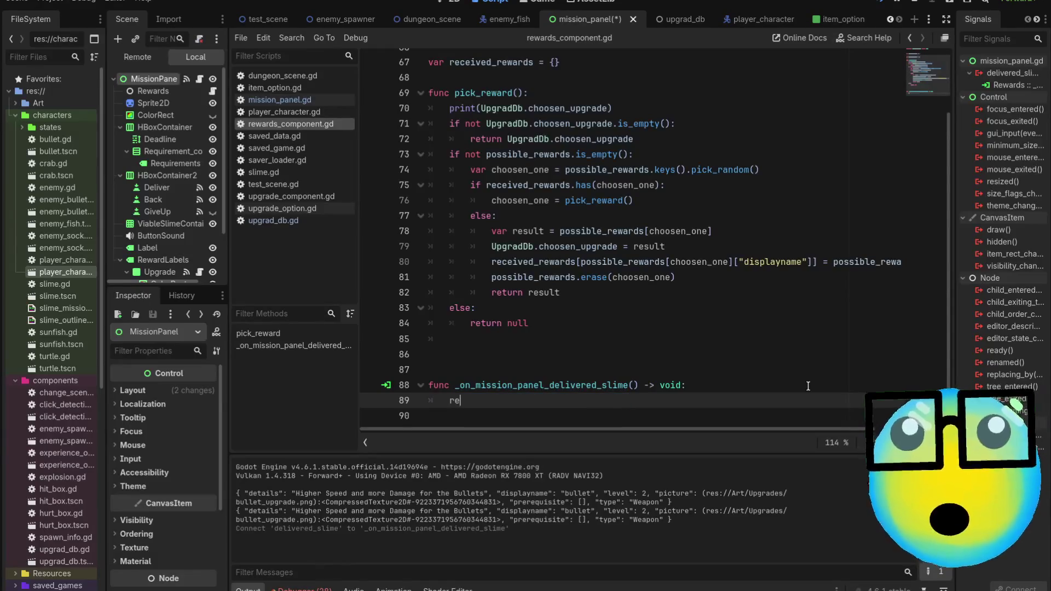
pyautogui.write('c')
pyautogui.press('Return')
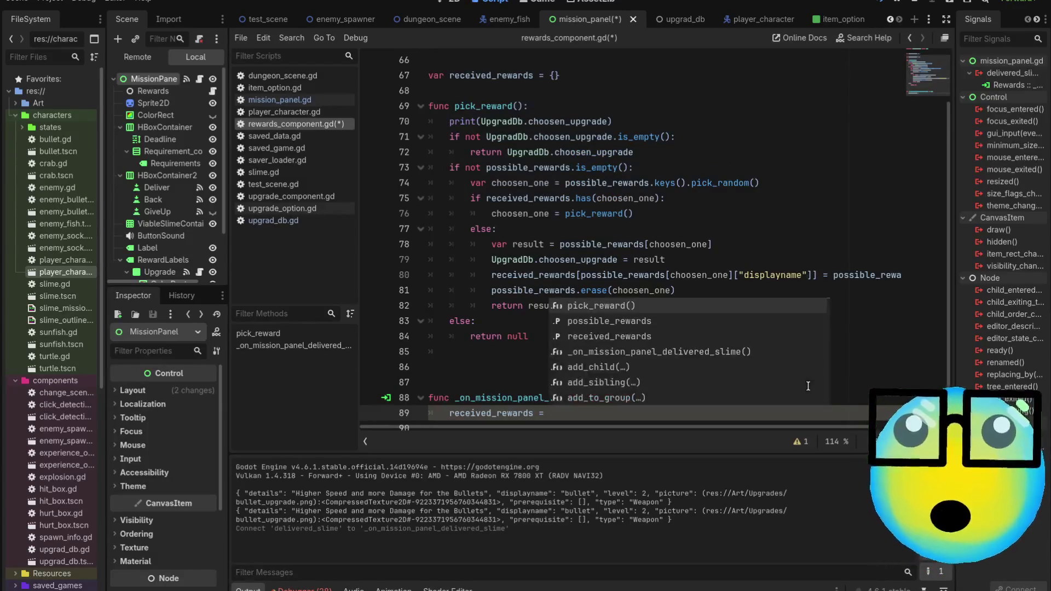
# Complete the first handler line as received_rewards = UpgradDb.choosen_upgrade
pyautogui.write('Up')
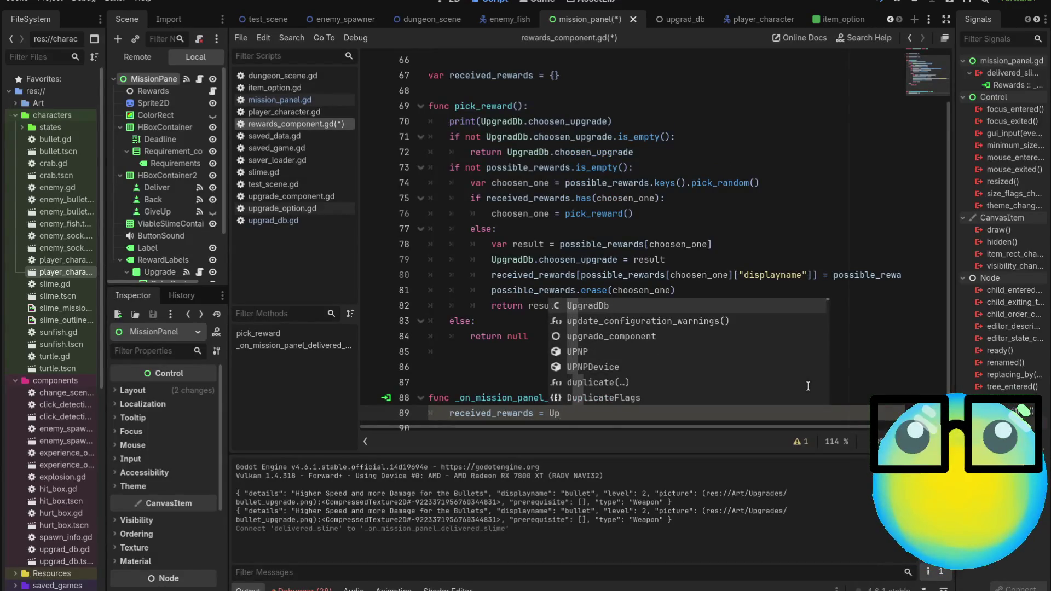
pyautogui.press('Return')
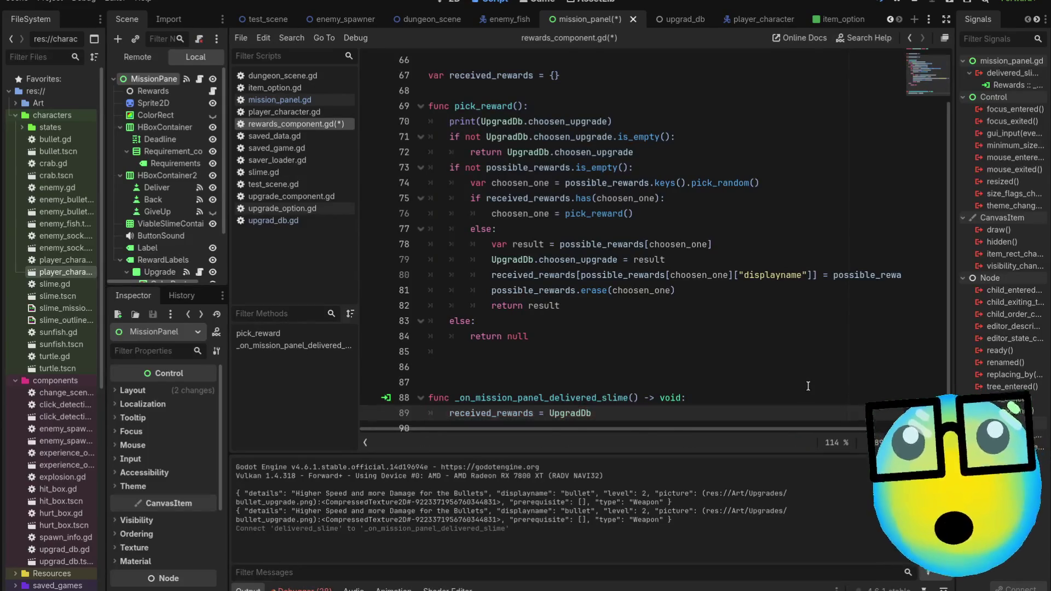
pyautogui.write('cho')
pyautogui.press('Return')
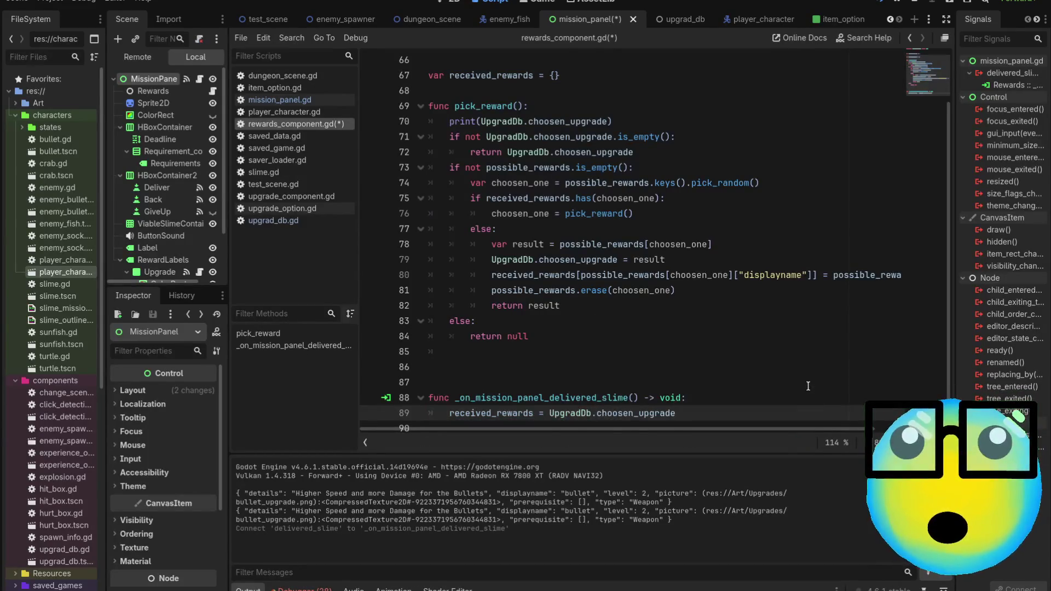
pyautogui.press('Return')
# Add the line UpgradDb.received_rewards = received_rewards below it
pyautogui.write('Up')
pyautogui.press('Return')
pyautogui.write('.')
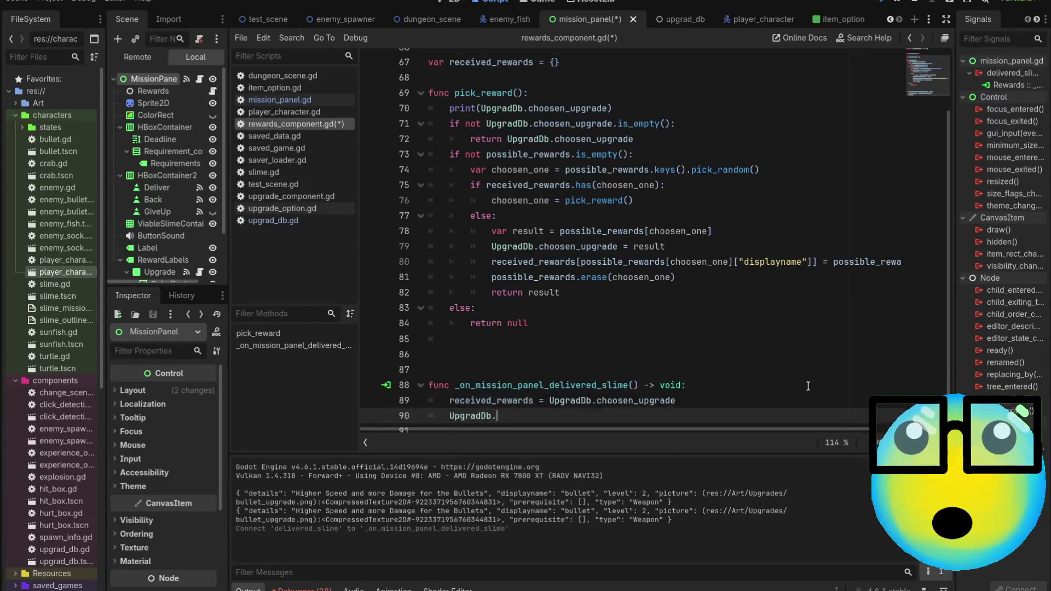
pyautogui.press('Down')
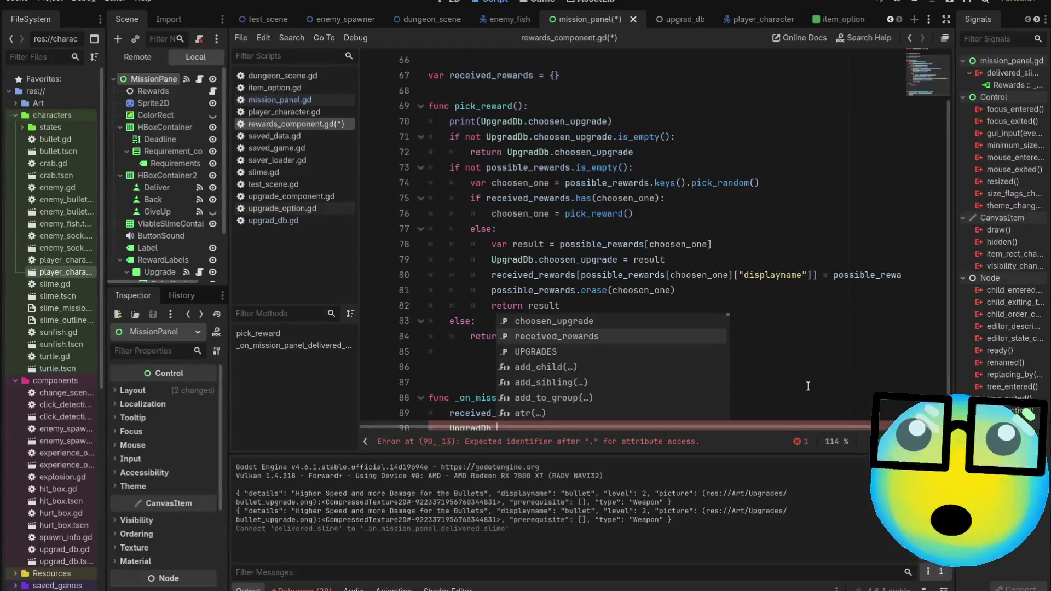
pyautogui.press('Return')
pyautogui.write('co')
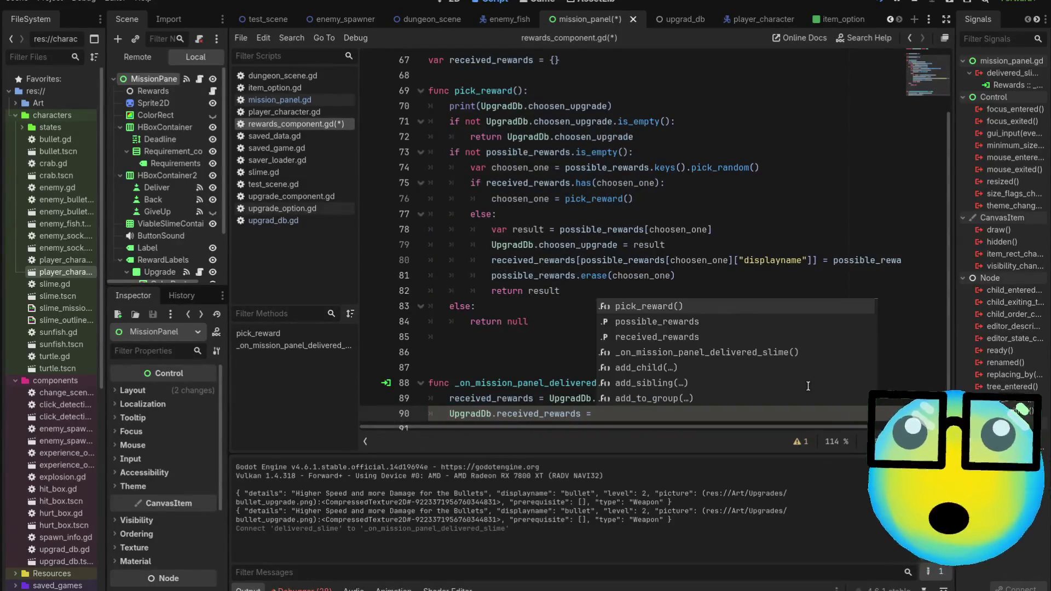
pyautogui.press('BackSpace')
pyautogui.press('BackSpace')
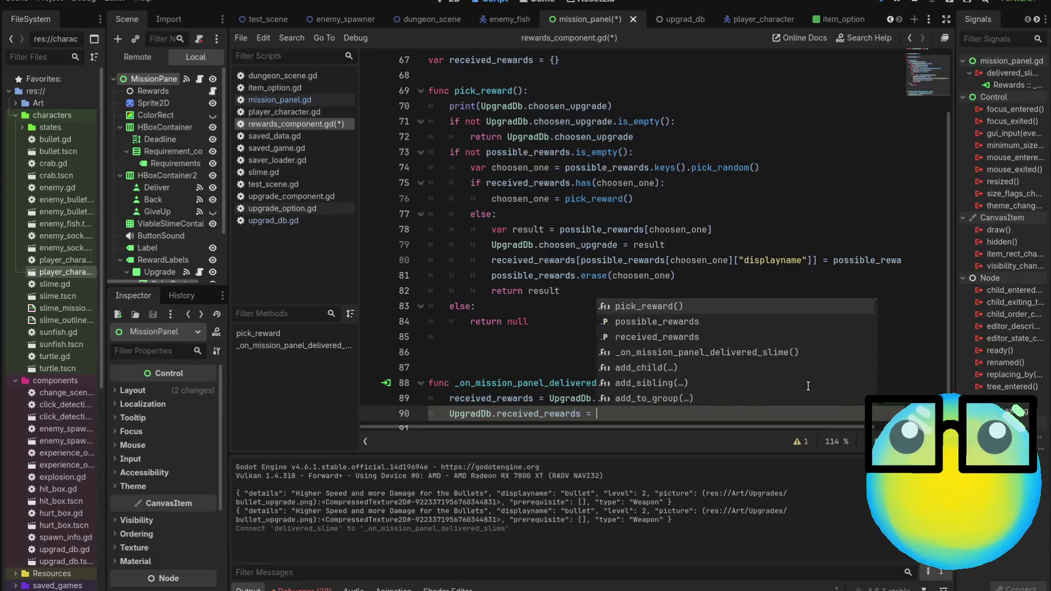
pyautogui.write('Uup')
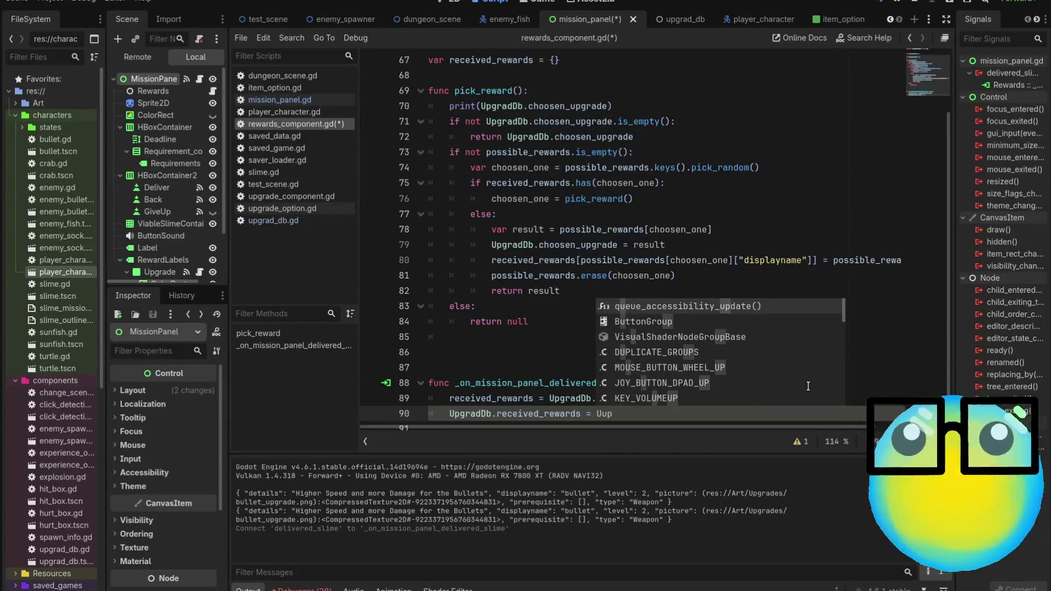
pyautogui.press('BackSpace')
pyautogui.press('BackSpace')
pyautogui.write('p')
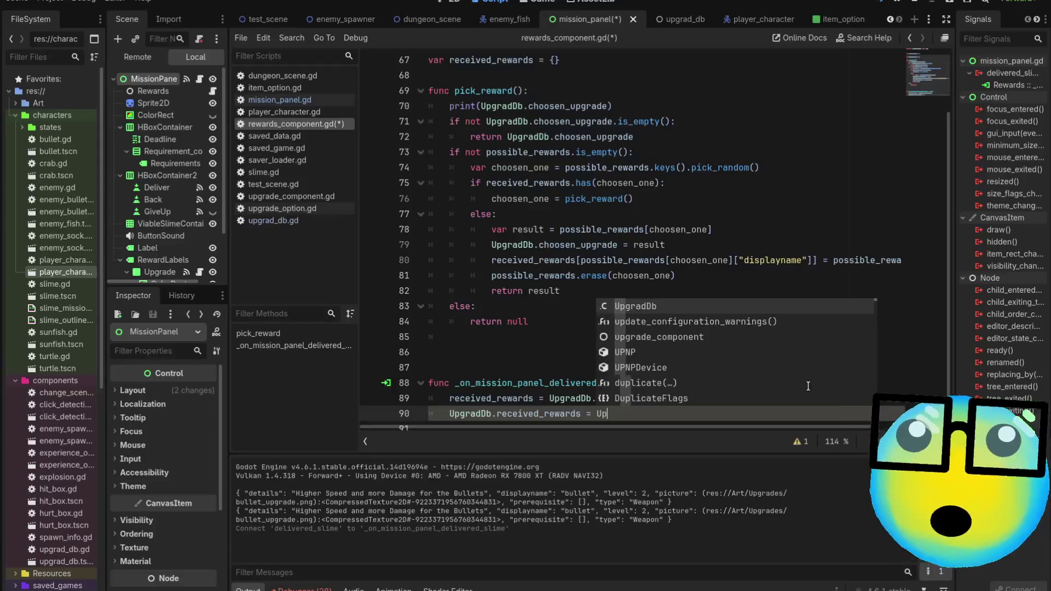
pyautogui.press('Return')
pyautogui.press('BackSpace')
pyautogui.press('BackSpace')
pyautogui.press('BackSpace')
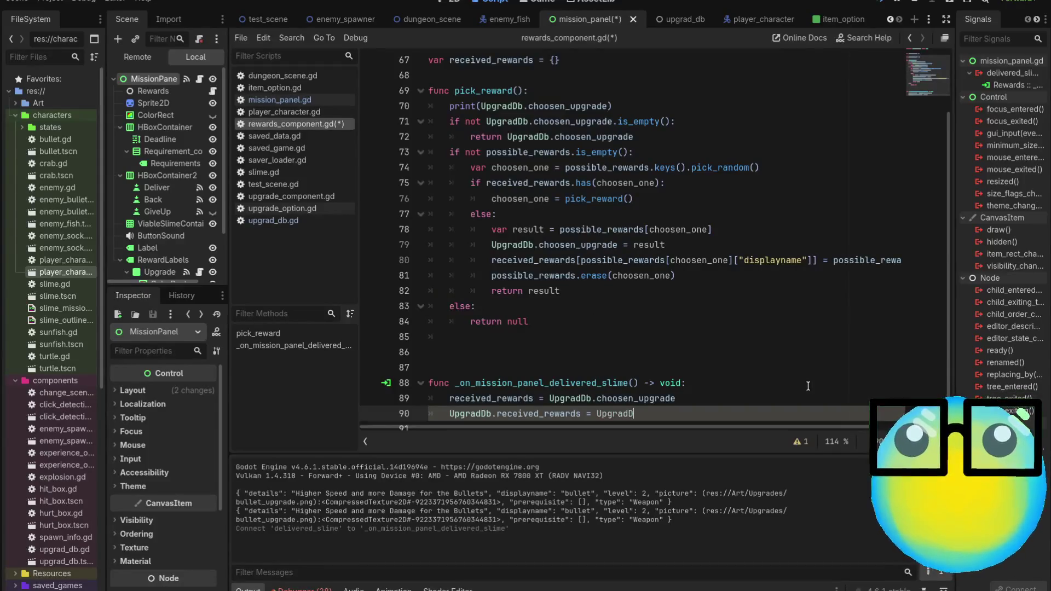
pyautogui.write('re')
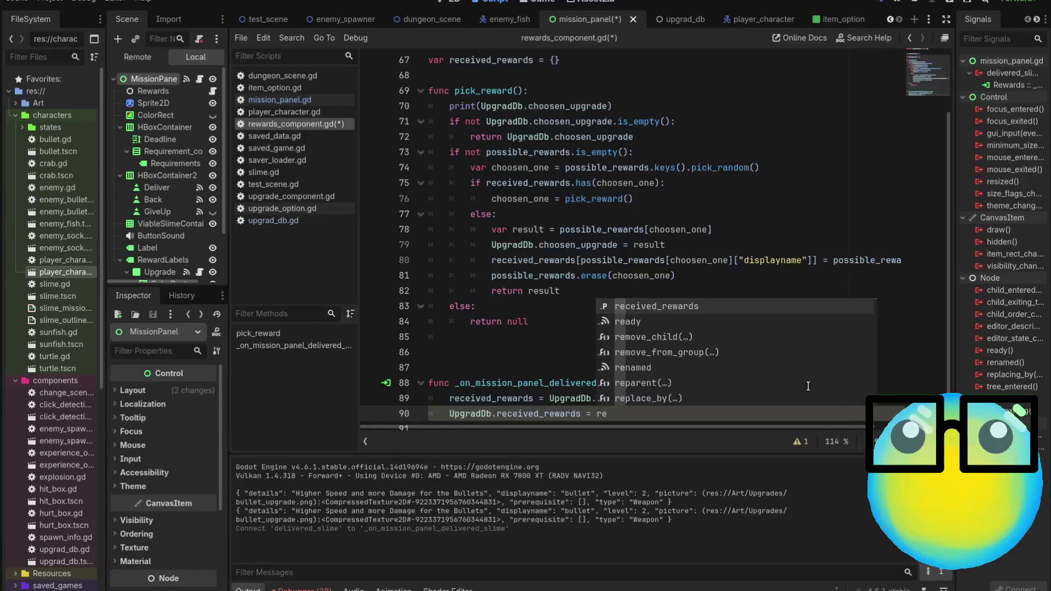
pyautogui.press('Return')
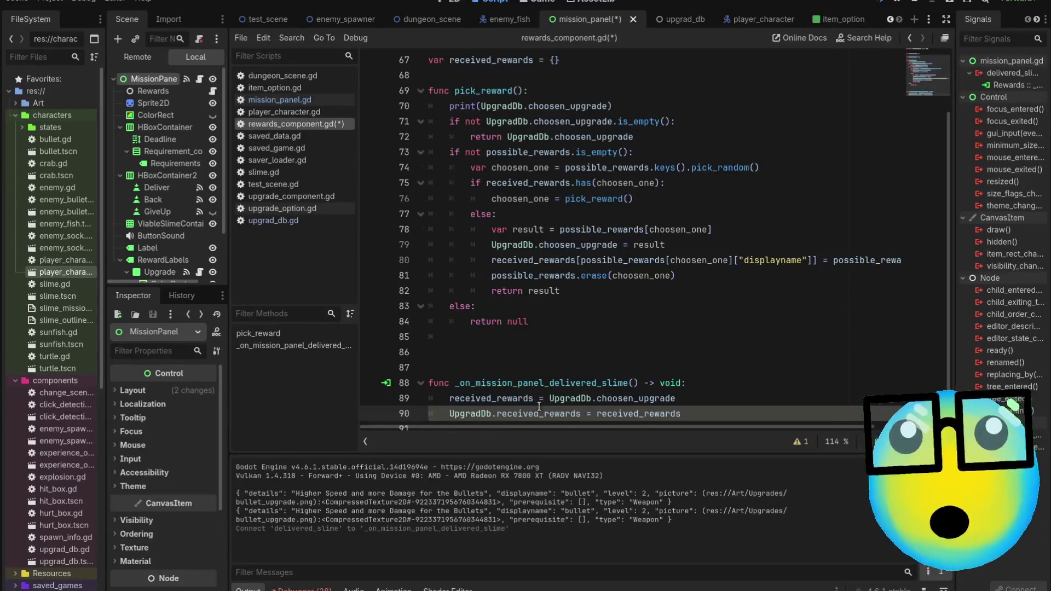
# Change line 89's operator to += and open a new line 91 in the handler
pyautogui.scroll(1, 539, 404)
pyautogui.click(539, 415)
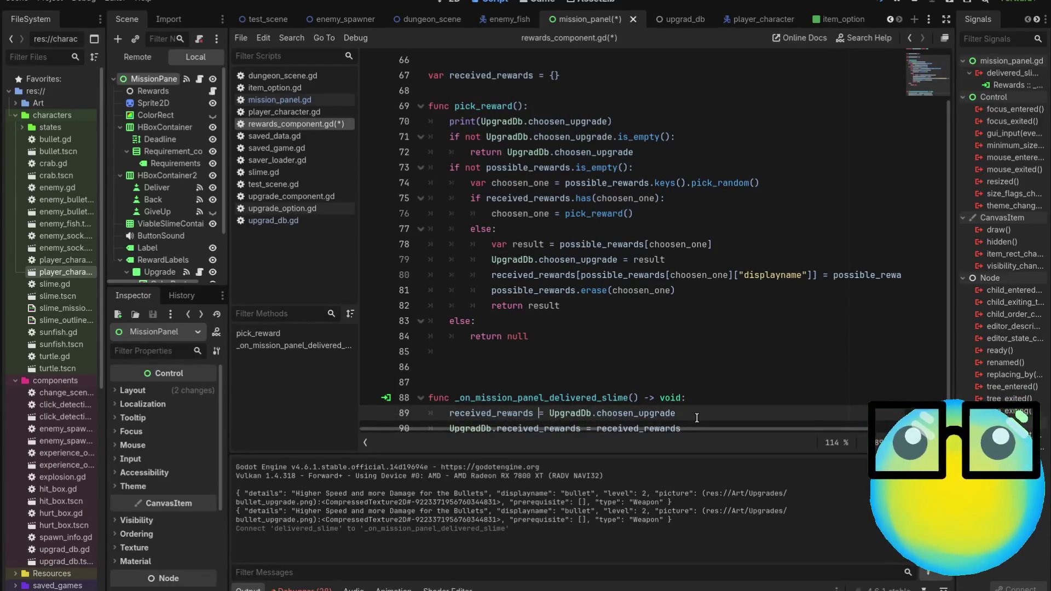
pyautogui.write('+')
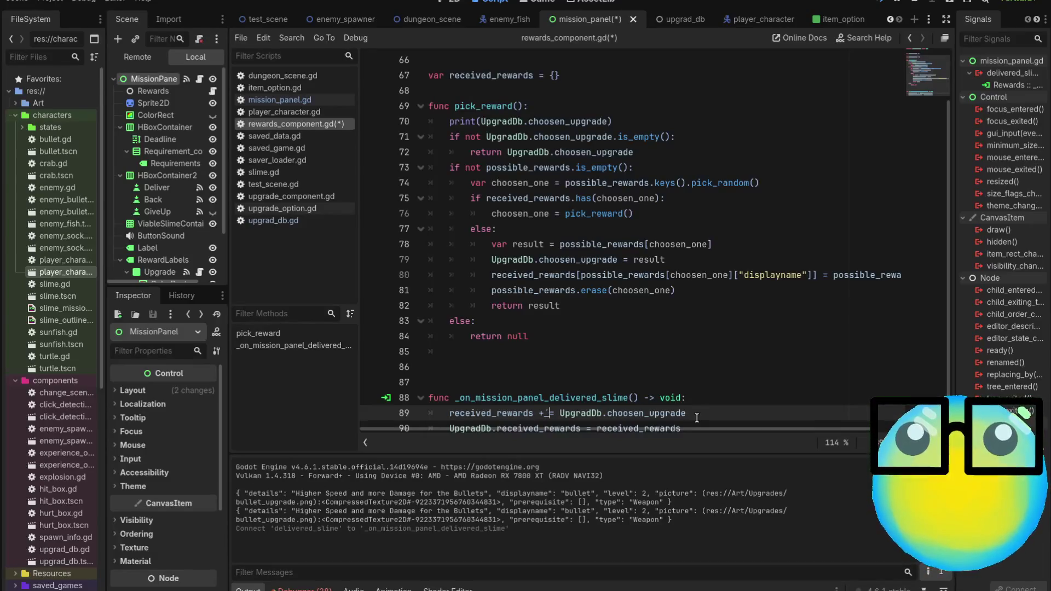
pyautogui.press('Delete')
pyautogui.scroll(-2, 700, 416)
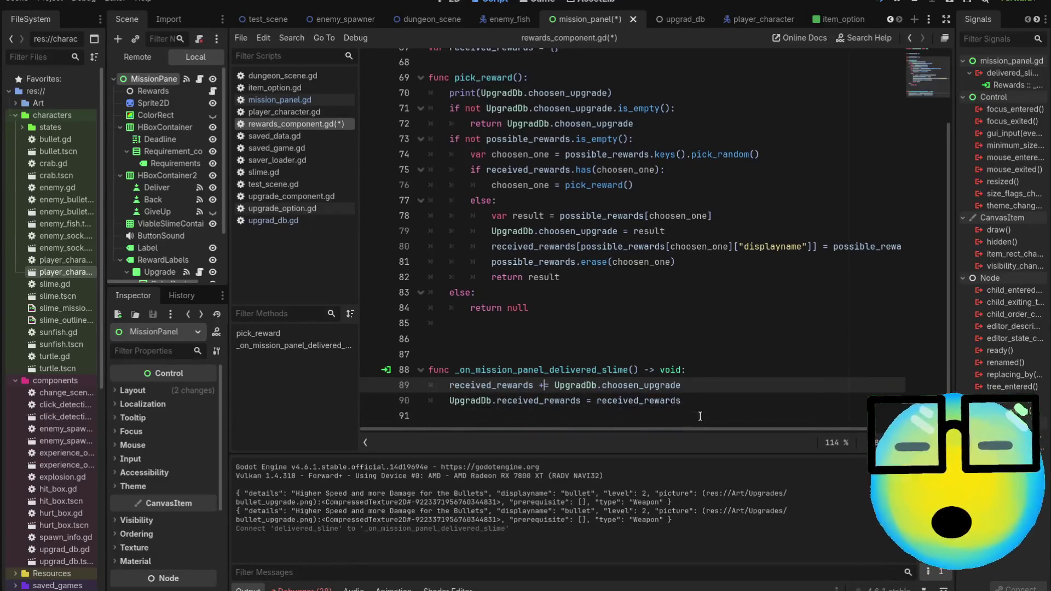
pyautogui.click(699, 400)
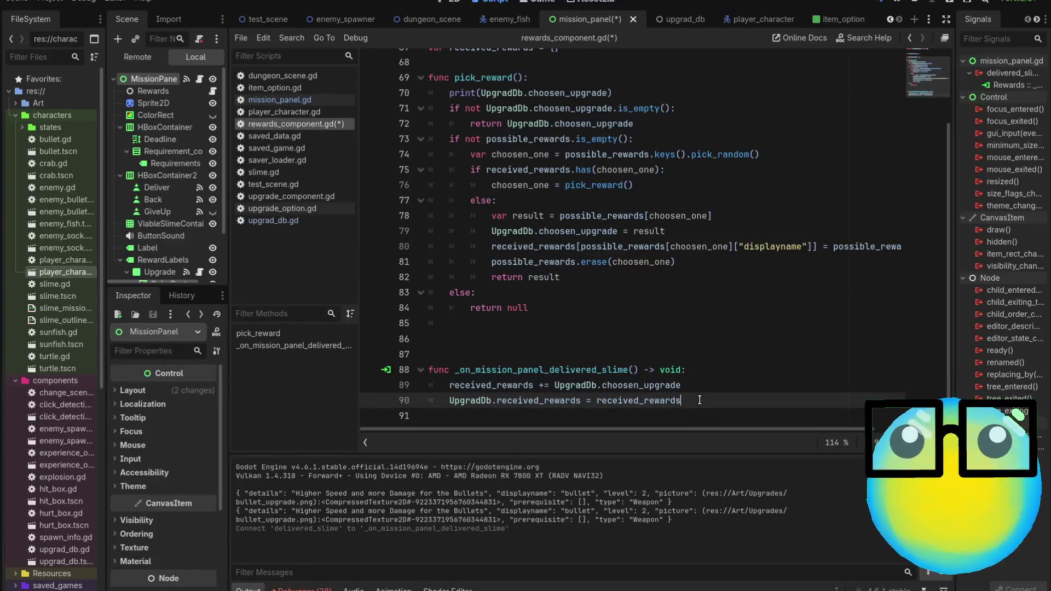
pyautogui.press('Return')
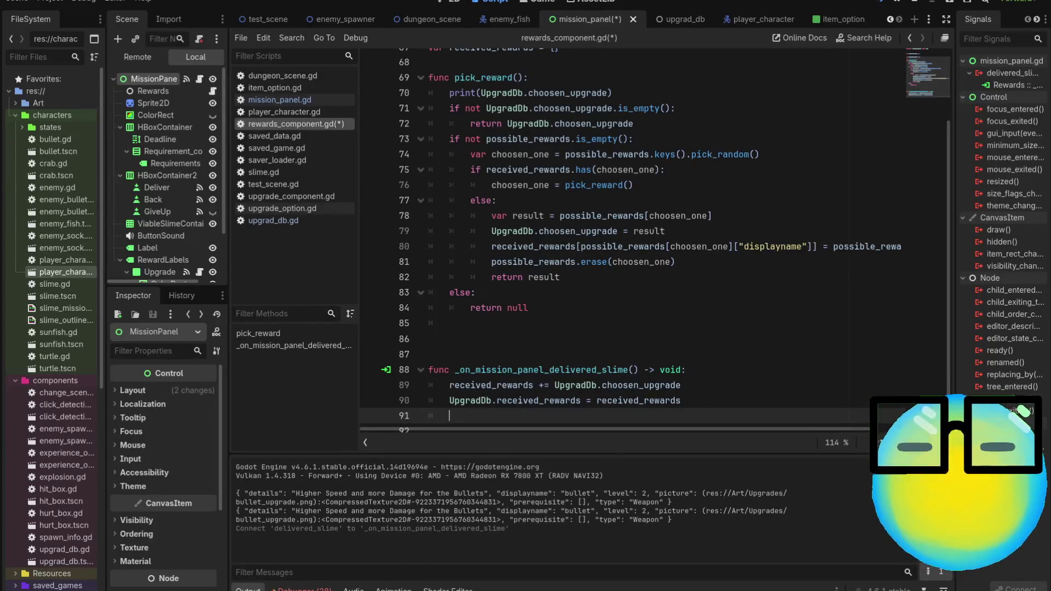
# Add UpgradDb.choosen_upgrade.clear() on line 91 and save rewards_component.gd
pyautogui.scroll(-1, 693, 384)
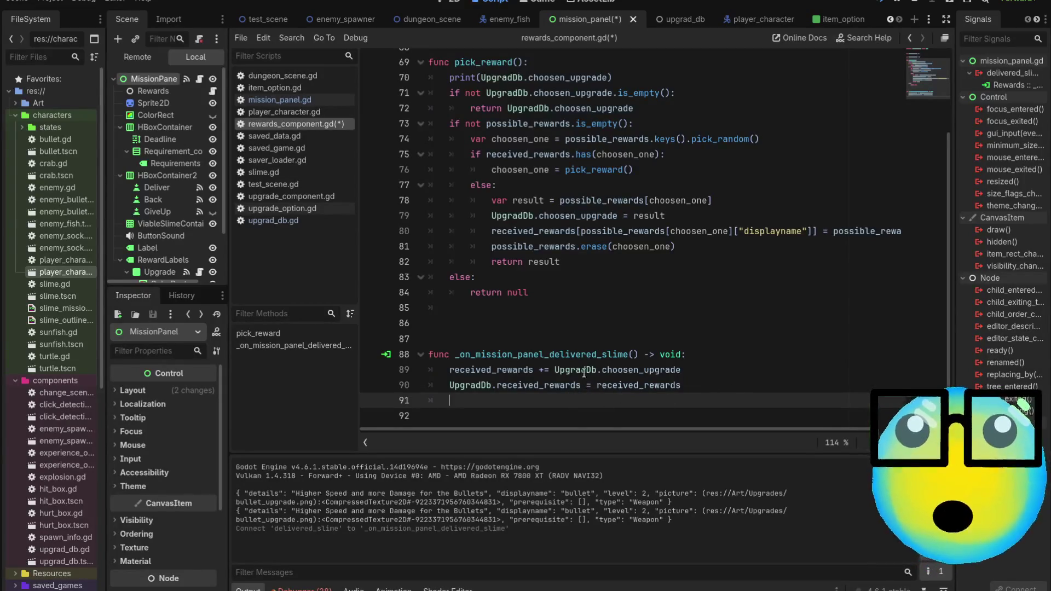
pyautogui.write('UpgradDb.')
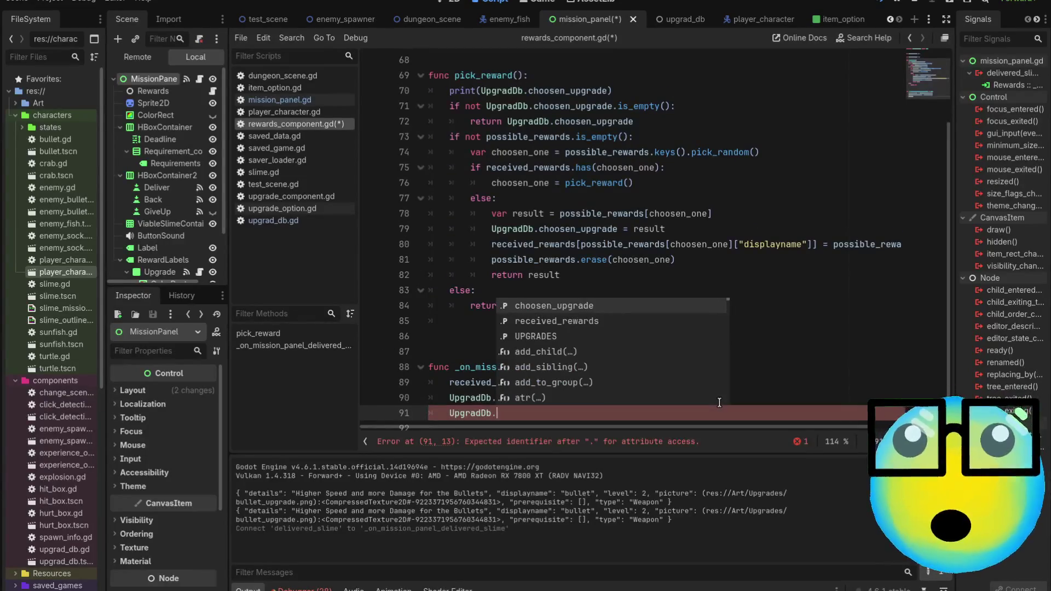
pyautogui.press('Return')
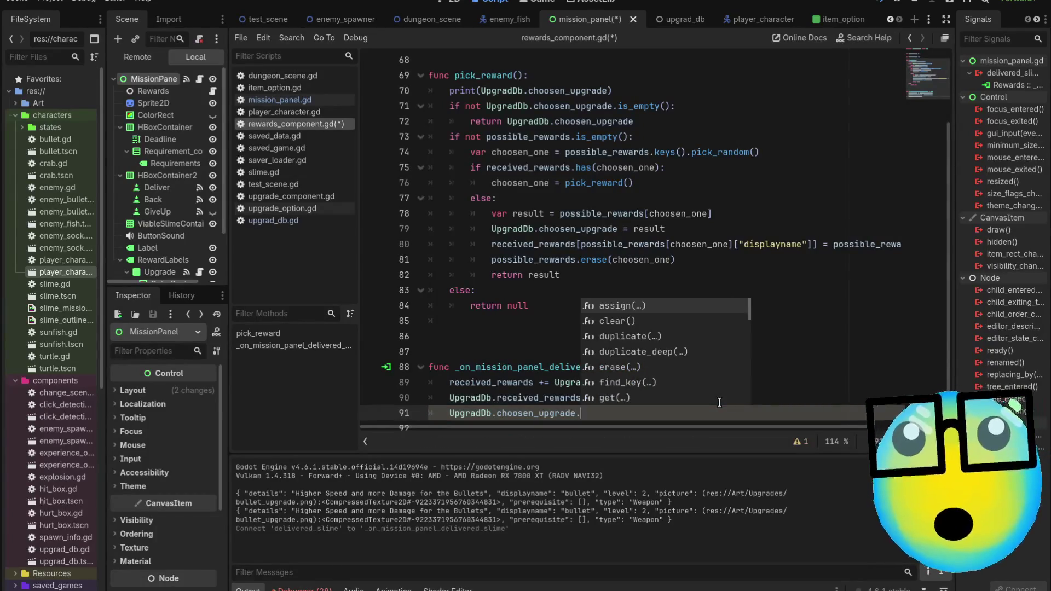
pyautogui.press('Down')
pyautogui.press('Return')
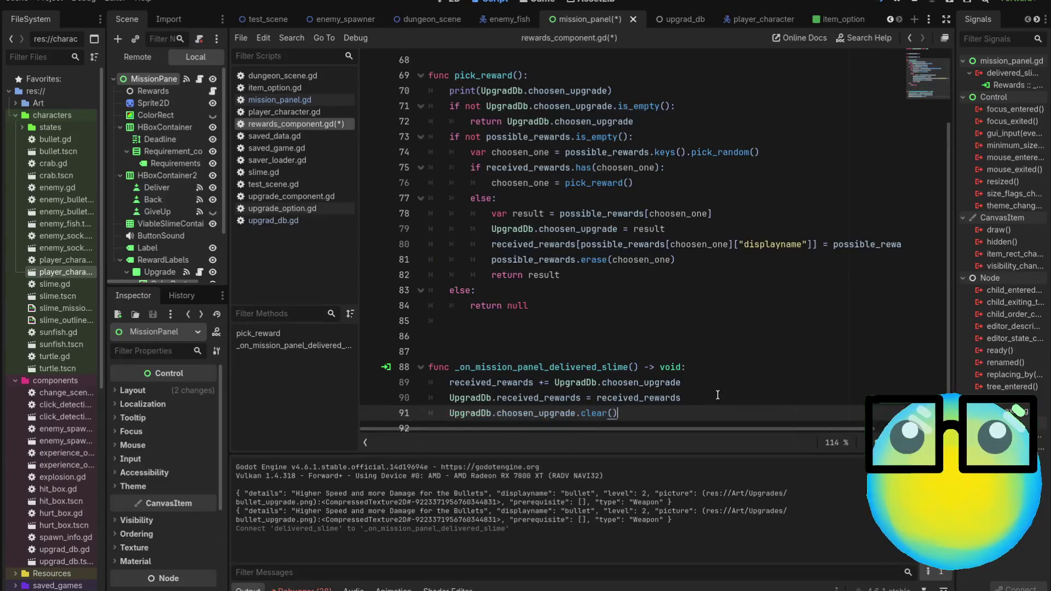
pyautogui.scroll(-1, 717, 390)
pyautogui.hotkey('ctrl', 's')
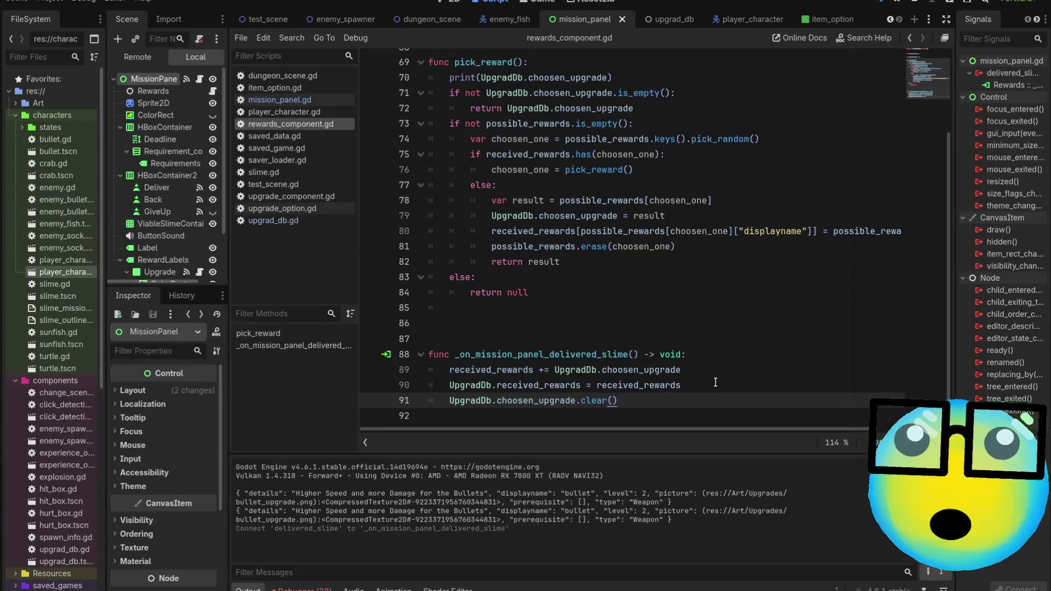
pyautogui.click(319, 101)
pyautogui.click(764, 288)
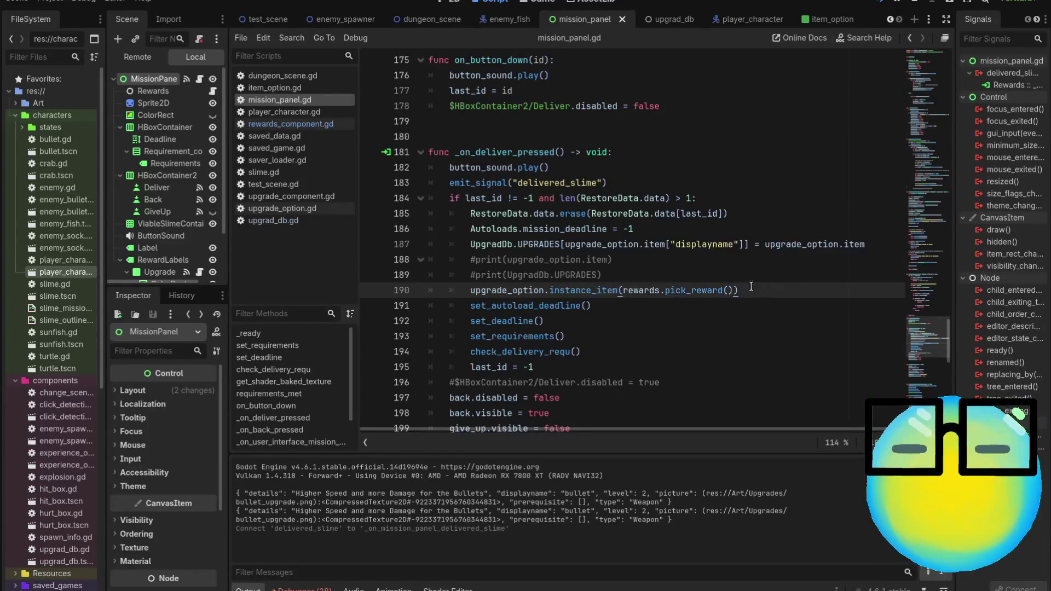
pyautogui.click(272, 220)
pyautogui.click(681, 249)
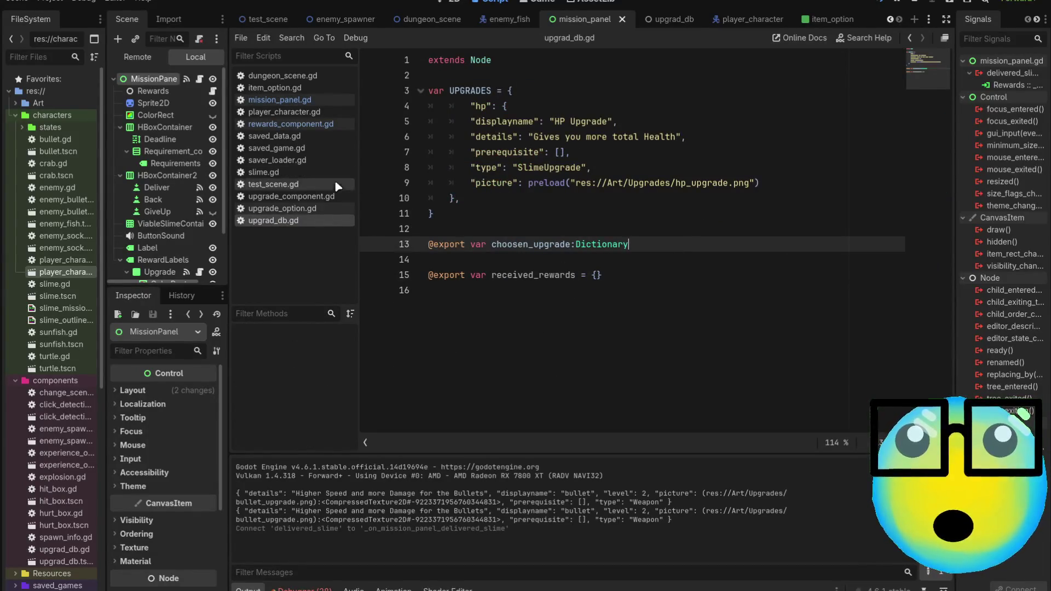
pyautogui.click(277, 147)
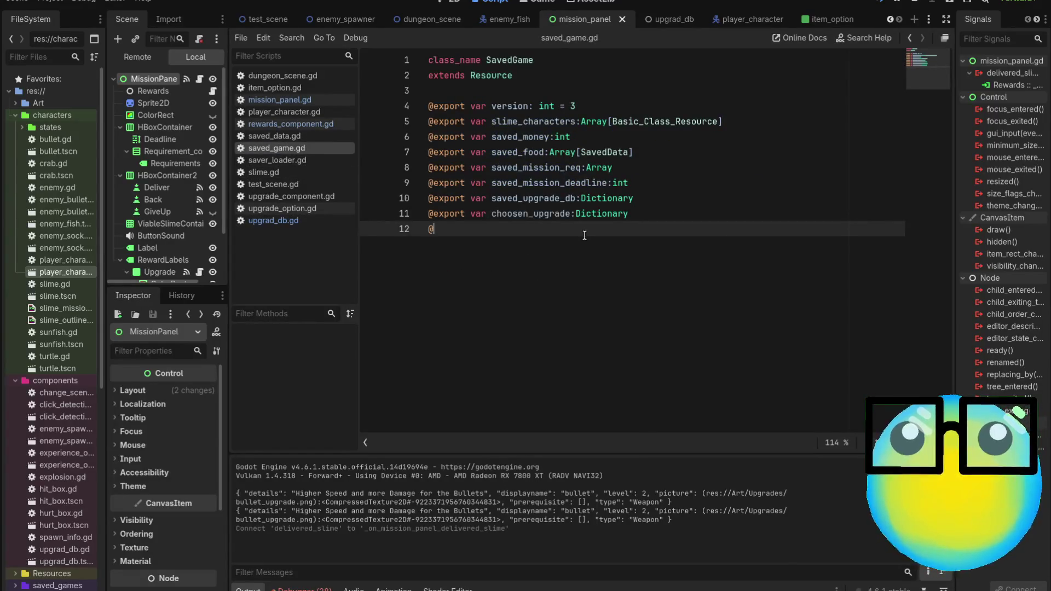
pyautogui.write('@ex')
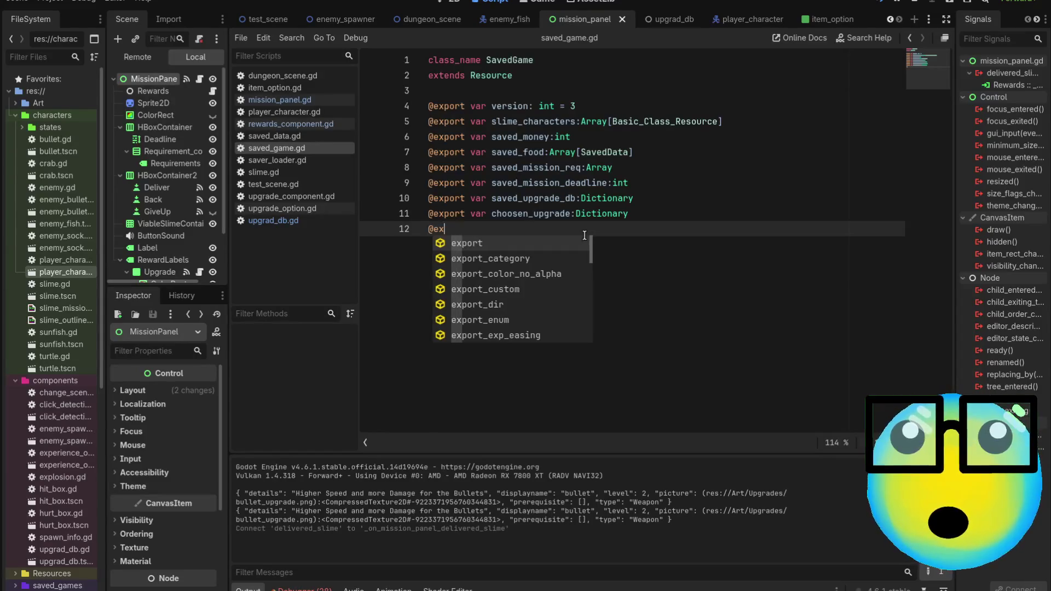
pyautogui.press('Return')
pyautogui.write('var')
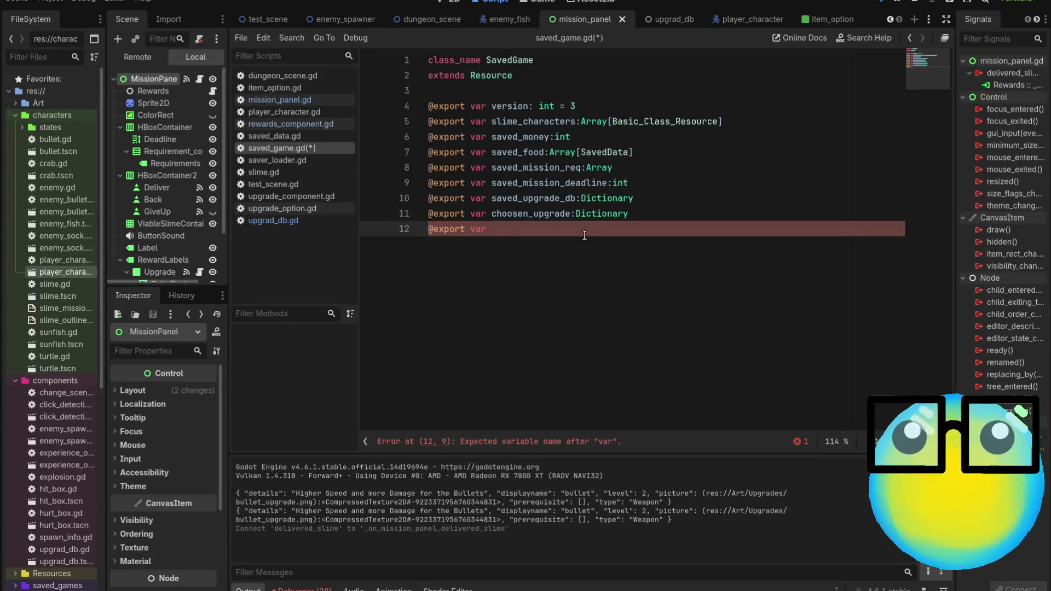
# Paste received_rewards = {} from upgrad_db.gd into saved_game.gd and save it
pyautogui.click(285, 221)
pyautogui.moveTo(602, 275); pyautogui.dragTo(490, 278)
pyautogui.hotkey('ctrl', 'c')
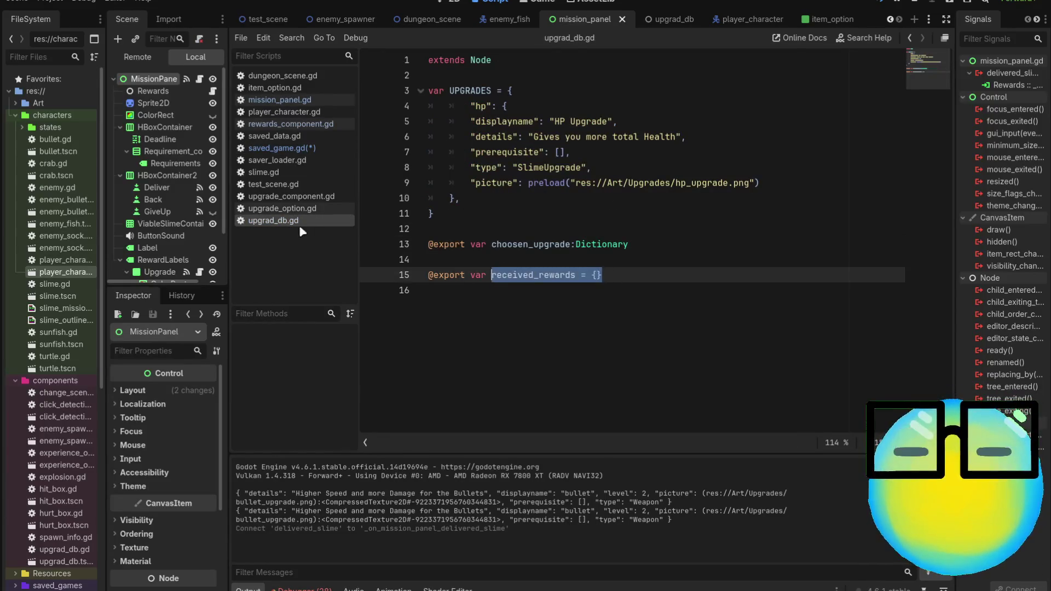
pyautogui.click(282, 148)
pyautogui.hotkey('ctrl', 'v')
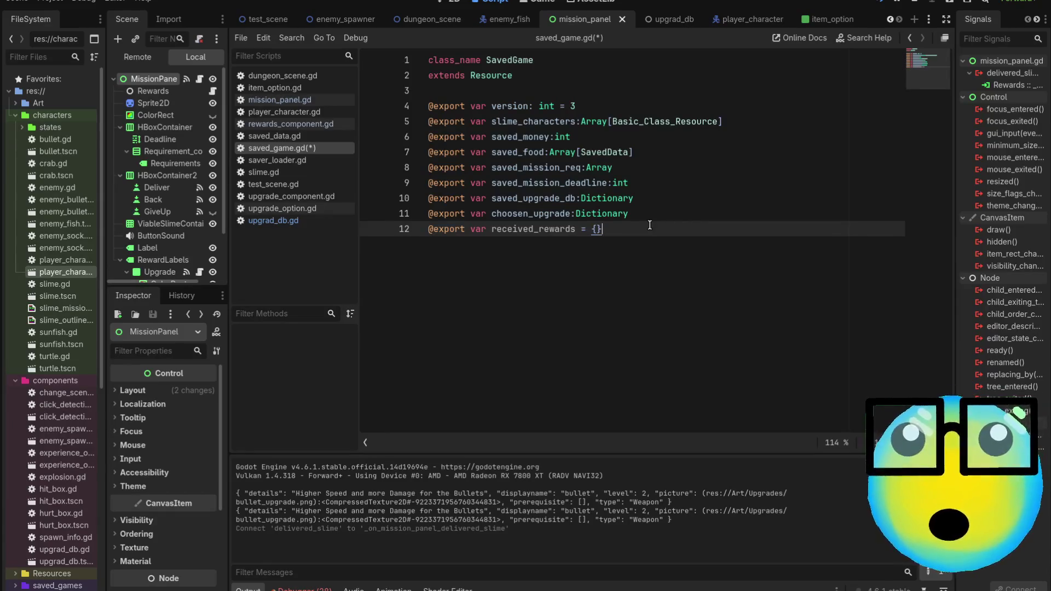
pyautogui.hotkey('ctrl', 's')
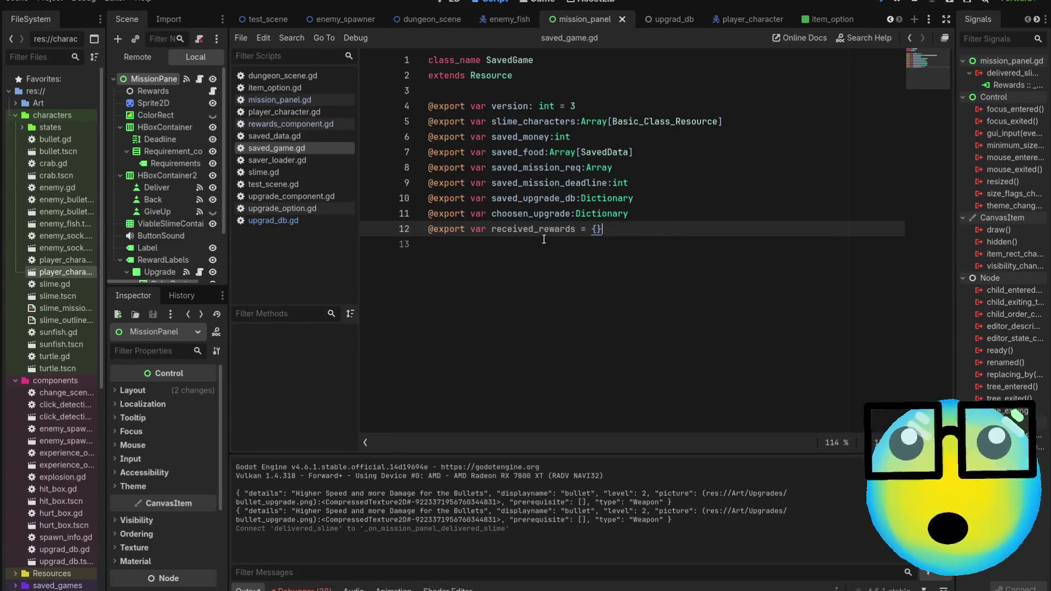
pyautogui.press('Return')
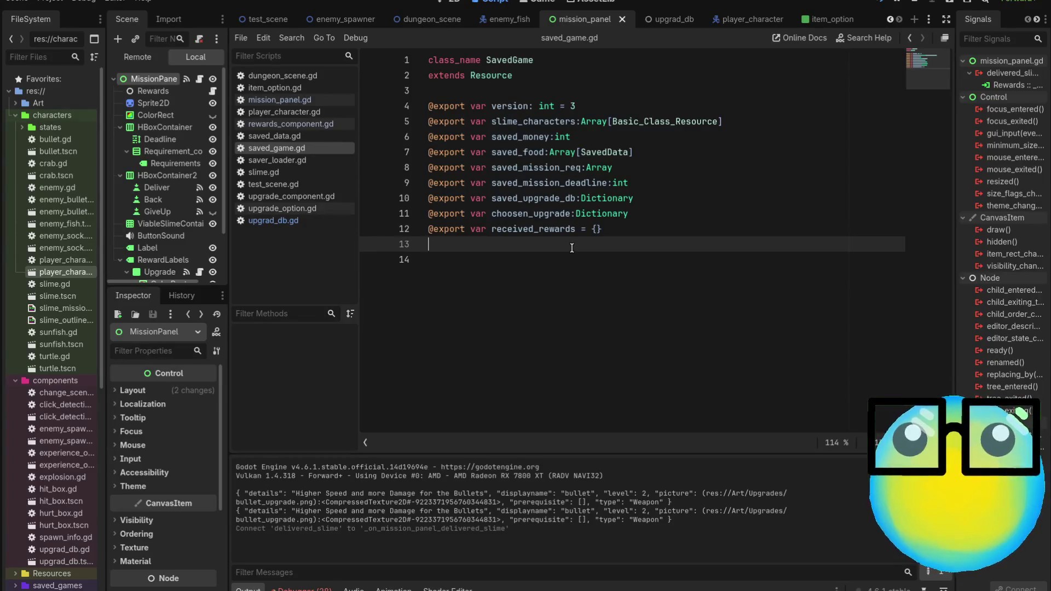
pyautogui.press('Delete')
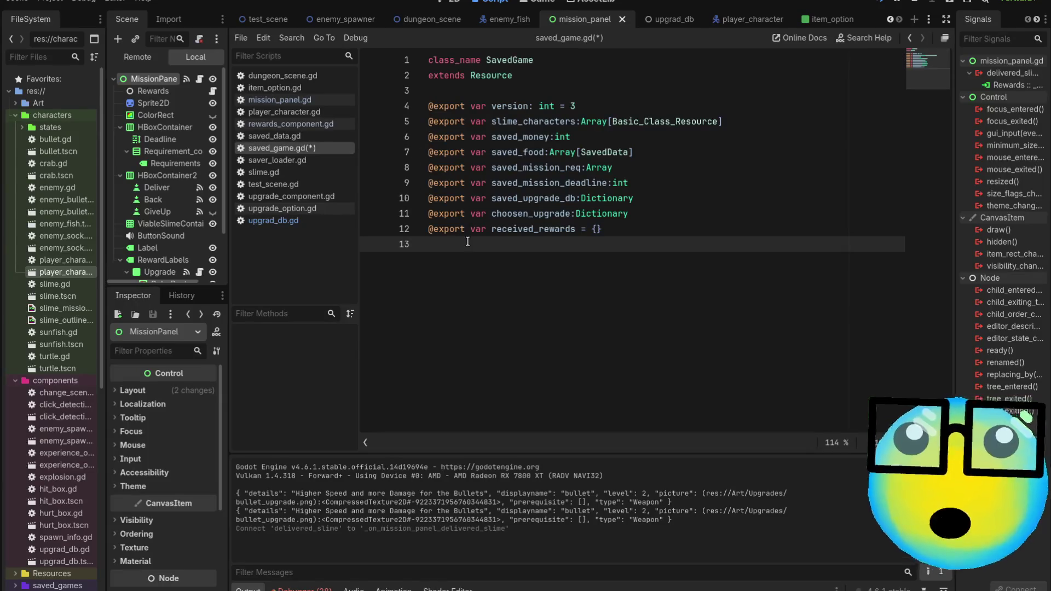
pyautogui.click(277, 160)
# Add saved_game.received_rewards = UpgradDb.received_rewards to save_game and save saver_loader.gd
pyautogui.scroll(2, 587, 301)
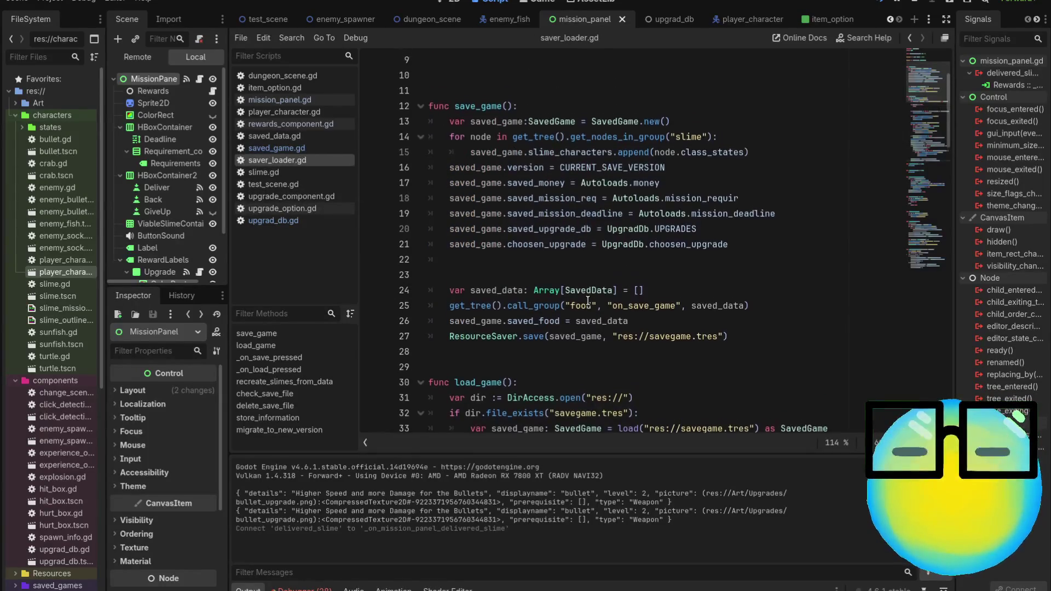
pyautogui.click(753, 243)
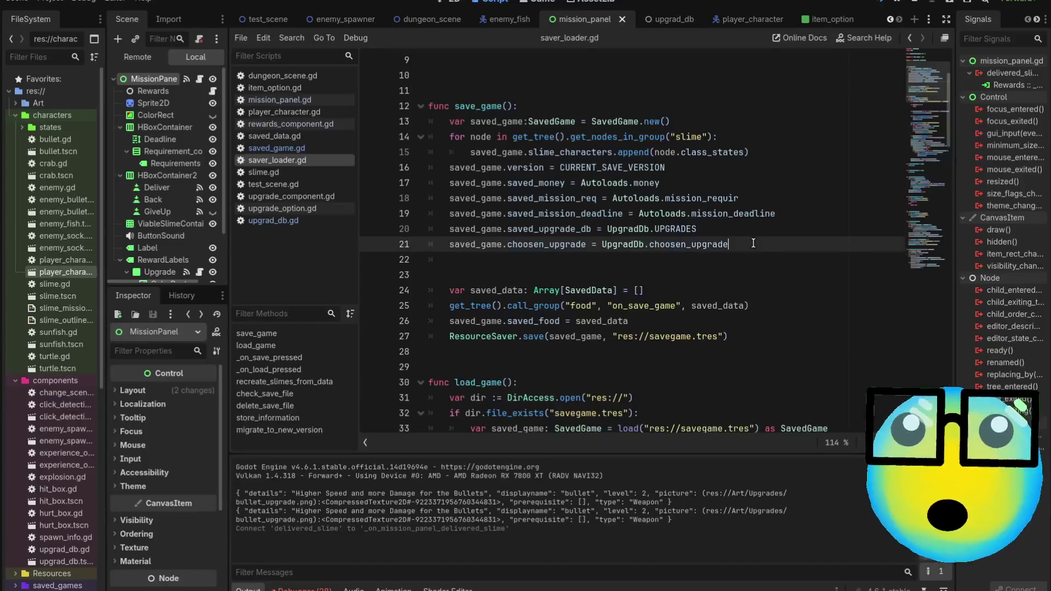
pyautogui.press('Return')
pyautogui.write('sav')
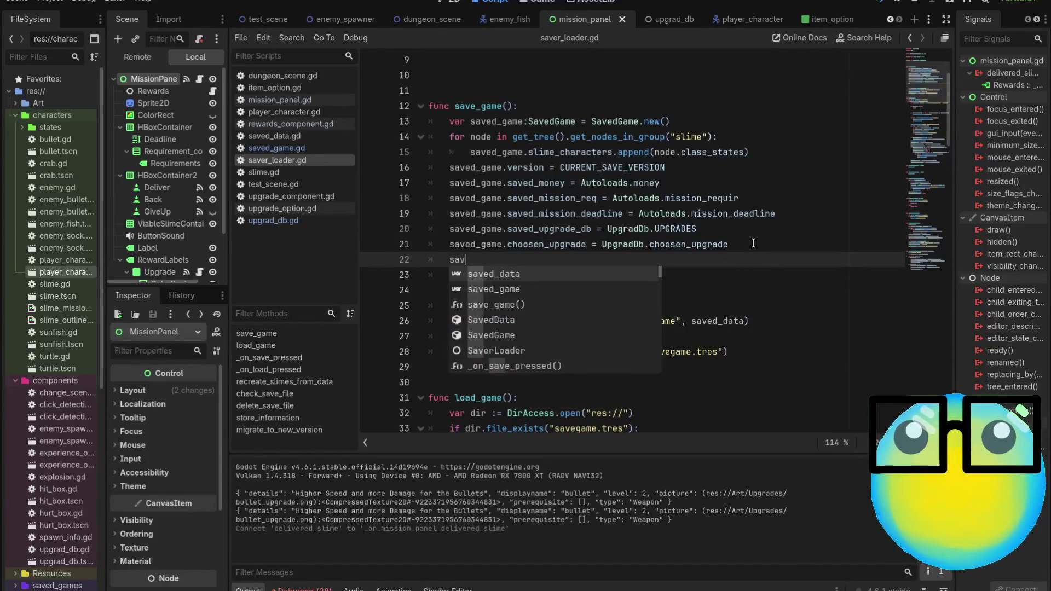
pyautogui.press('Down')
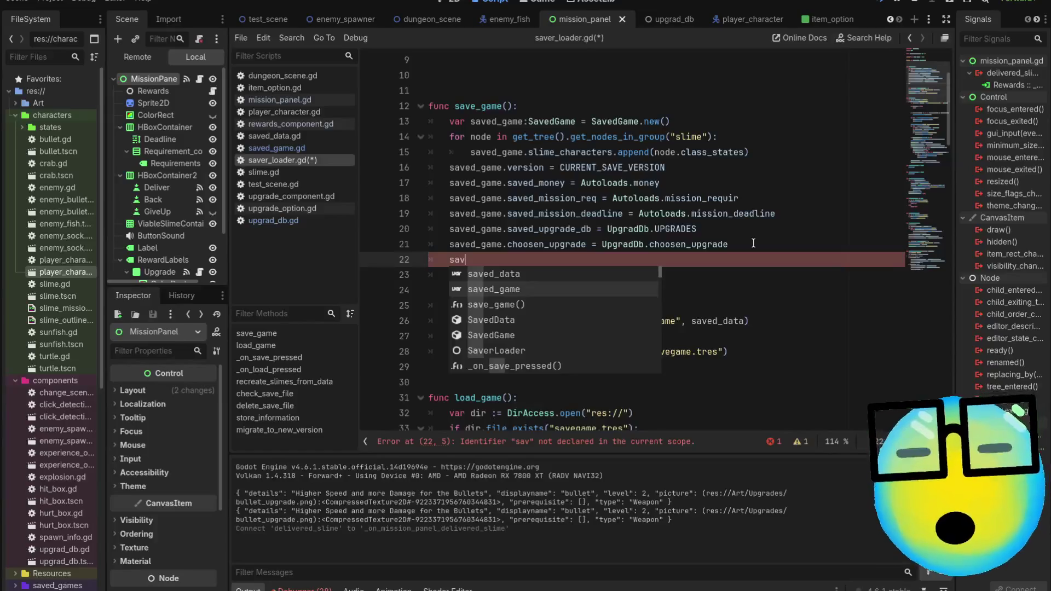
pyautogui.press('Return')
pyautogui.write('.')
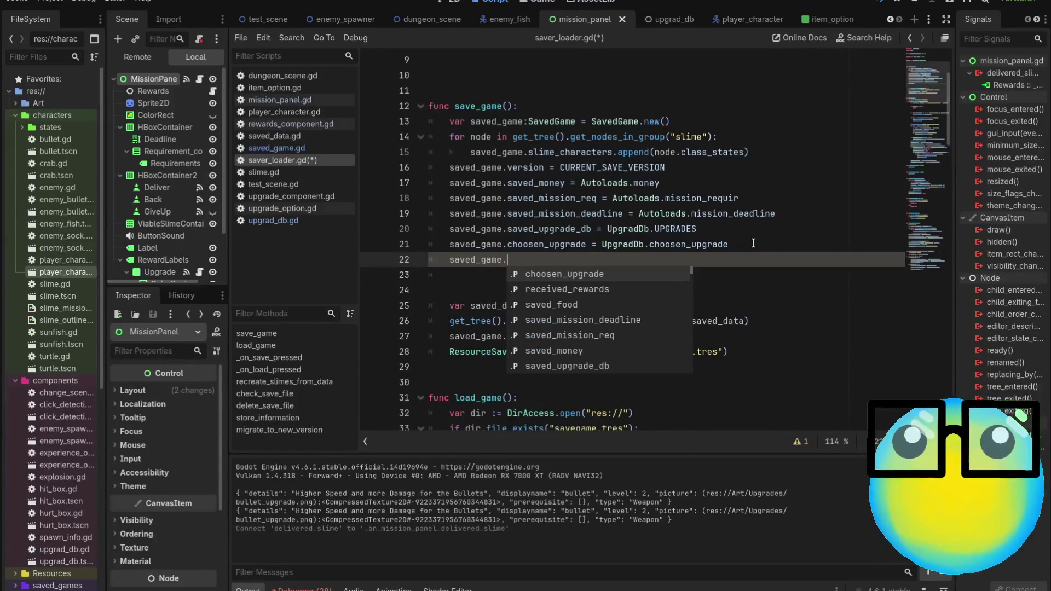
pyautogui.press('Down')
pyautogui.press('Return')
pyautogui.write('= ')
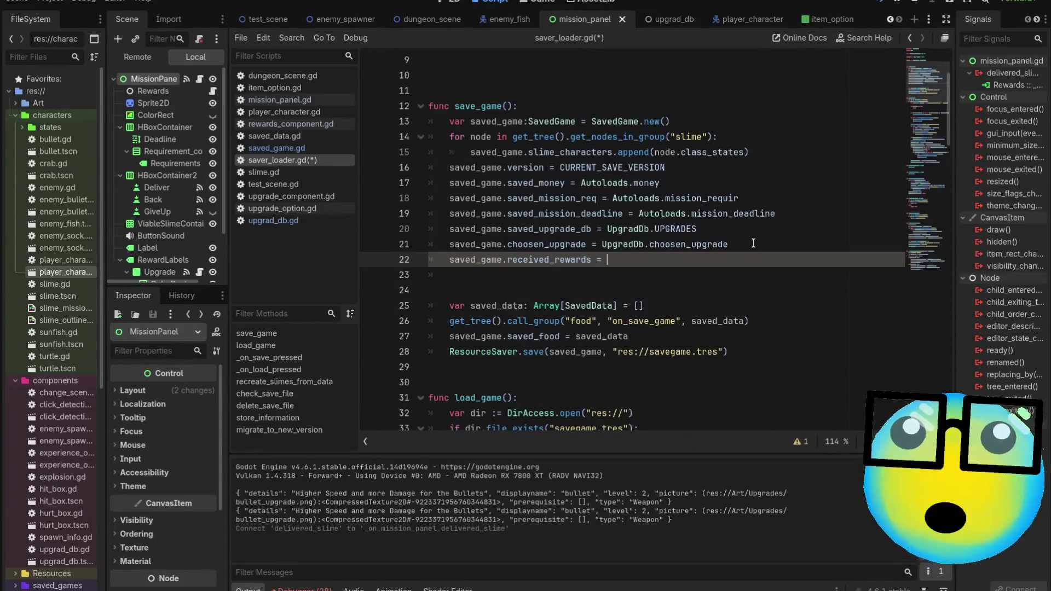
pyautogui.write('rec')
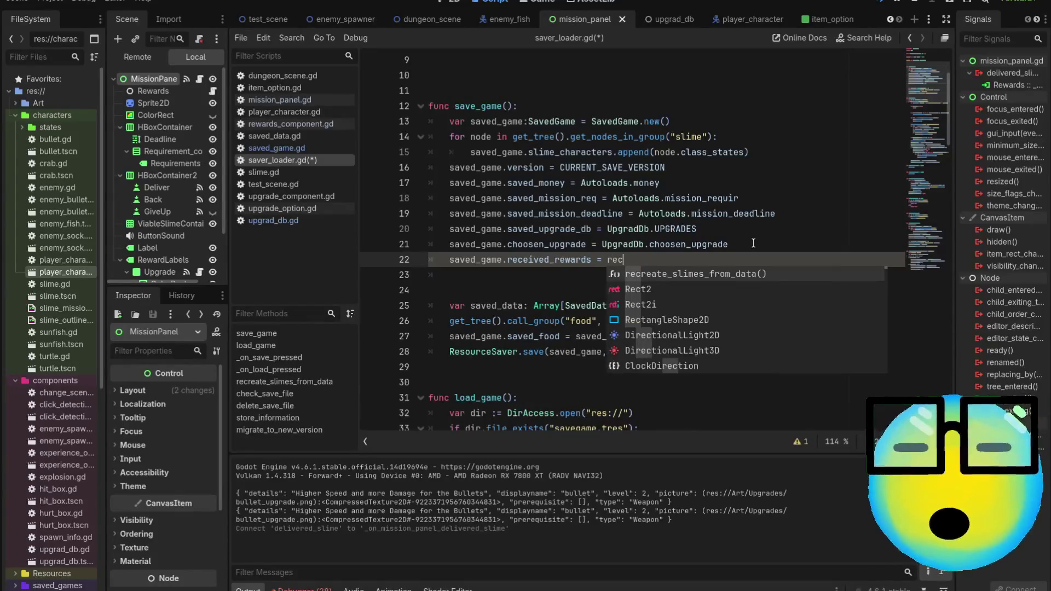
pyautogui.press('BackSpace')
pyautogui.press('BackSpace')
pyautogui.press('BackSpace')
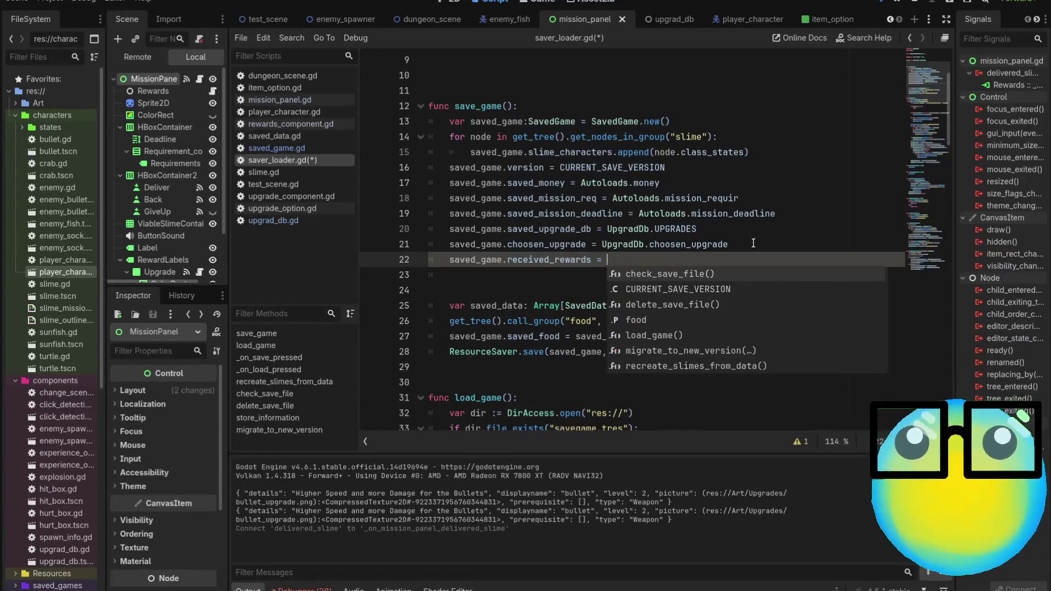
pyautogui.write('re')
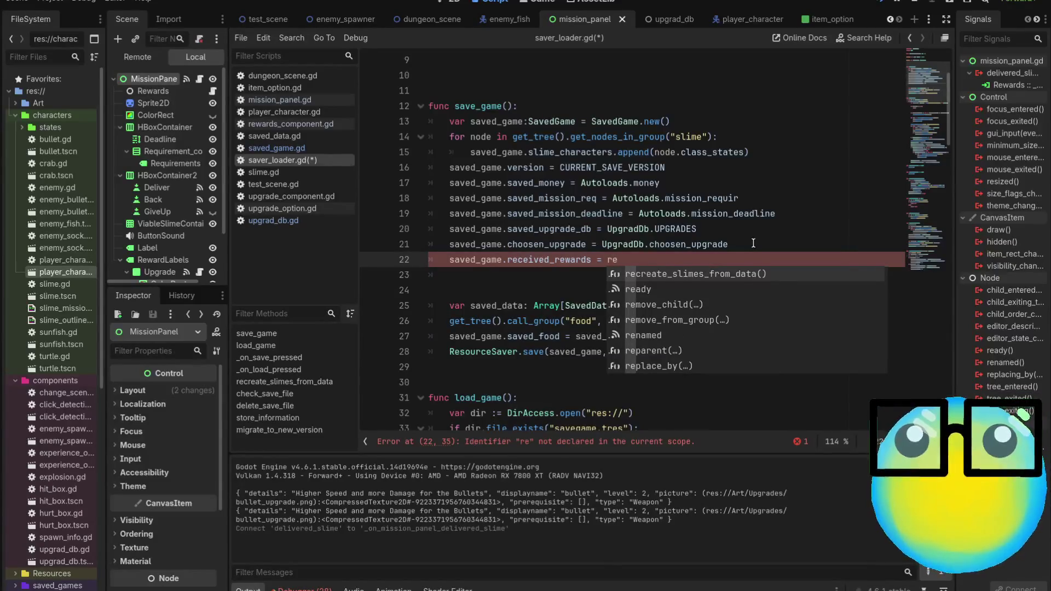
pyautogui.press('BackSpace')
pyautogui.press('BackSpace')
pyautogui.write('UpgradDb.')
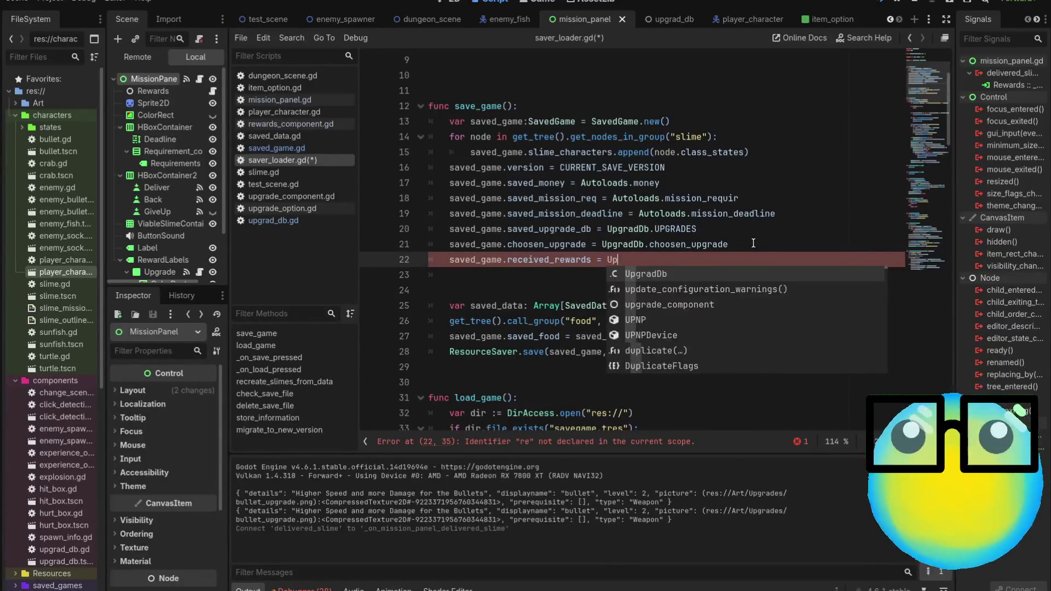
pyautogui.write('re')
pyautogui.press('Return')
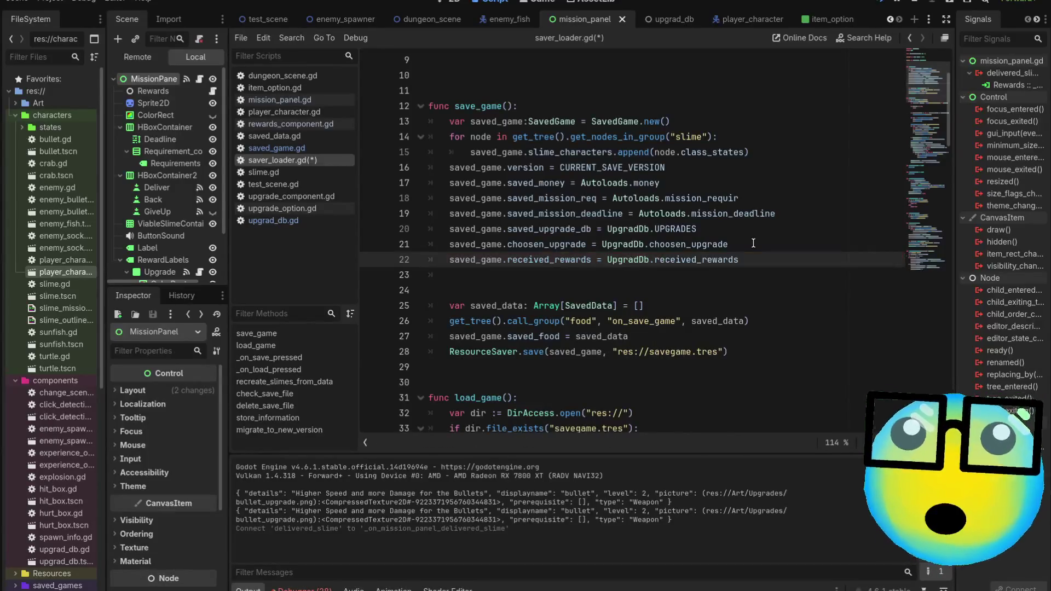
pyautogui.hotkey('ctrl', 's')
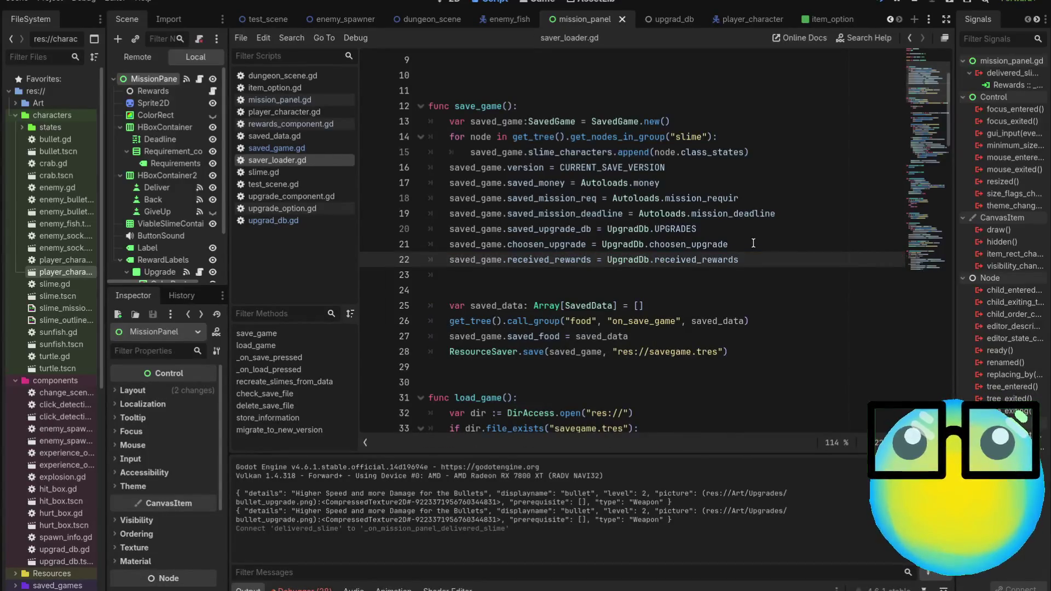
# Paste the same assignment into the version 3 branch of migrate_to_new_version
pyautogui.keyDown('shift'); pyautogui.click(449, 260); pyautogui.keyUp('shift')
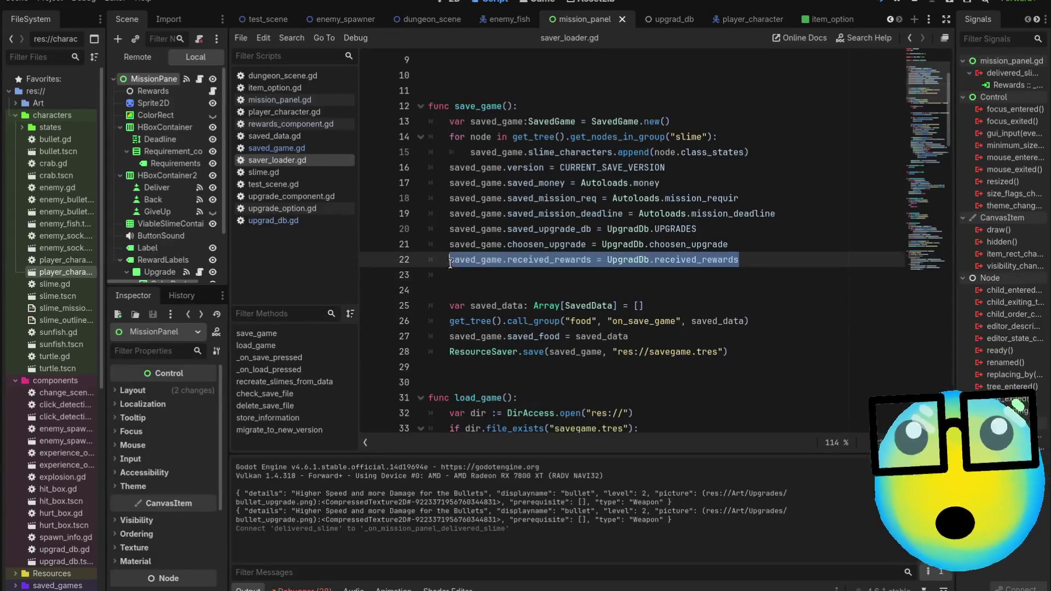
pyautogui.moveTo(925, 82); pyautogui.dragTo(928, 252)
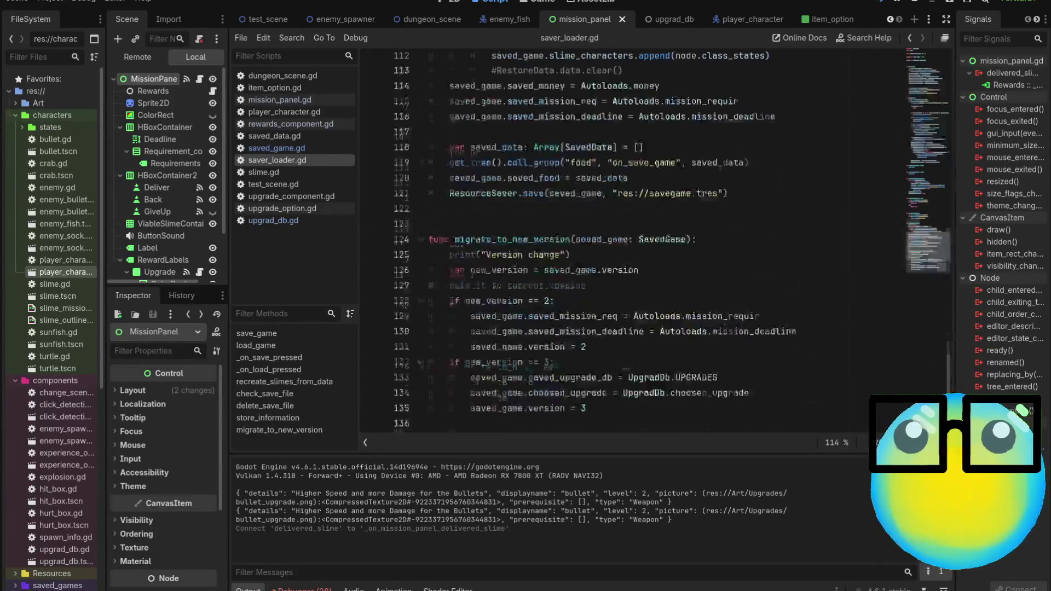
pyautogui.click(779, 388)
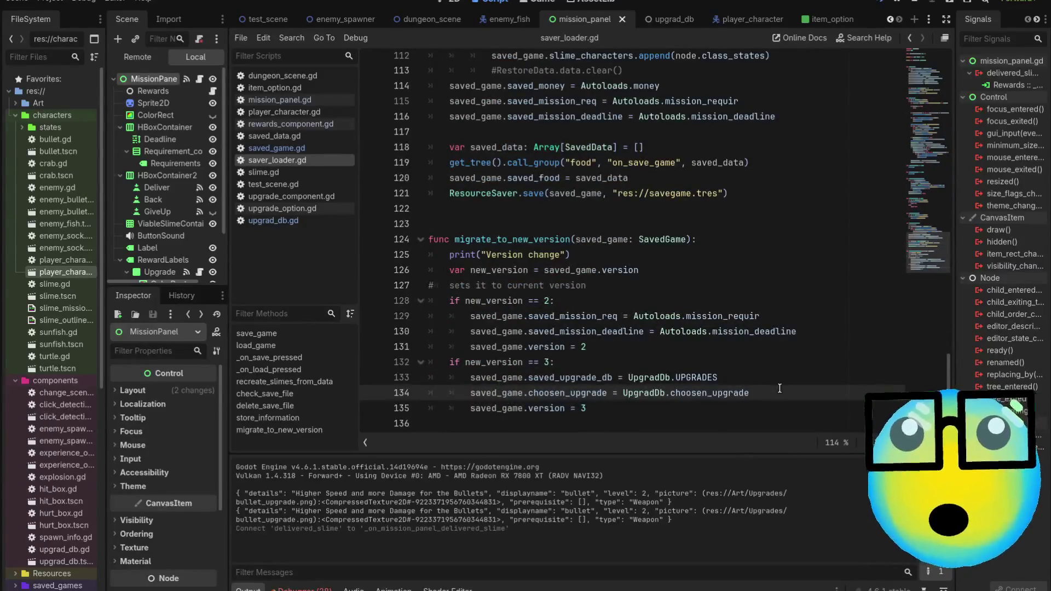
pyautogui.press('Return')
pyautogui.write('saved_game.received_rewards = UpgradDb.received_rewards')
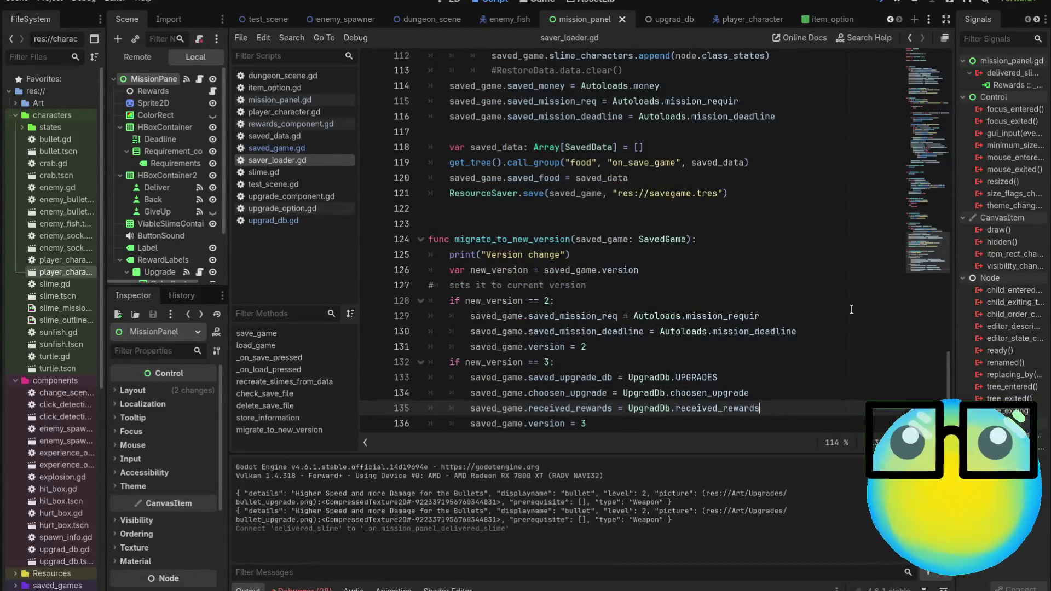
pyautogui.scroll(15, 817, 301)
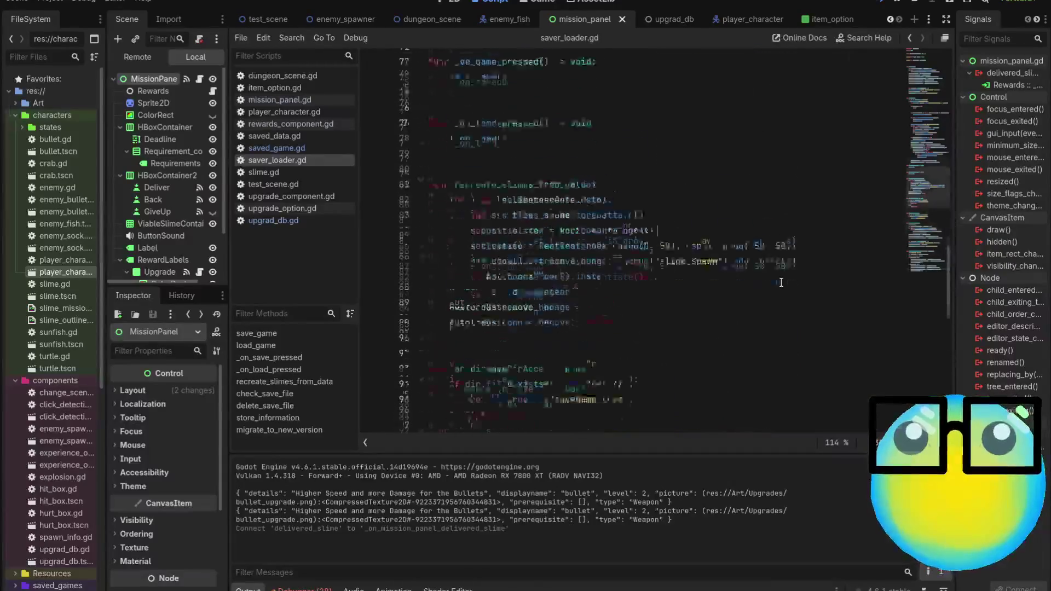
pyautogui.scroll(1, 781, 282)
# Add UpgradDb.received_rewards = saved_game.received_rewards on line 71, save, and stop the game
pyautogui.click(774, 221)
pyautogui.press('Return')
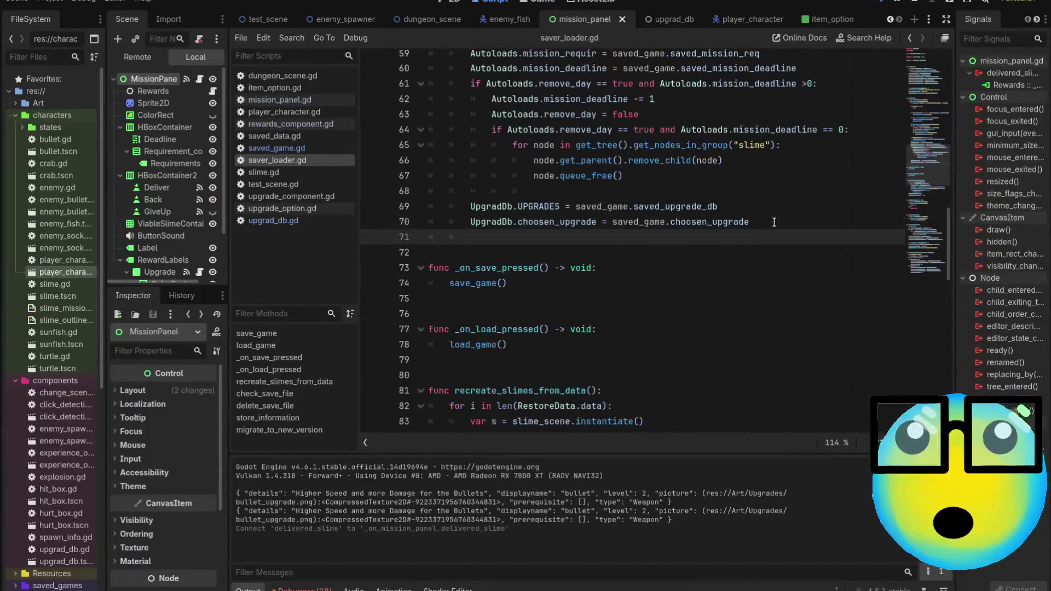
pyautogui.write('UpgradDb.')
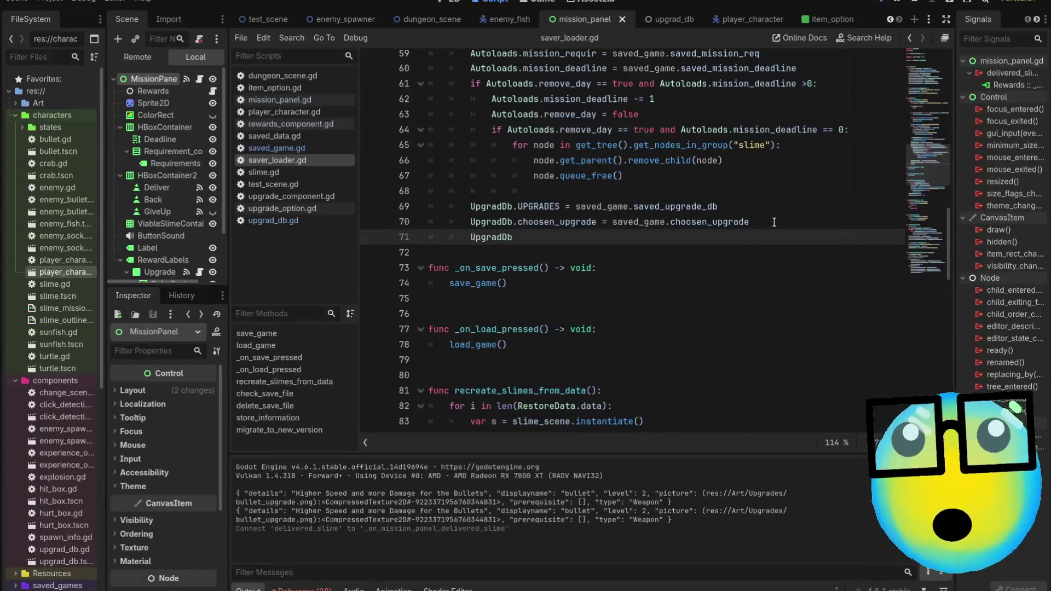
pyautogui.write('re')
pyautogui.press('Return')
pyautogui.write('= saved_game.r')
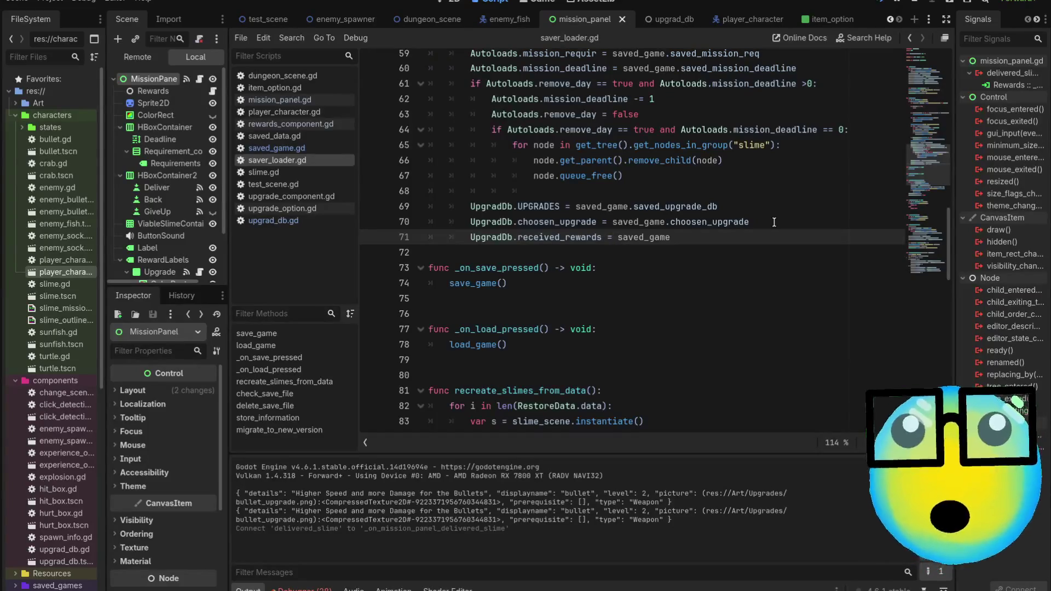
pyautogui.write('e')
pyautogui.press('Return')
pyautogui.hotkey('ctrl', 's')
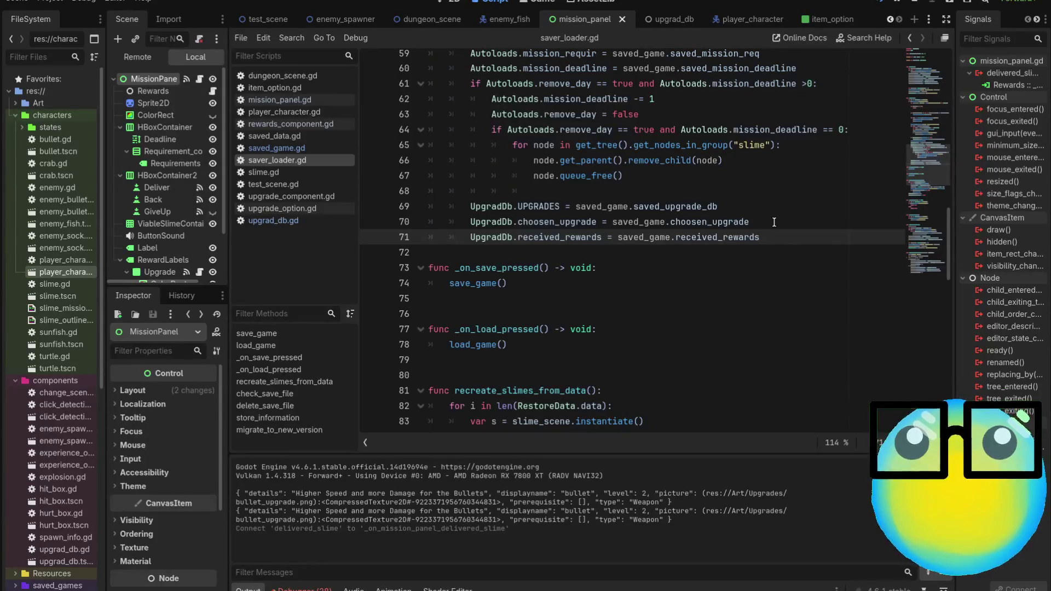
pyautogui.press('F8')
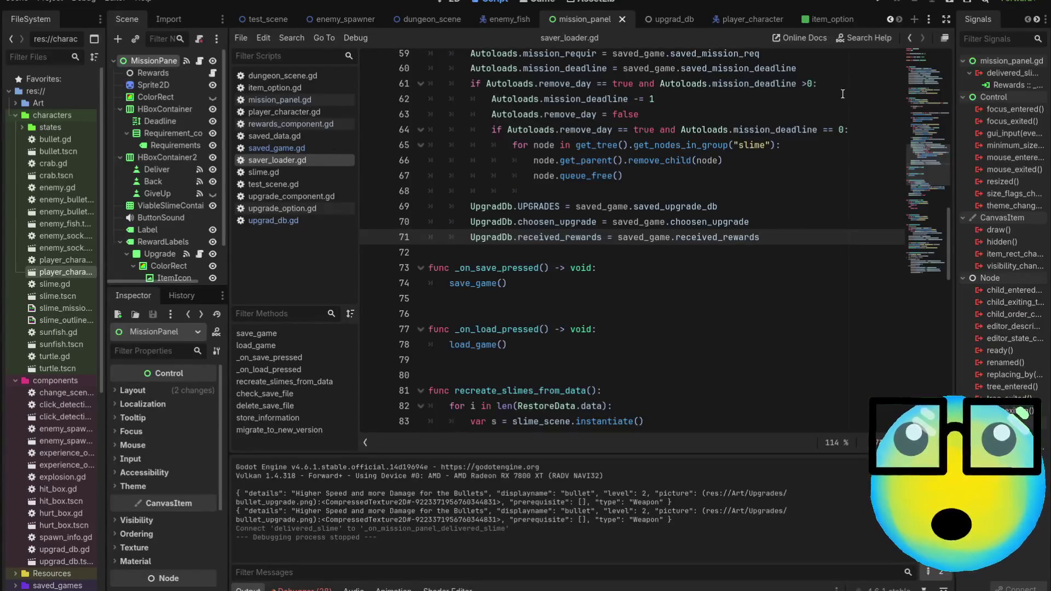
# Launch the project, start a new game and look over the customer request screen
pyautogui.press('F5')
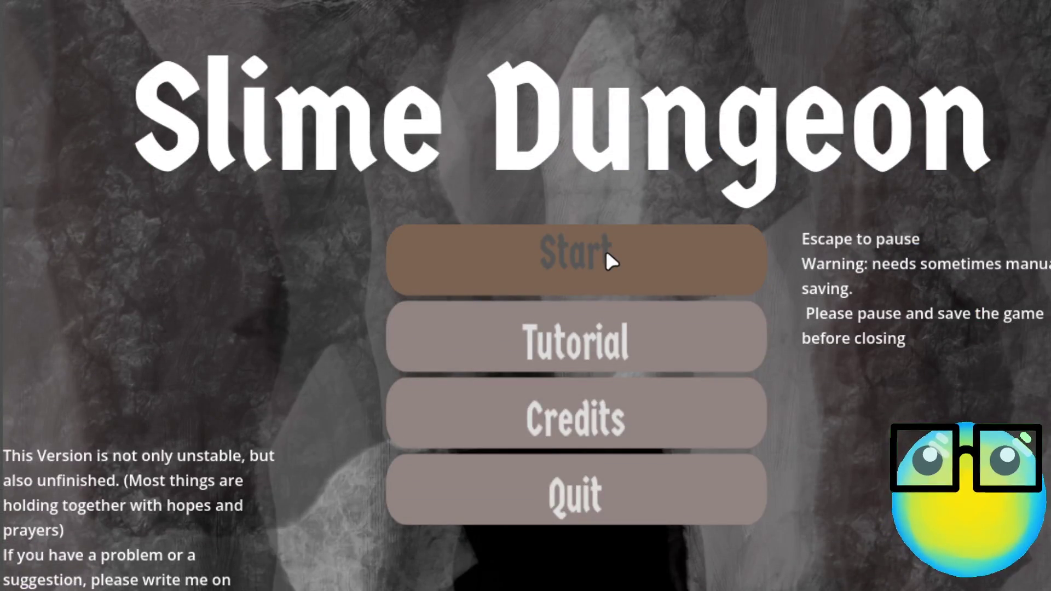
pyautogui.click(606, 251)
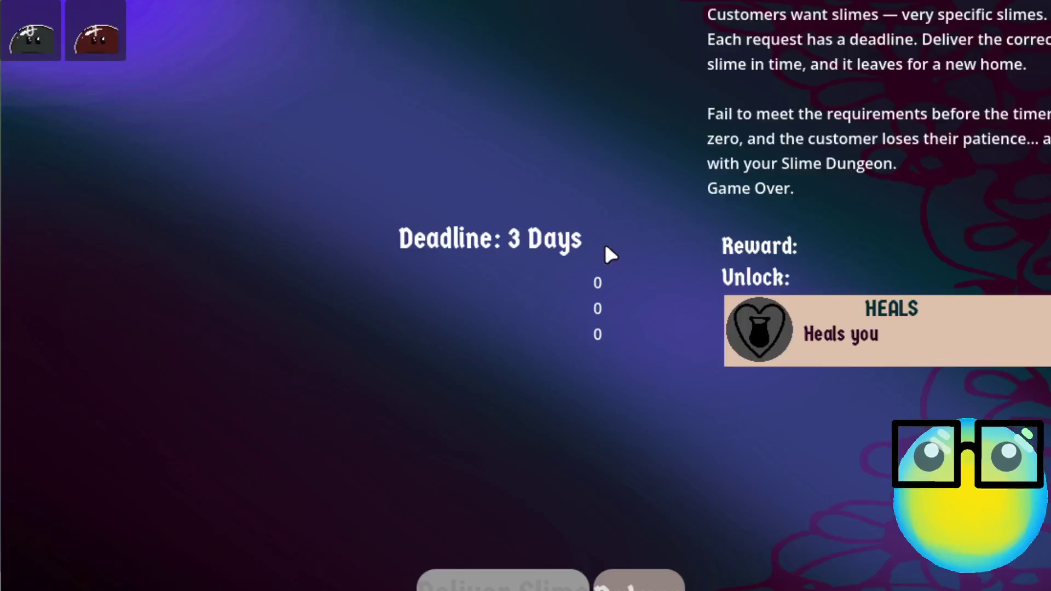
pyautogui.click(639, 581)
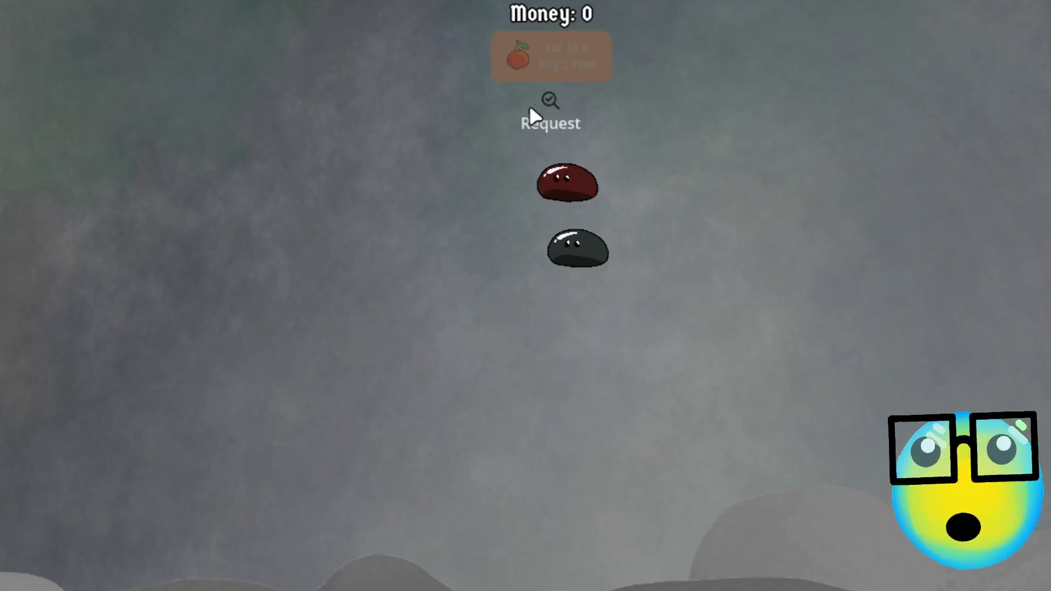
pyautogui.click(528, 121)
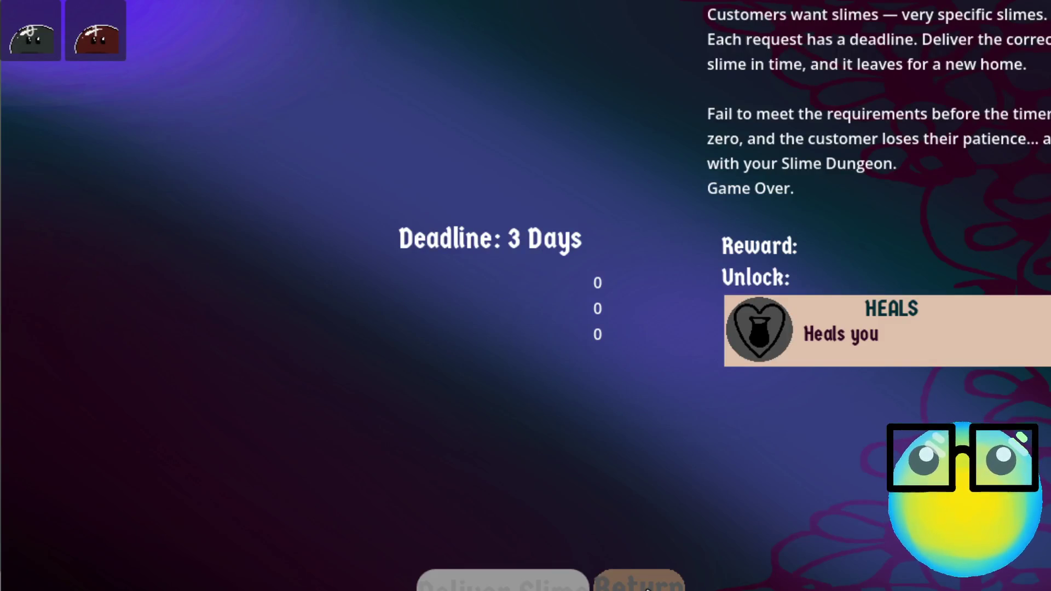
pyautogui.click(646, 585)
# Split the brown slime in half and reopen the customer request, hitting the Dictionary '+' error
pyautogui.click(569, 104)
pyautogui.click(648, 575)
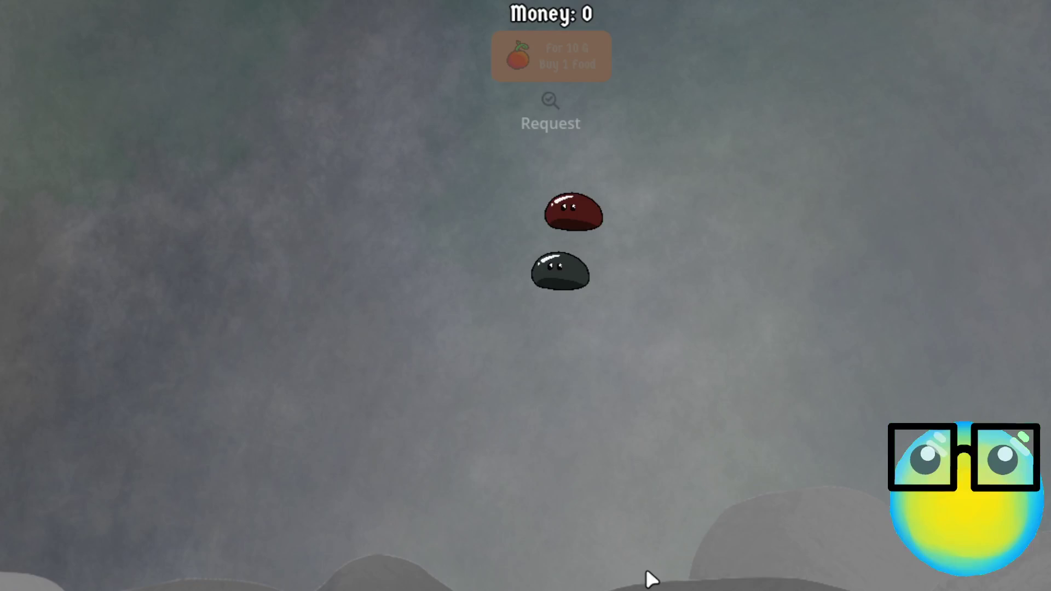
pyautogui.click(545, 112)
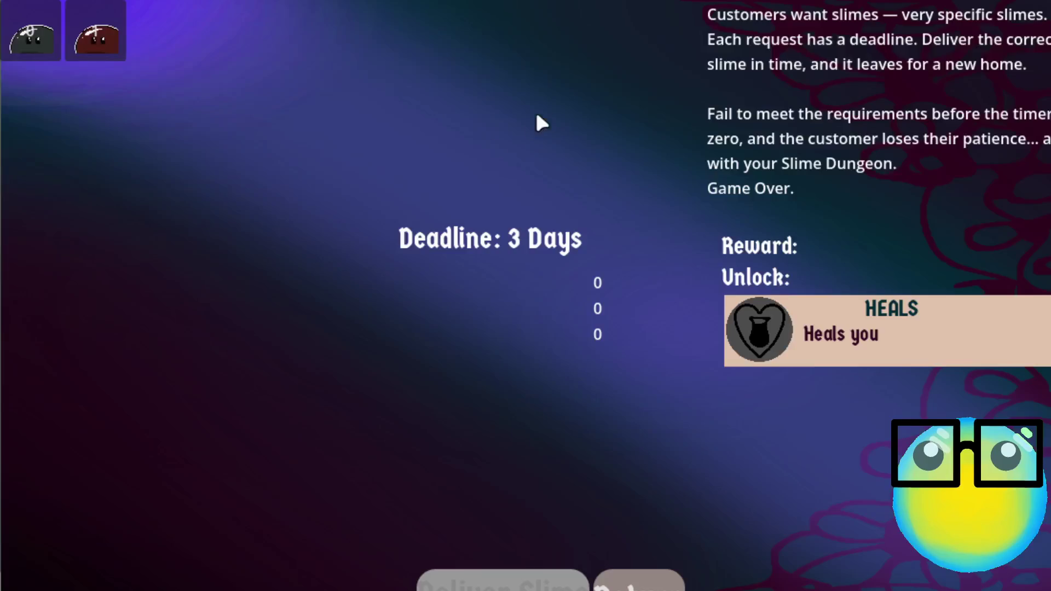
pyautogui.click(607, 570)
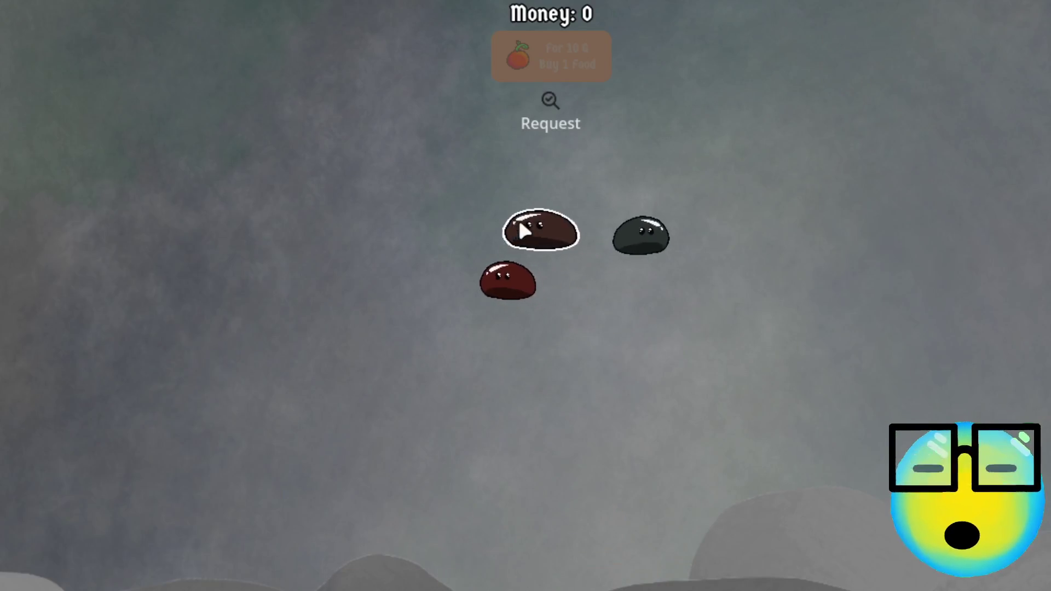
pyautogui.moveTo(520, 229)
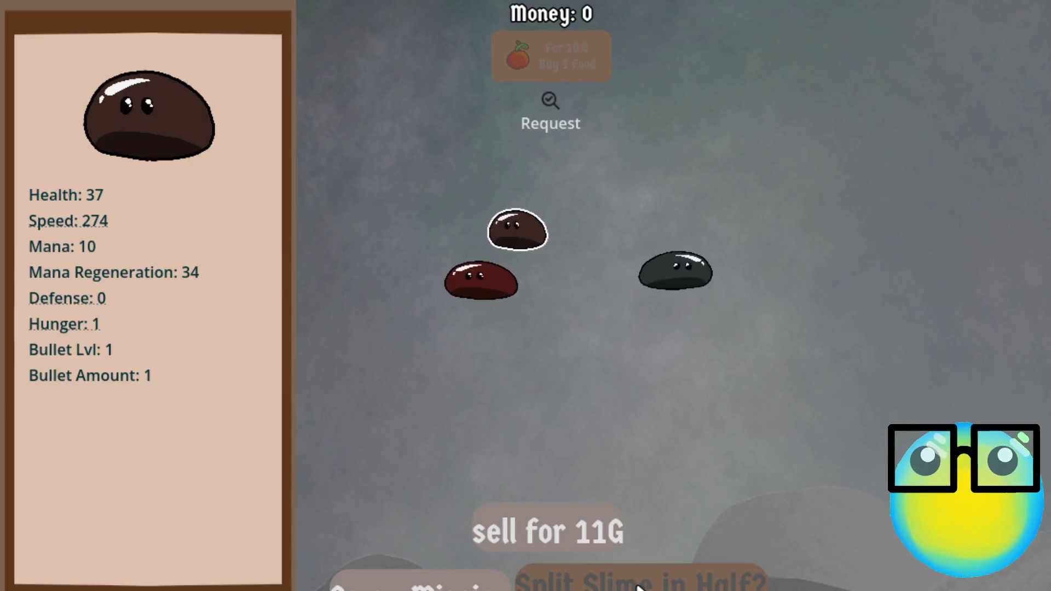
pyautogui.click(635, 583)
pyautogui.moveTo(734, 331)
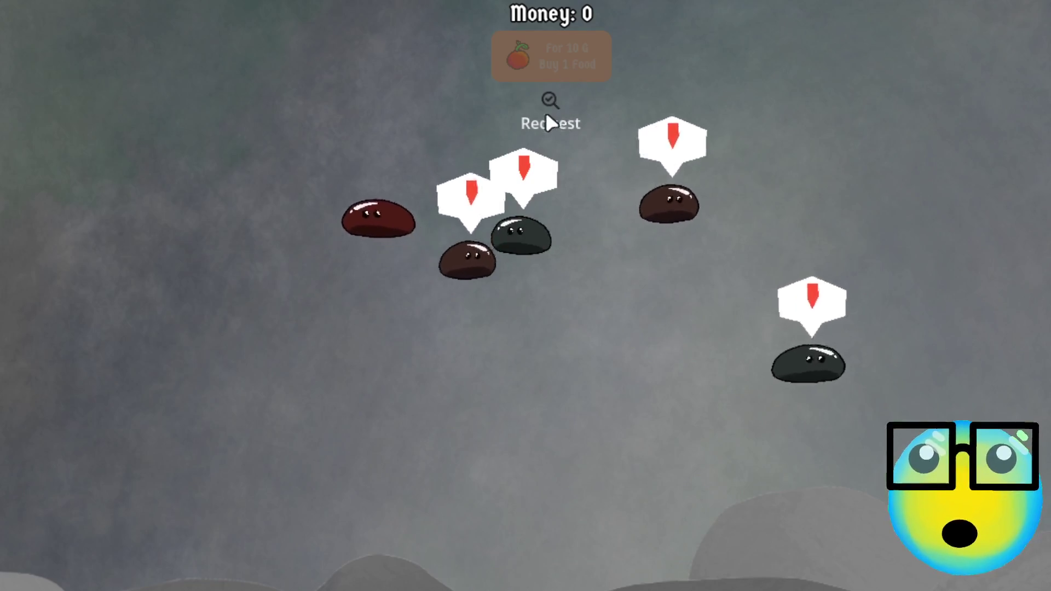
pyautogui.click(558, 117)
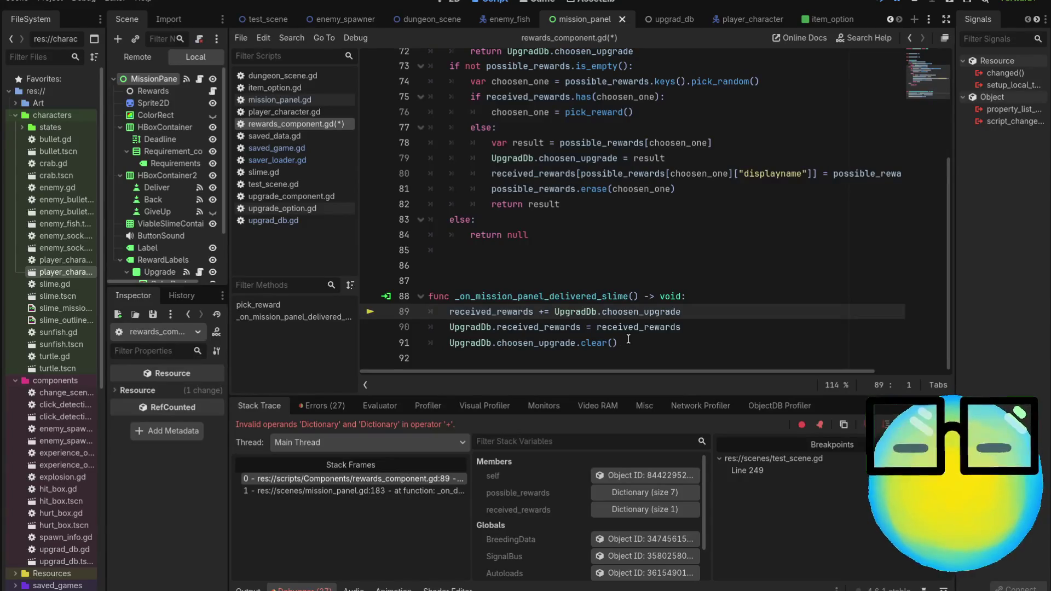
# On line 89, replace '+=' with a received_rewards.merge() call from autocomplete
pyautogui.click(553, 312)
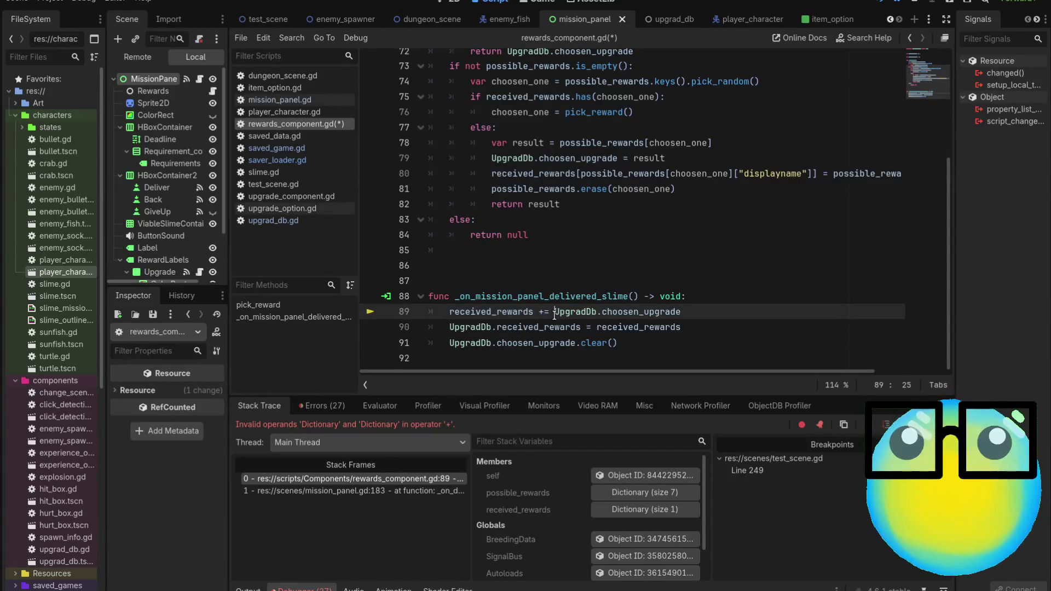
pyautogui.press('BackSpace')
pyautogui.press('BackSpace')
pyautogui.press('BackSpace')
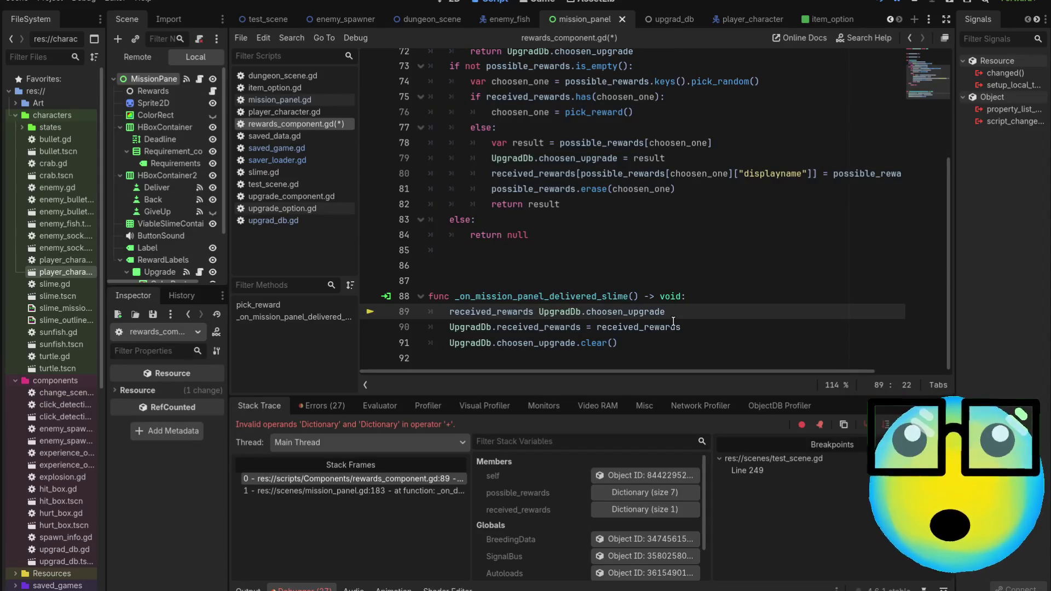
pyautogui.press('BackSpace')
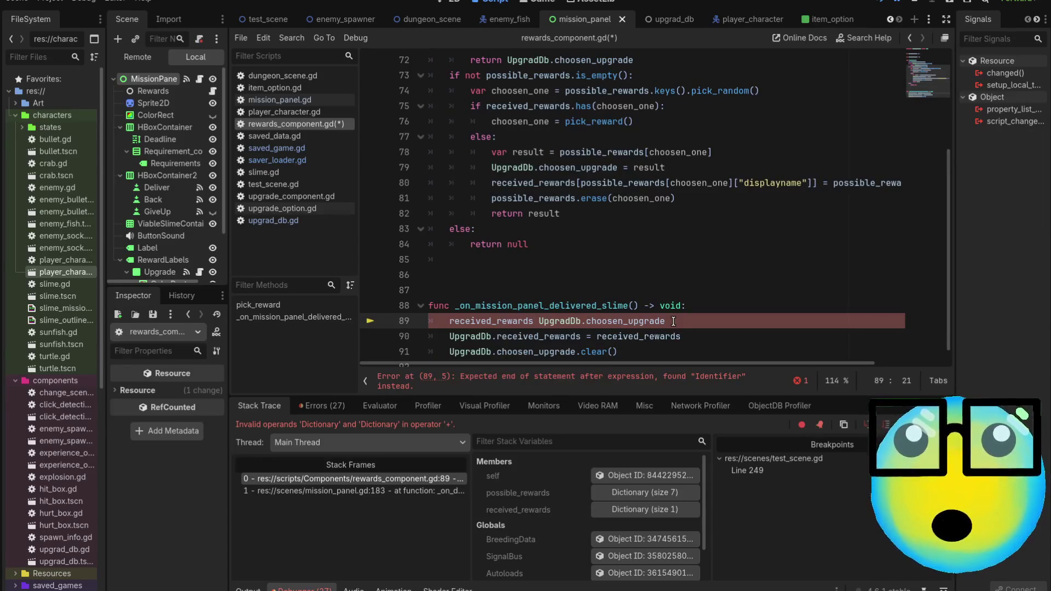
pyautogui.write('.')
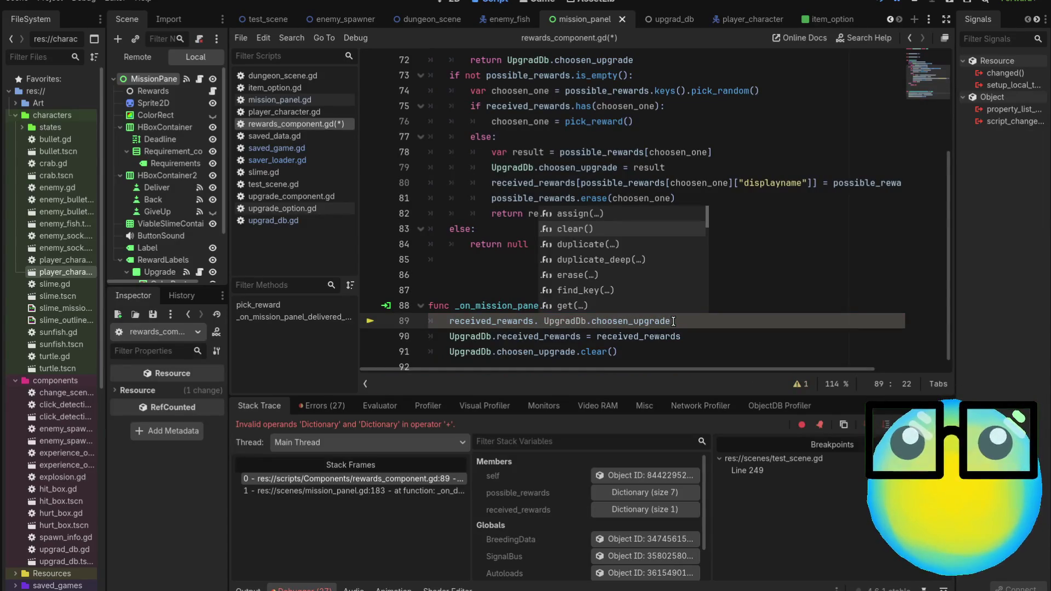
pyautogui.press('Down')
pyautogui.press('Down')
pyautogui.press('Down')
pyautogui.press('Down')
pyautogui.press('Down')
pyautogui.press('Down')
pyautogui.press('Down')
pyautogui.press('Down')
pyautogui.press('Down')
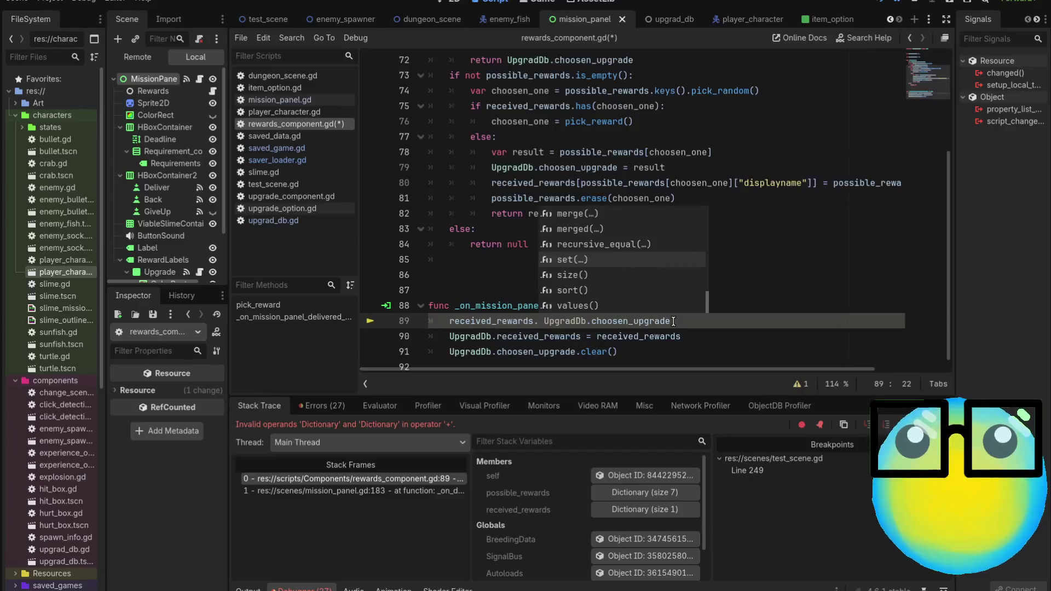
pyautogui.press('Up')
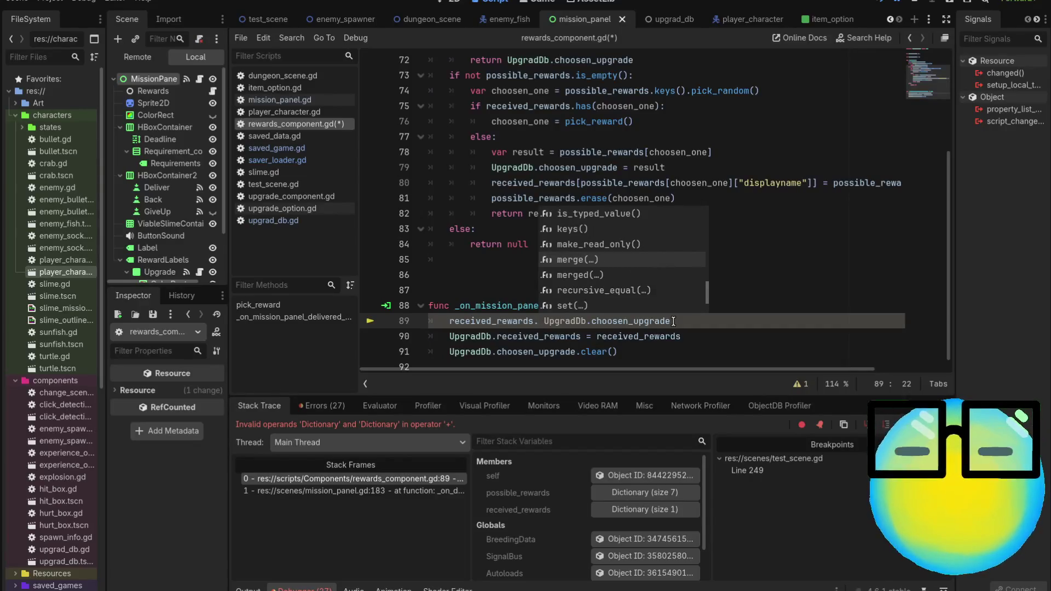
pyautogui.press('Return')
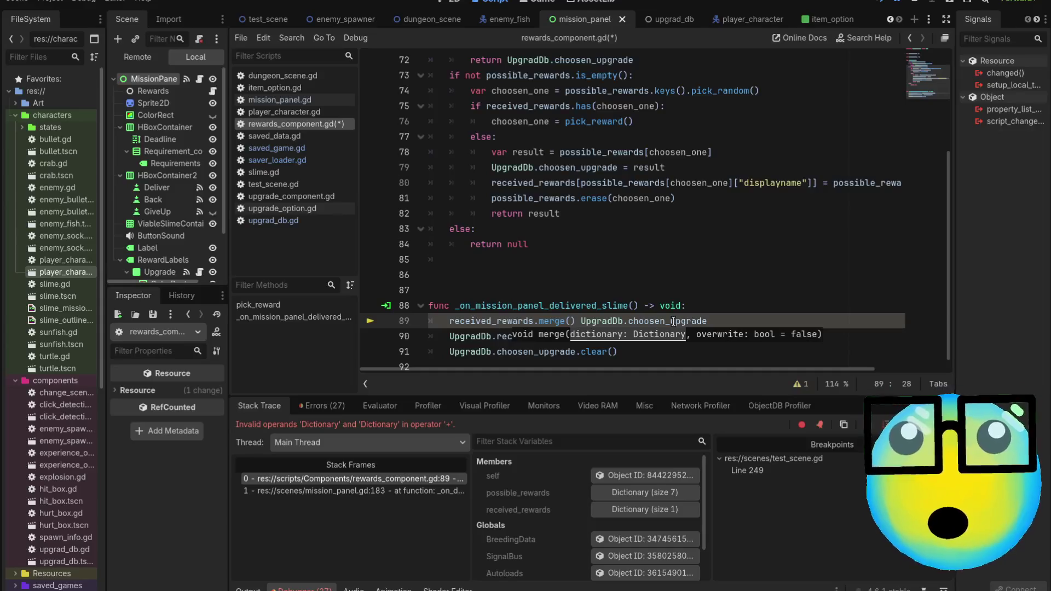
# Move UpgradDb.choosen_upgrade into merge(), save rewards_component.gd and rerun the project
pyautogui.moveTo(581, 321); pyautogui.dragTo(725, 322)
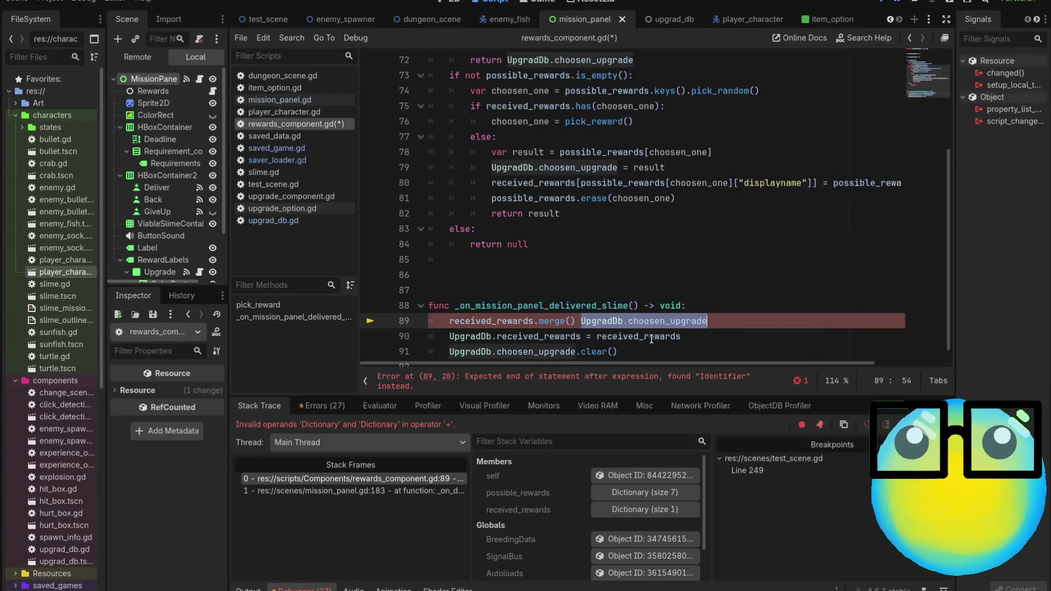
pyautogui.hotkey('ctrl', 'x')
pyautogui.hotkey('ctrl', 'v')
pyautogui.hotkey('ctrl', 's')
pyautogui.press('F5')
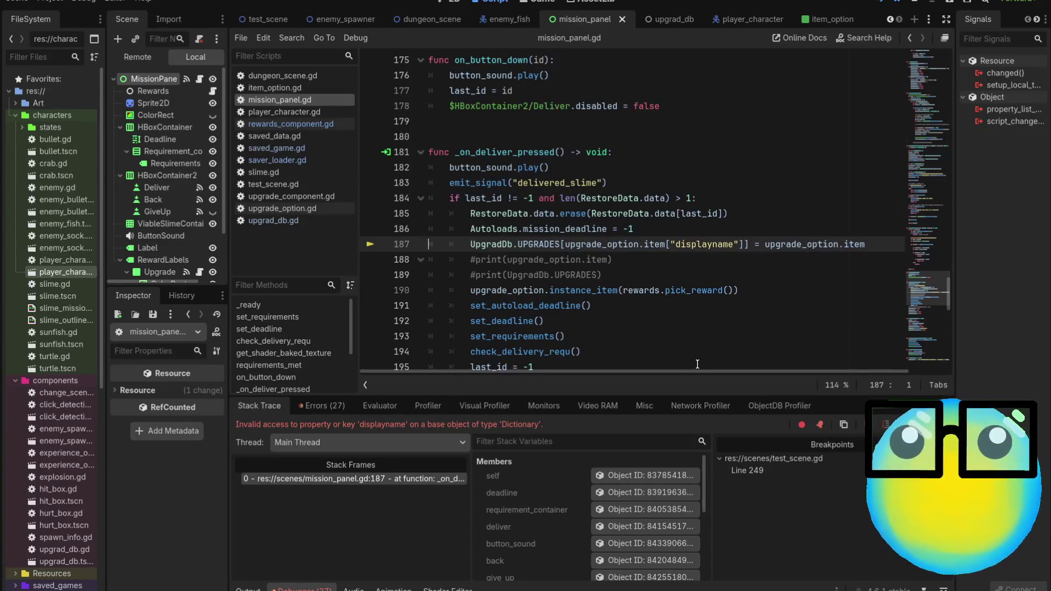
pyautogui.hscroll(3, 753, 373)
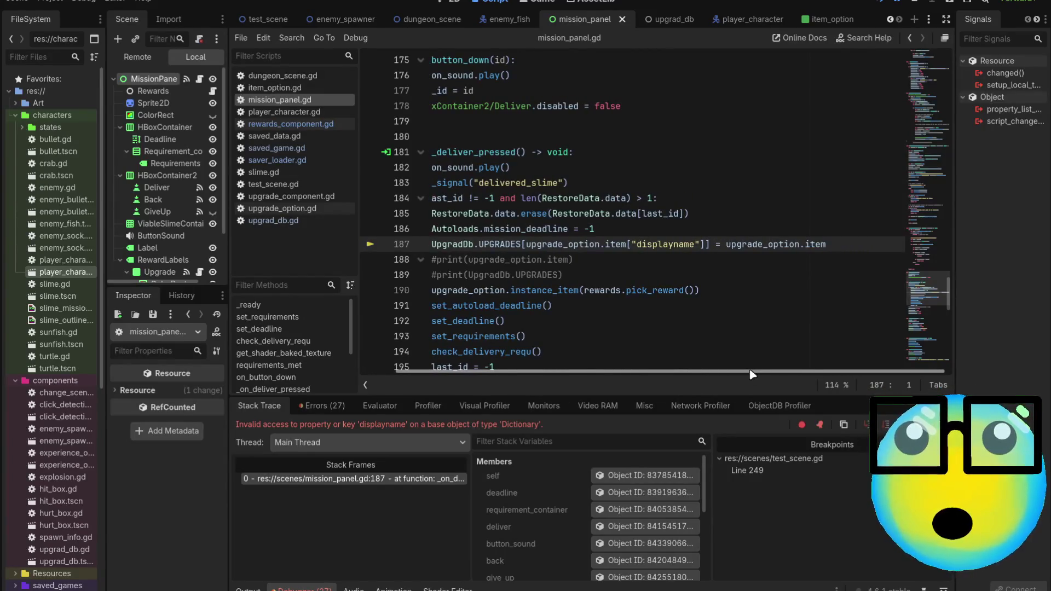
pyautogui.moveTo(752, 374); pyautogui.dragTo(584, 379)
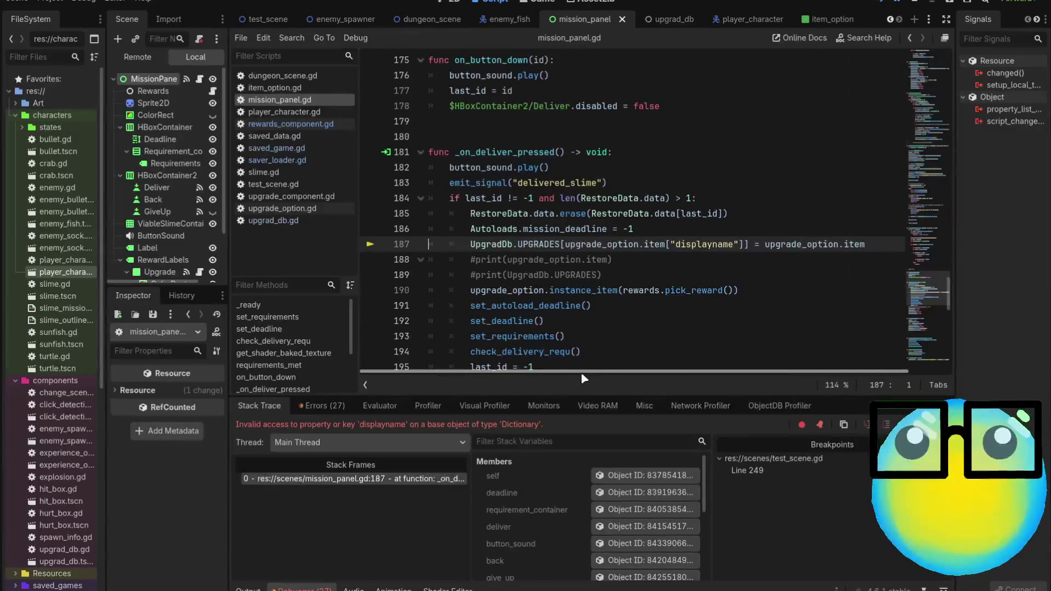